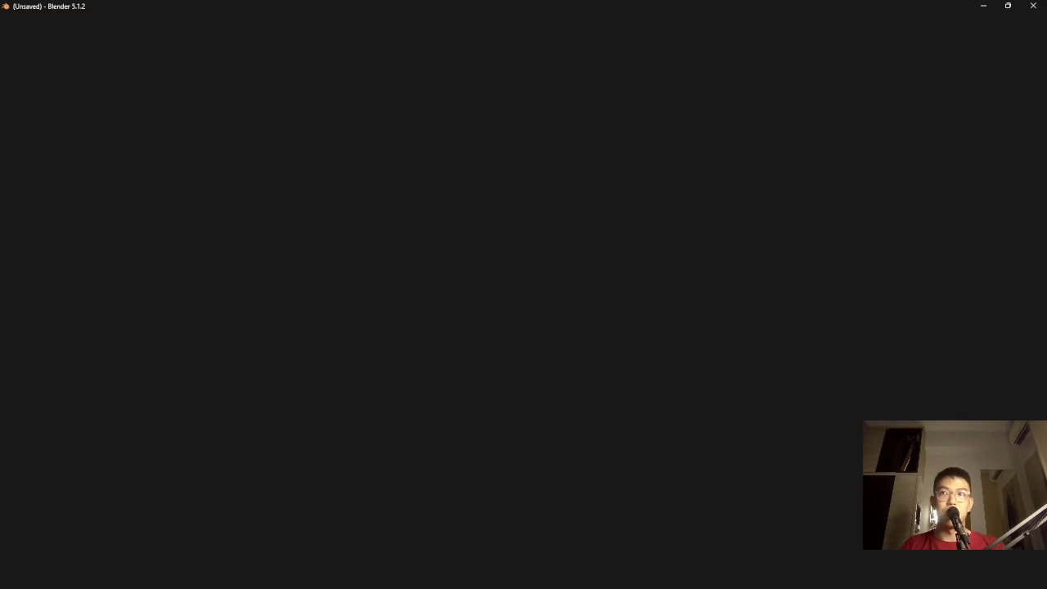
Launch Task Manager from the Start search
key("super")
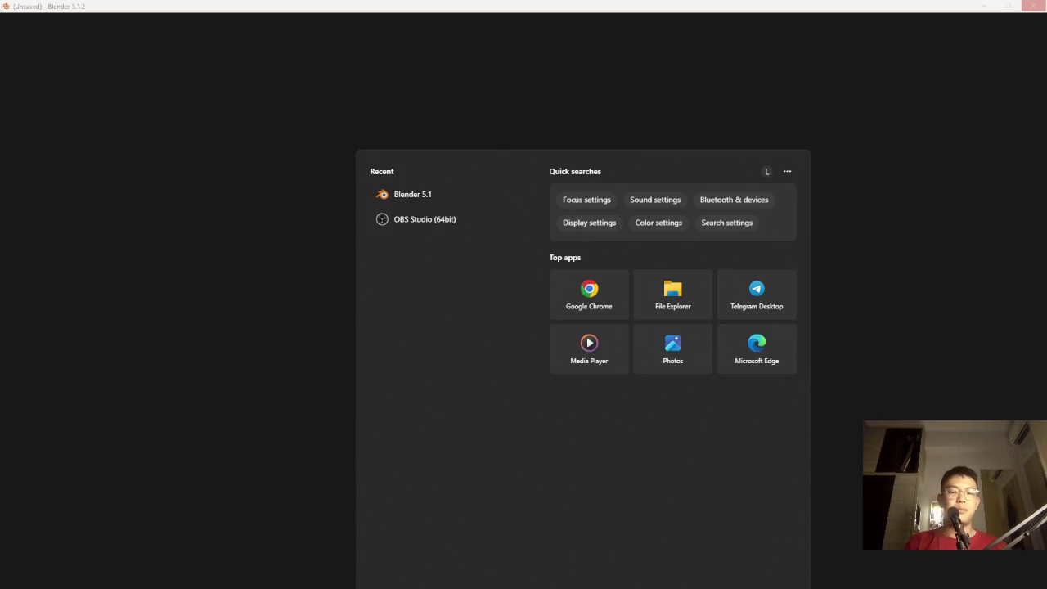
type("task")
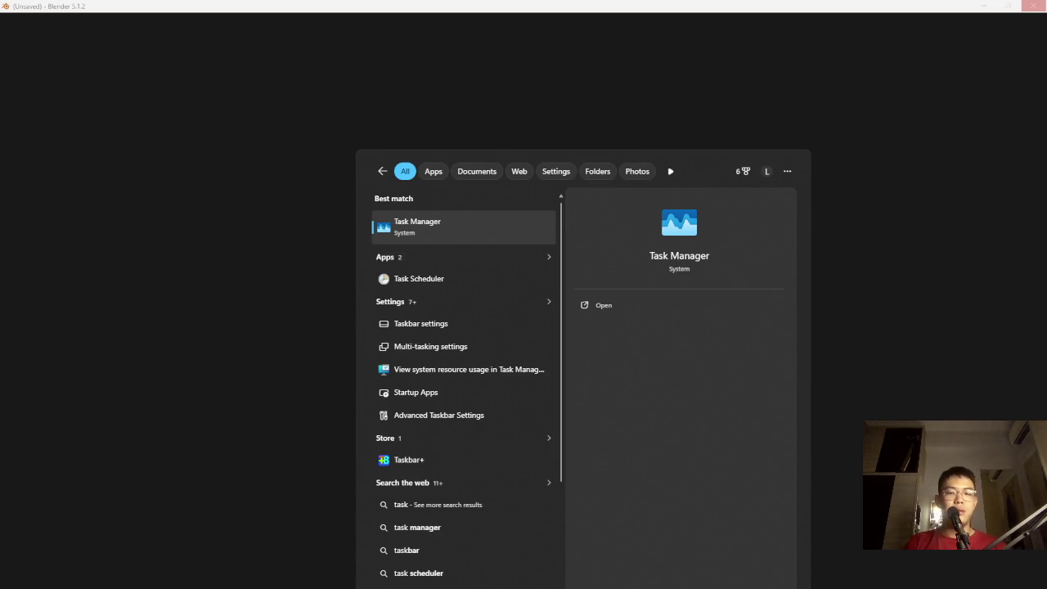
key("Return")
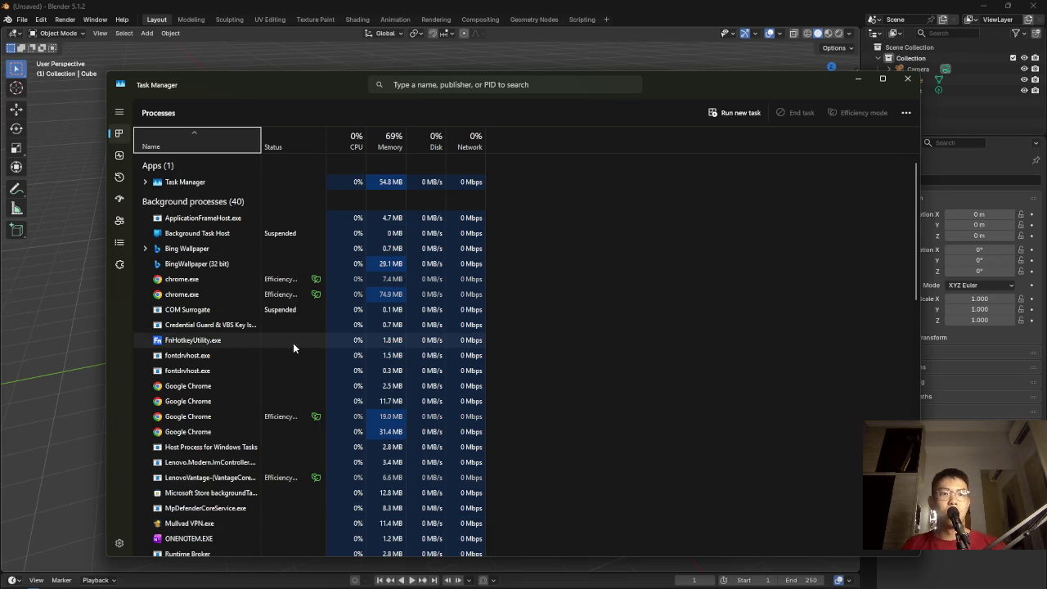
Review the Memory, Wi-Fi, GPU and CPU performance graphs, then close Task Manager
left_click(119, 155)
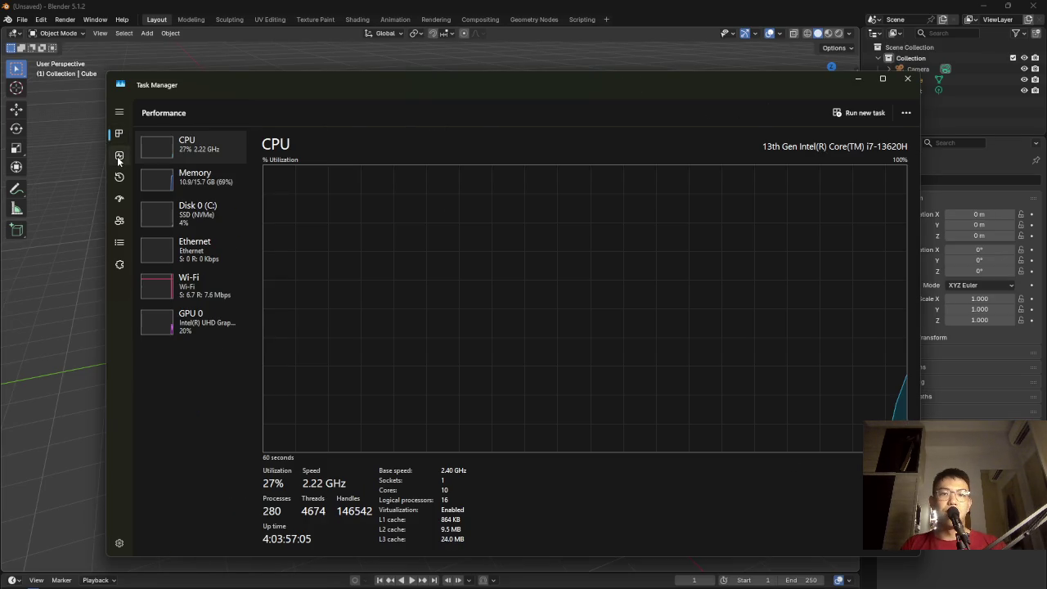
left_click(231, 194)
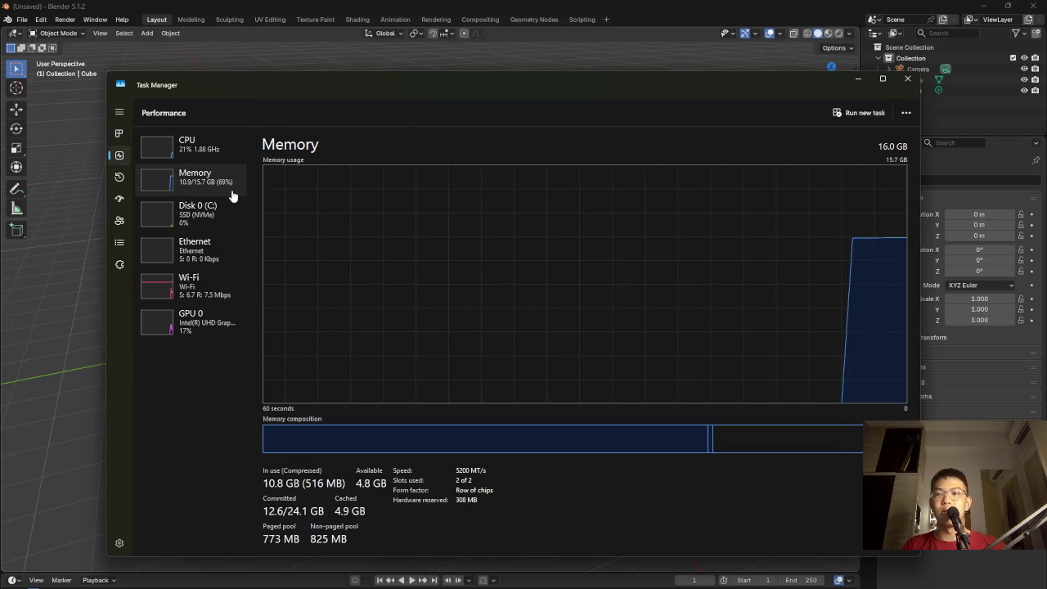
left_click(217, 299)
left_click(211, 318)
left_click(210, 149)
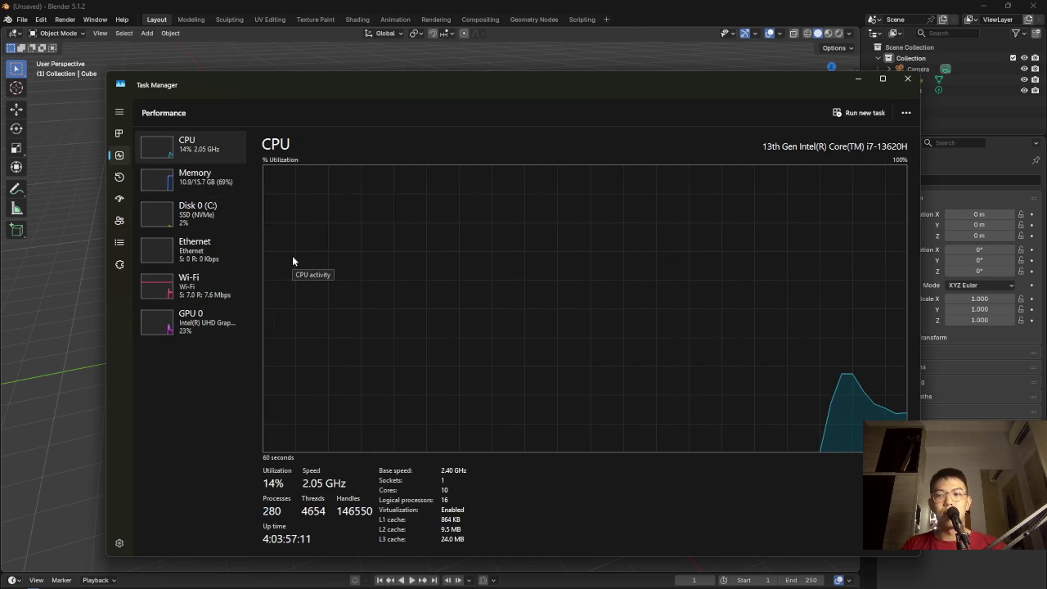
left_click(907, 79)
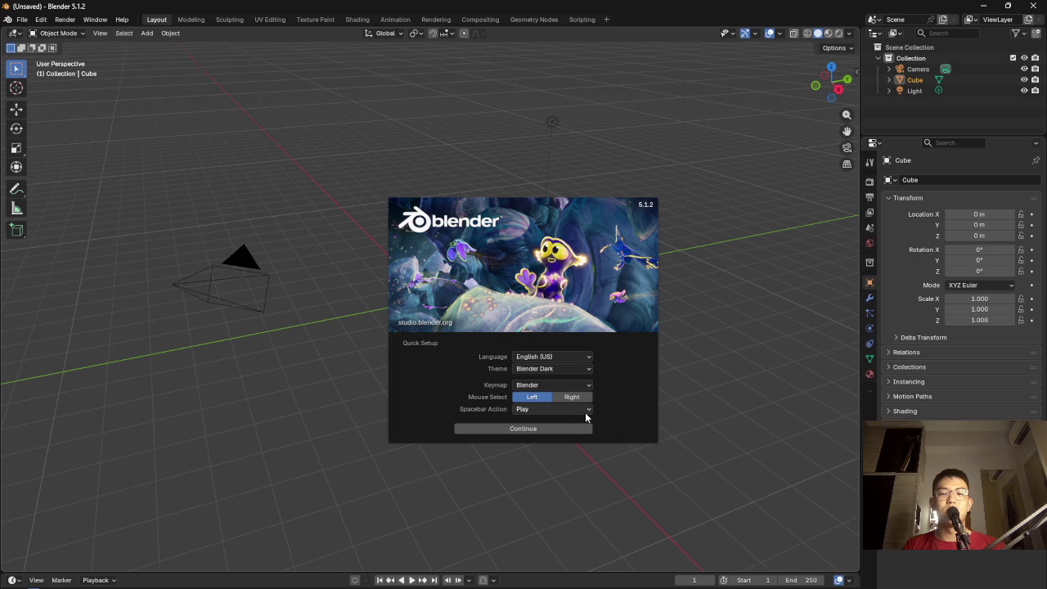
Finish Blender's Quick Setup, then add a comma after 'Blender rigify' in the ChatGPT prompt
left_click(525, 430)
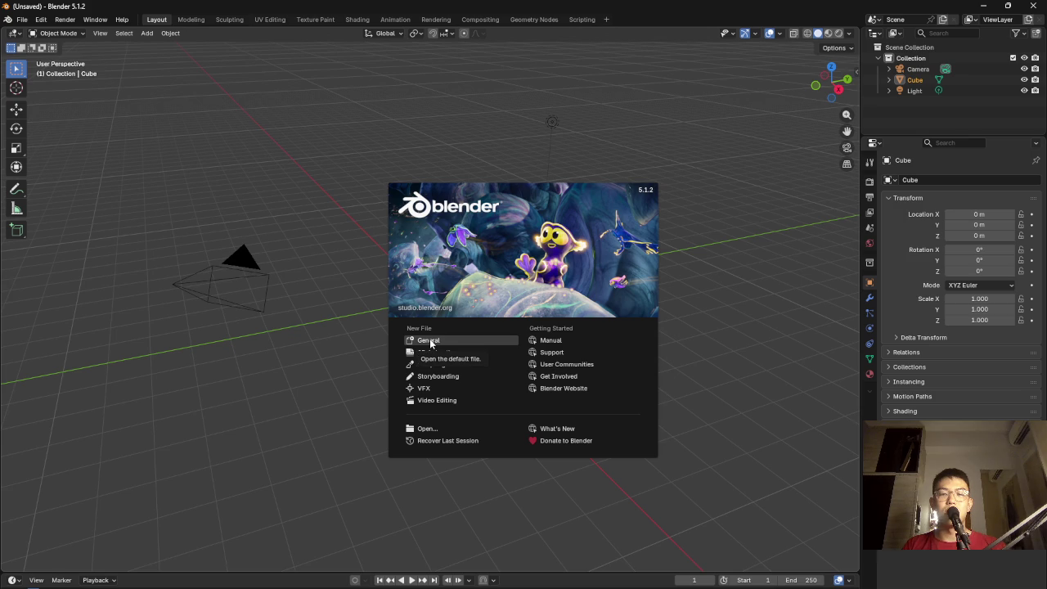
key("alt+Tab")
type(",")
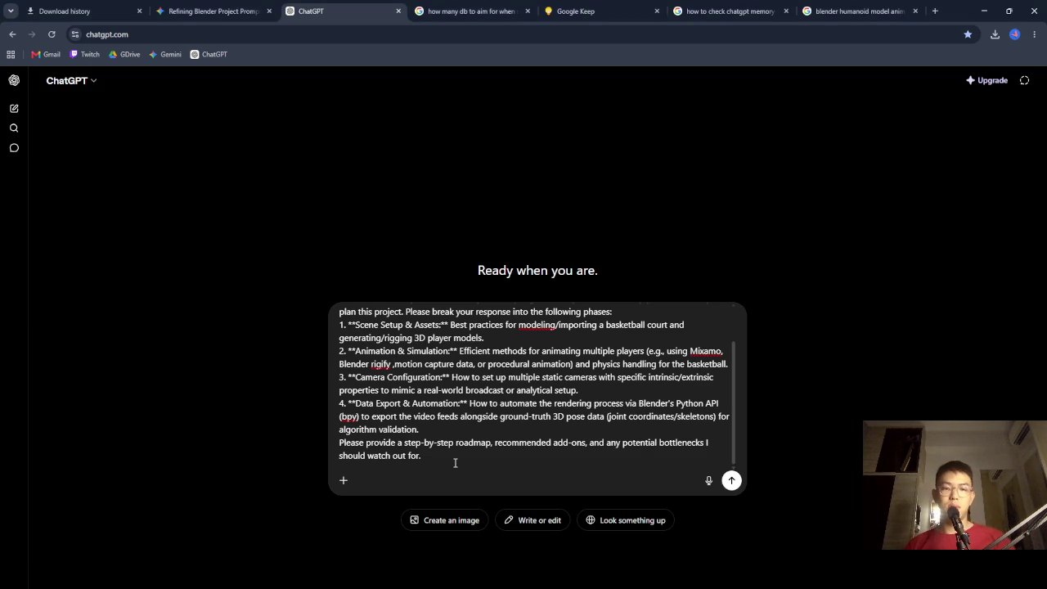
Review the basketball pose-estimation pipeline prompt and send it to ChatGPT
scroll(551, 374, "up", 2)
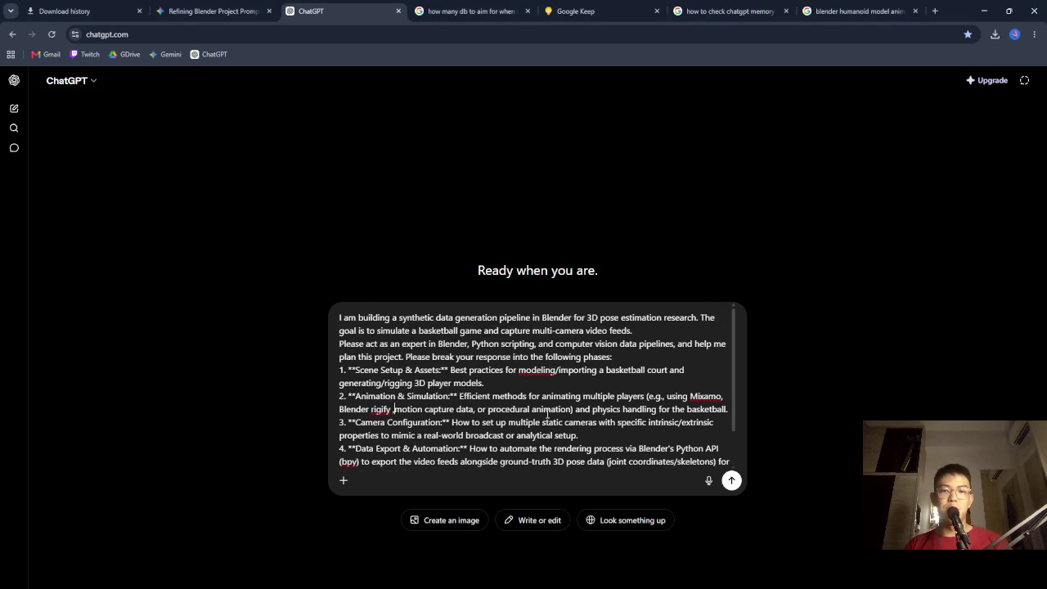
scroll(547, 417, "down", 2)
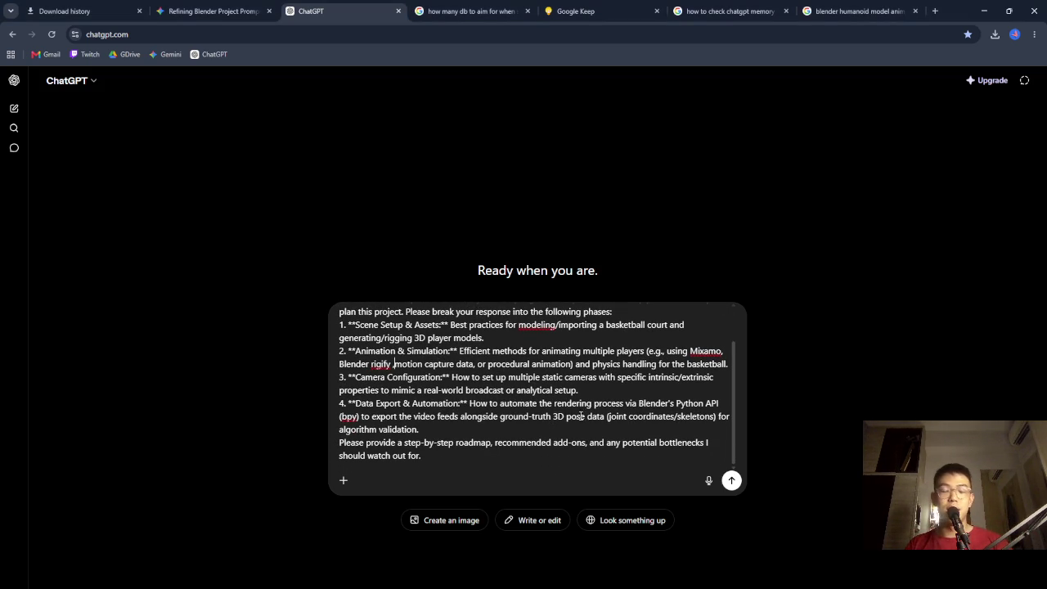
left_click(733, 481)
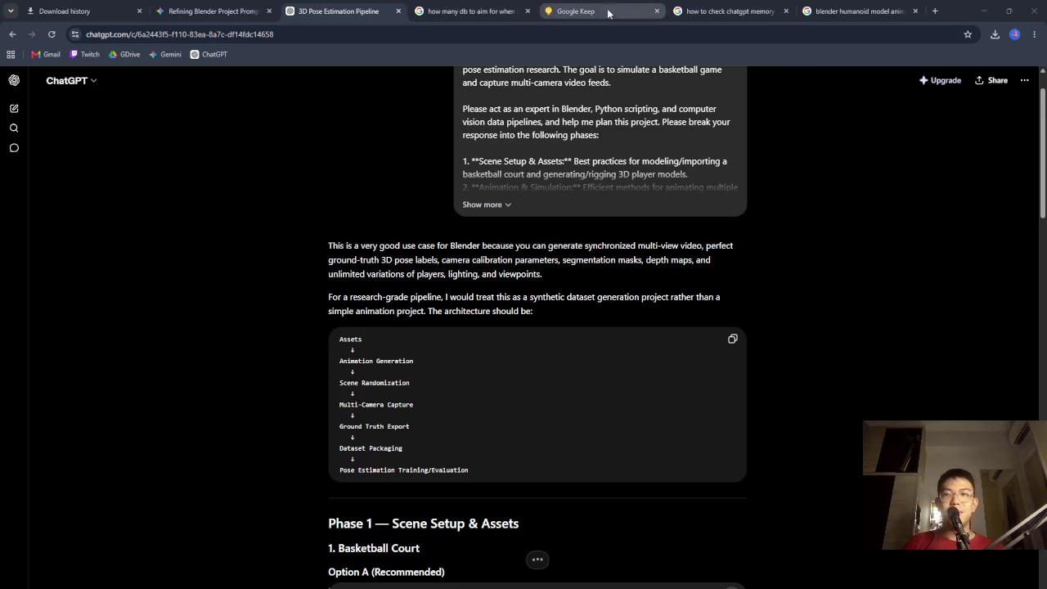
left_click(855, 11)
left_click(827, 34)
Search Google for 'summer engine' and open the official Summer Engine website
type("summer engine")
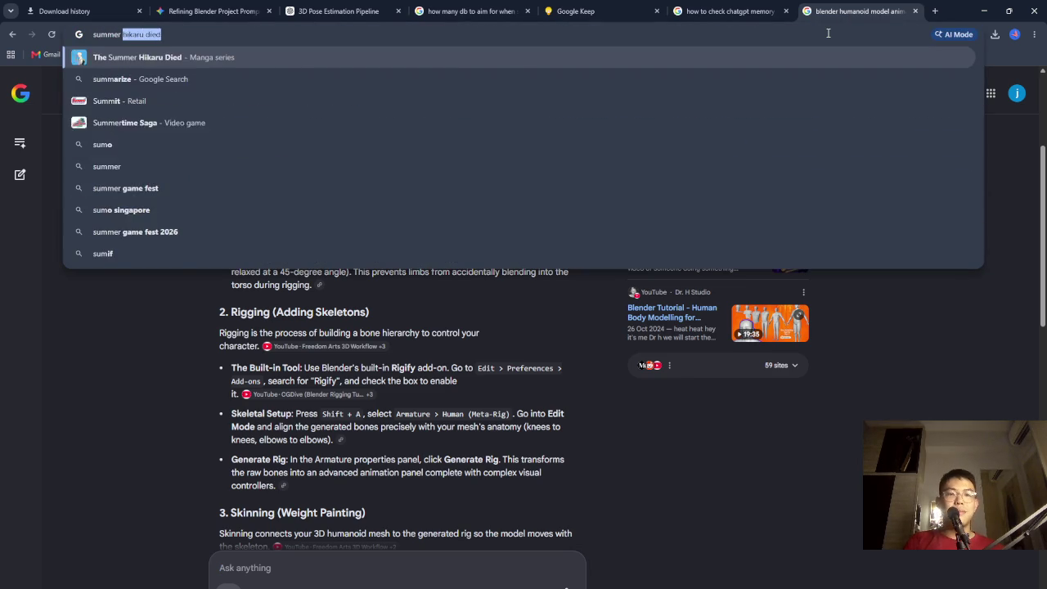
key("Return")
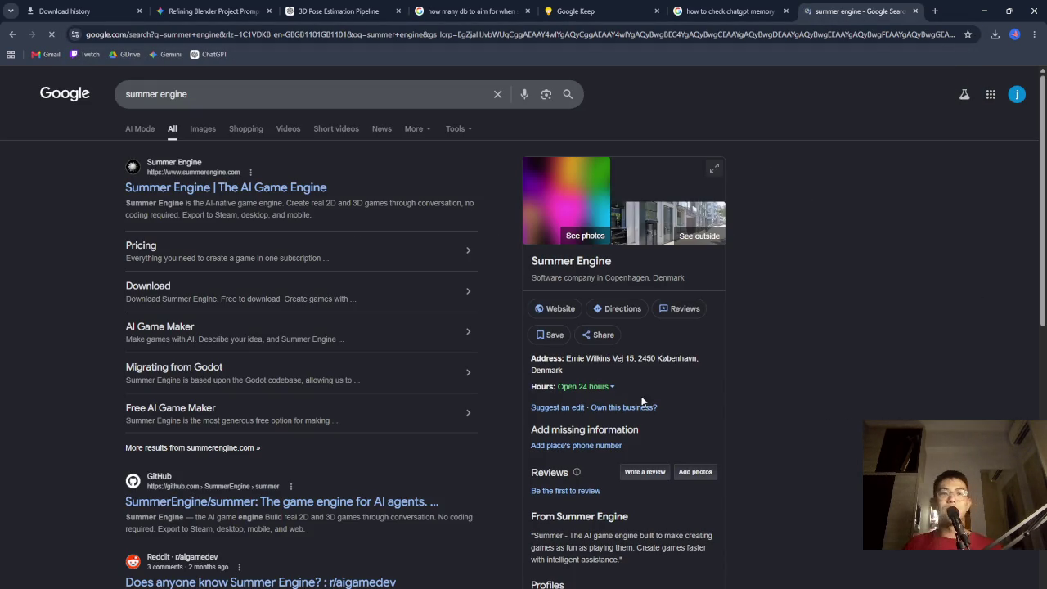
left_click(254, 190)
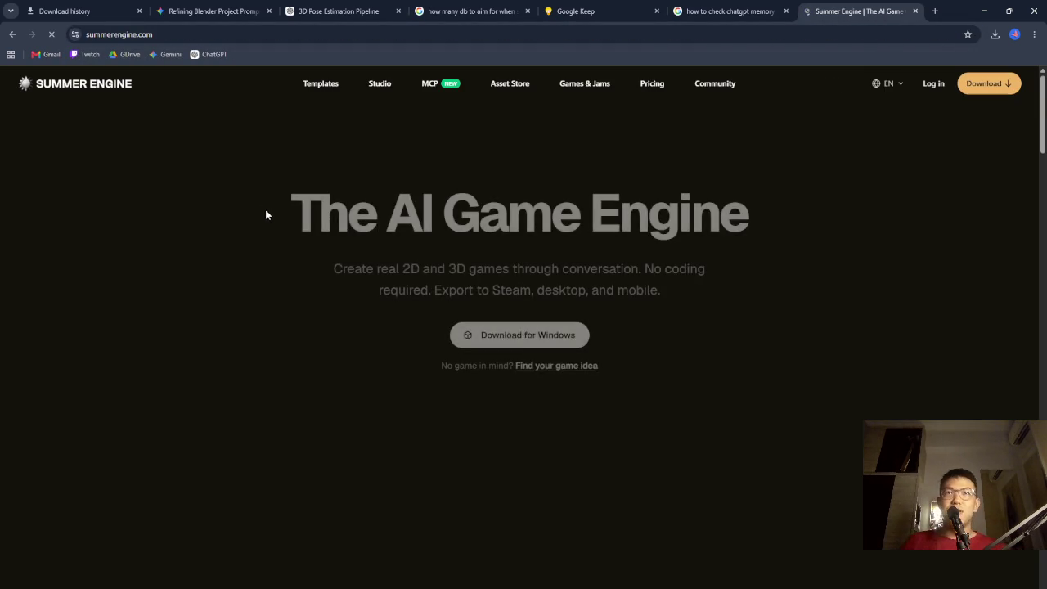
Browse the summerengine.com homepage down to its free-assets and Godot-compatible sections
scroll(693, 268, "down", 5)
scroll(692, 278, "down", 4)
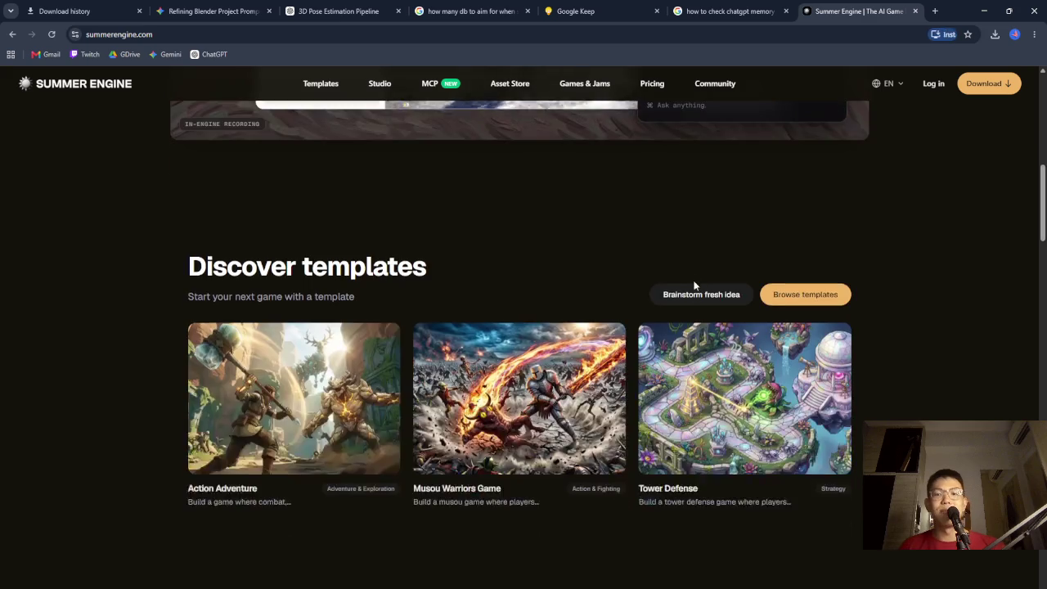
scroll(692, 278, "up", 6)
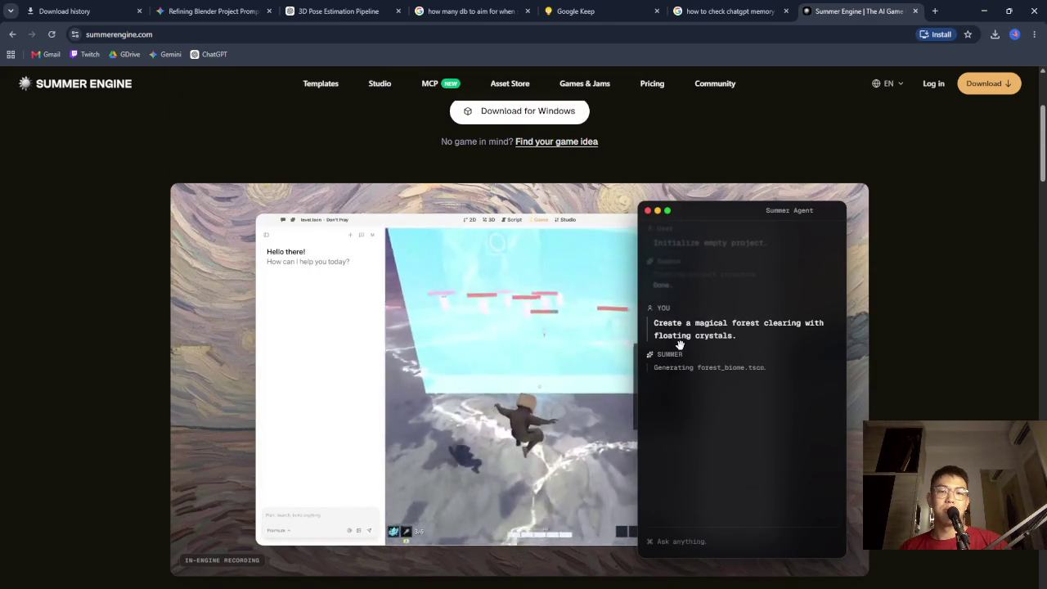
scroll(678, 343, "down", 9)
scroll(678, 354, "down", 4)
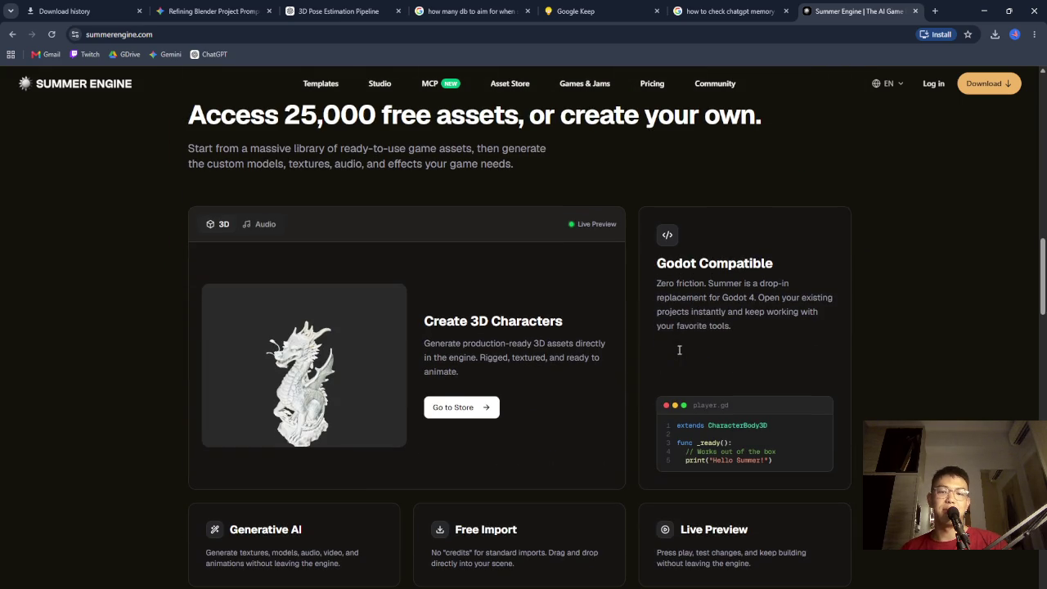
scroll(401, 252, "down", 4)
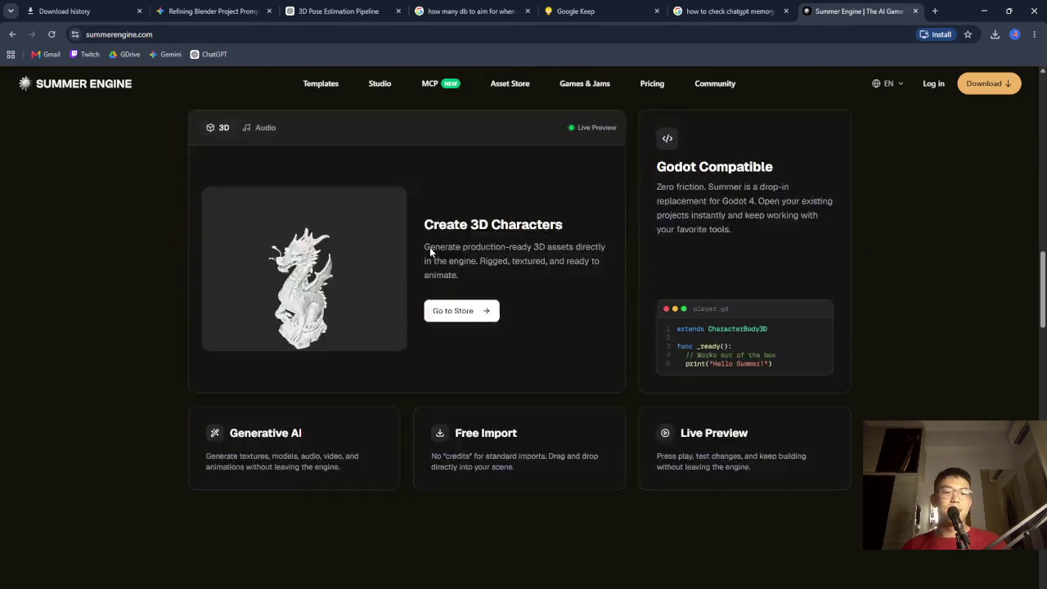
left_click(936, 13)
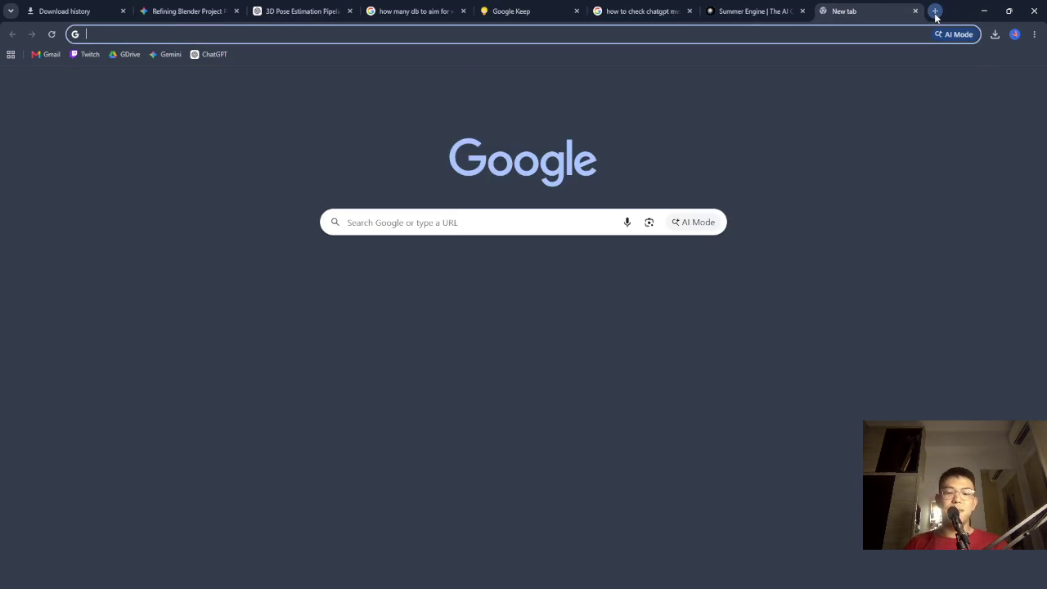
Search 'is summer engine free' and read the expanded AI Overview confirming it is free
type("is summer engine free")
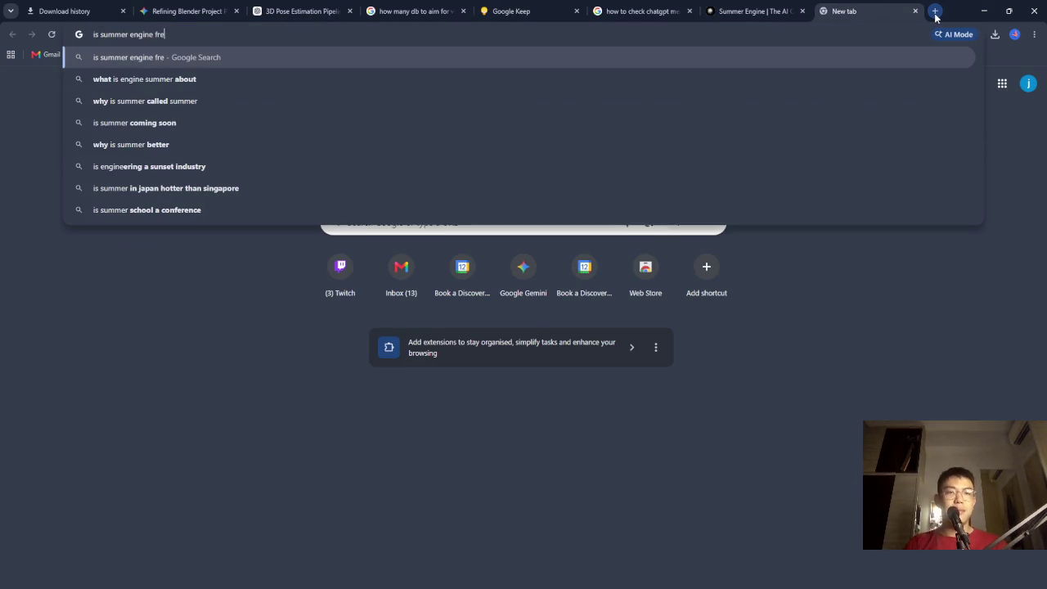
key("Return")
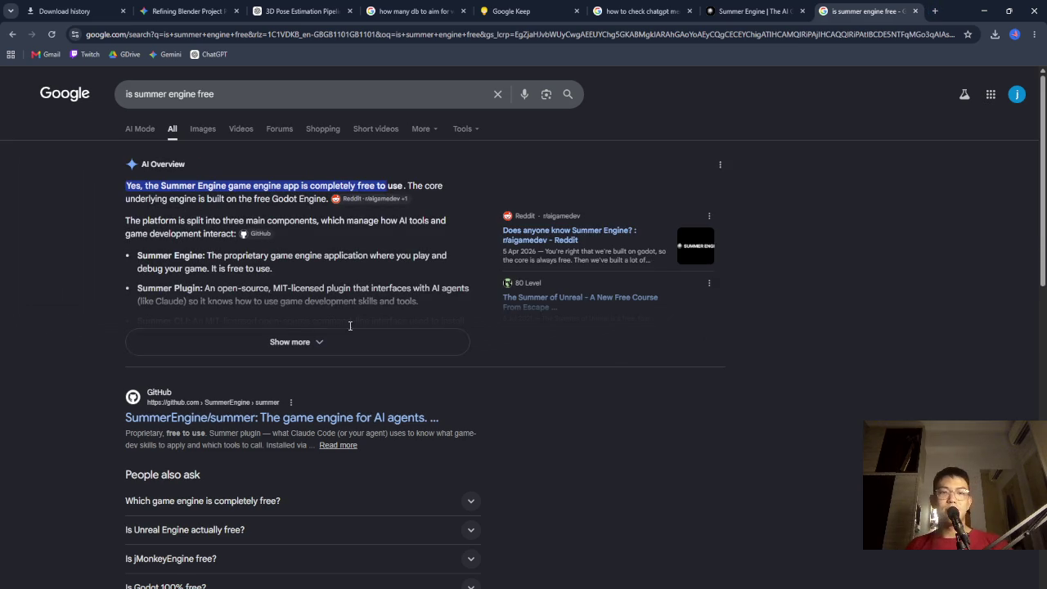
left_click(355, 350)
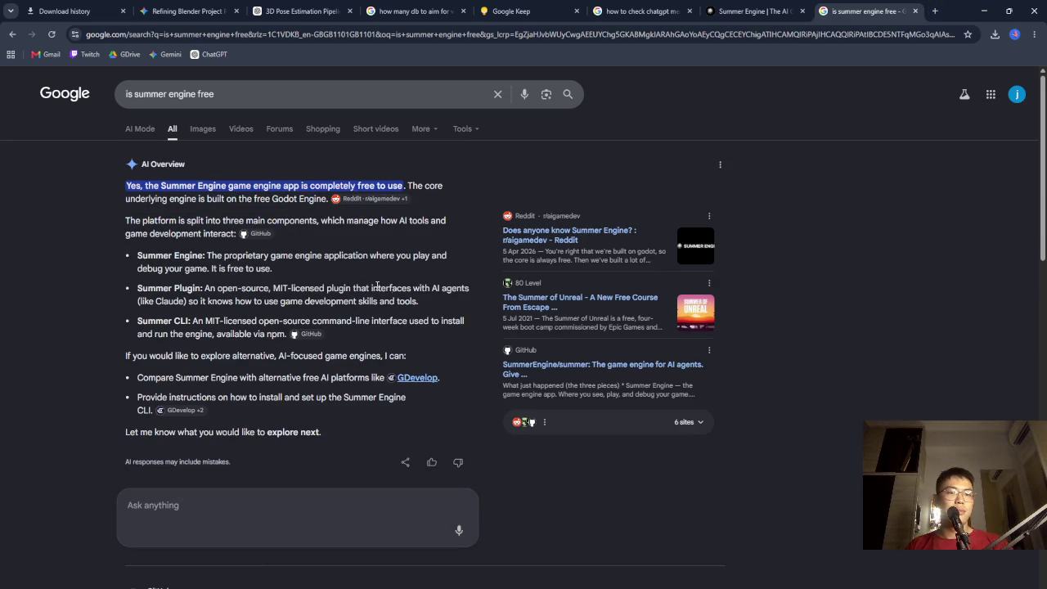
scroll(399, 303, "down", 5)
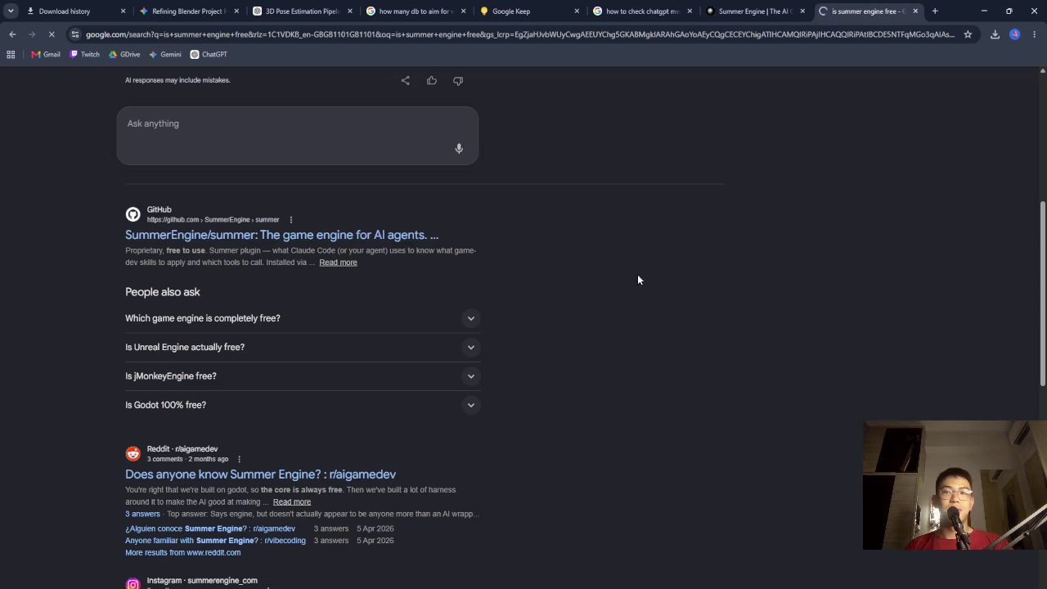
left_click(755, 18)
scroll(770, 334, "down", 10)
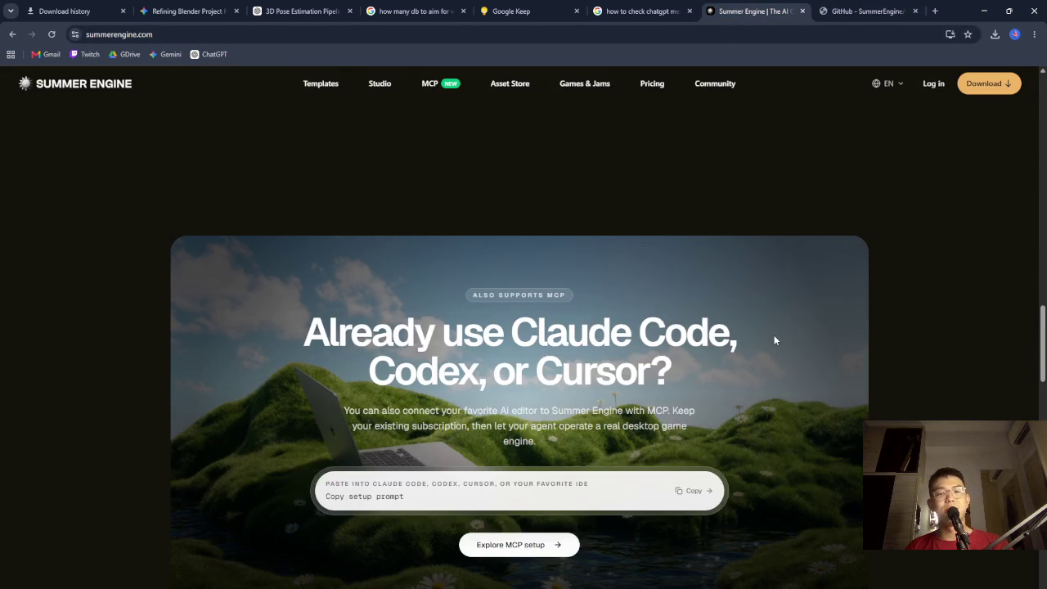
Browse the Summer Engine game templates gallery past Factory Sim and Combat Racing
scroll(776, 343, "up", 15)
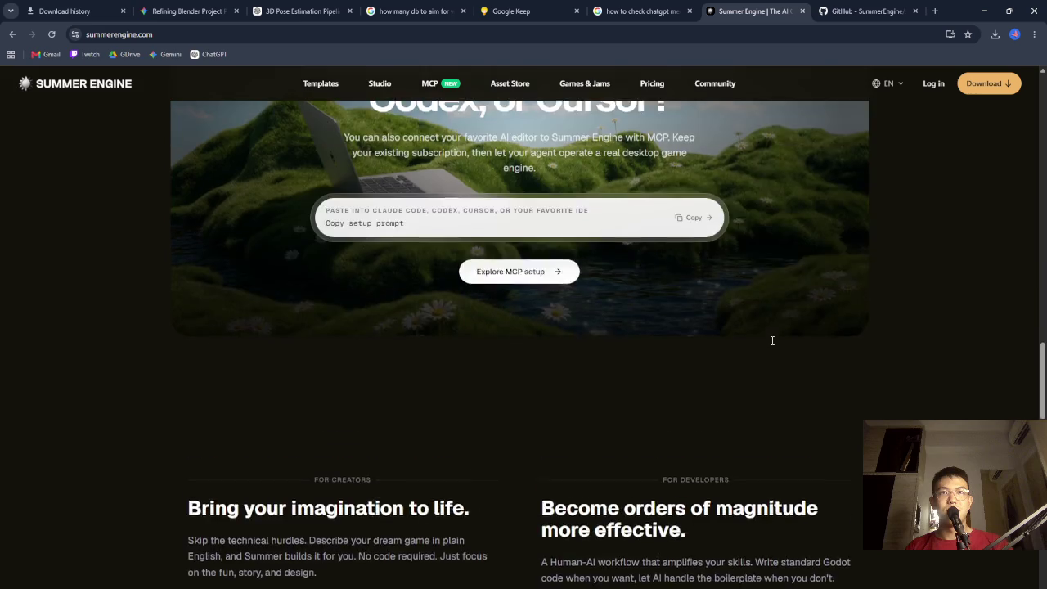
scroll(595, 290, "up", 10)
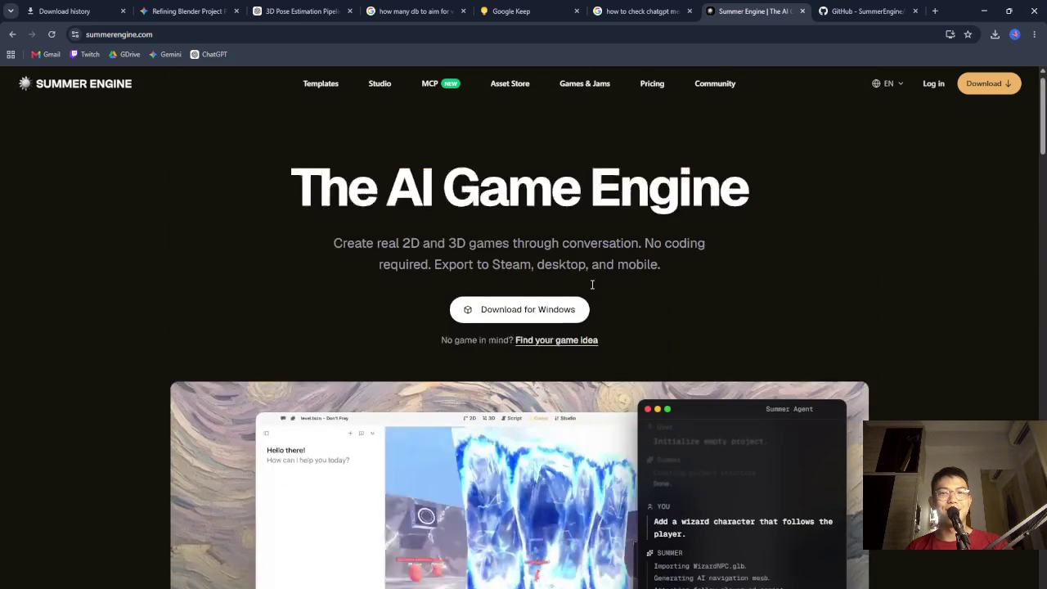
left_click(328, 86)
scroll(417, 279, "down", 4)
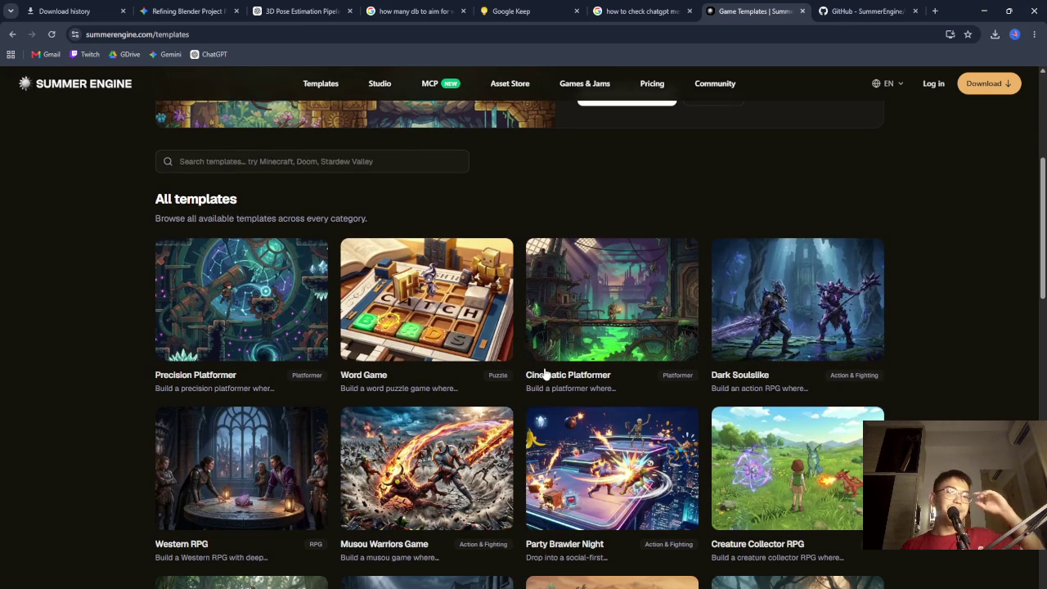
scroll(544, 372, "down", 2)
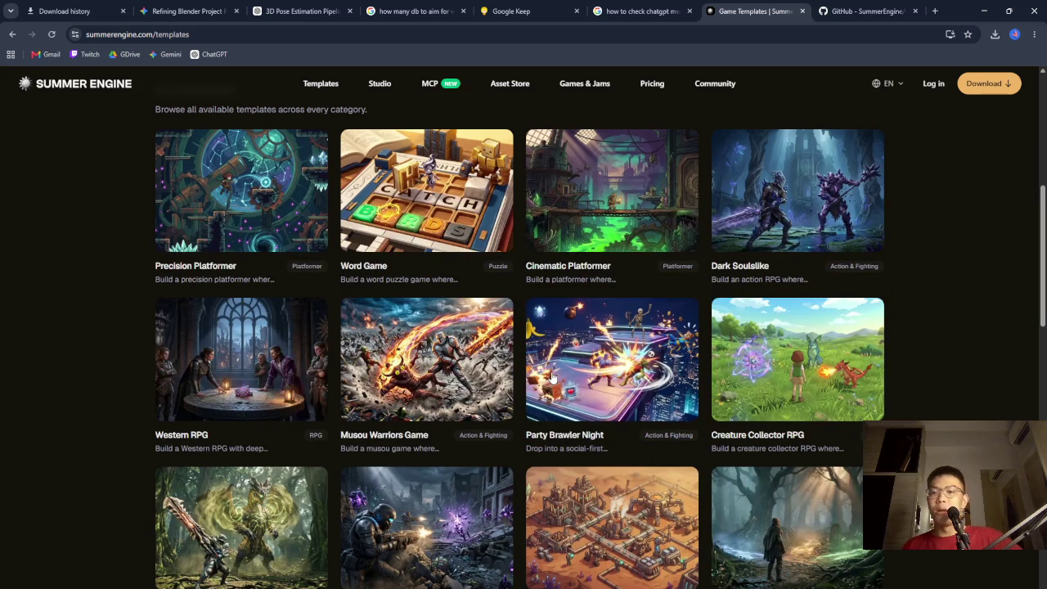
scroll(554, 376, "down", 4)
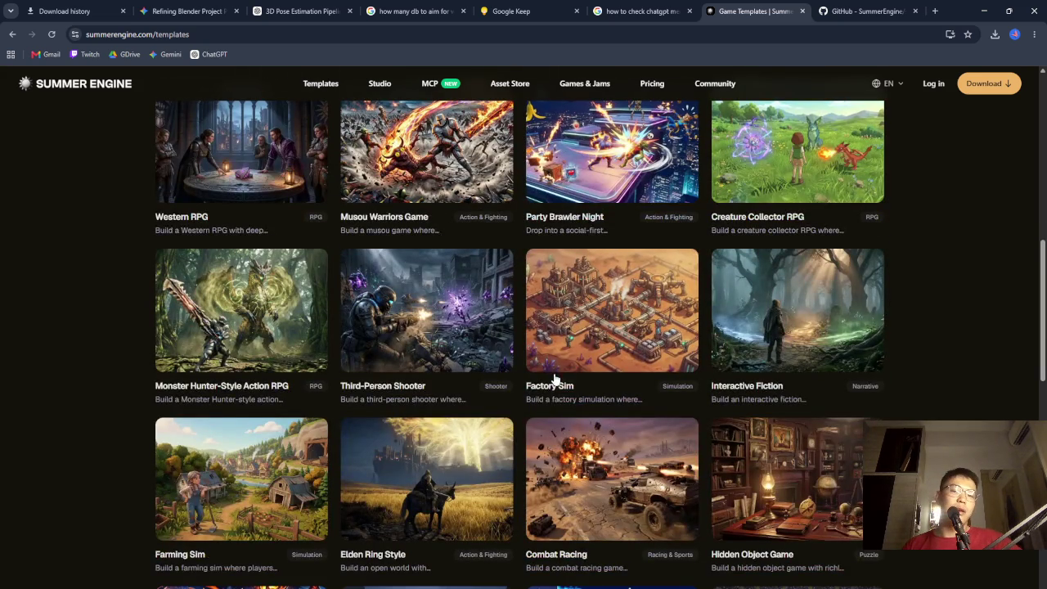
scroll(554, 378, "down", 2)
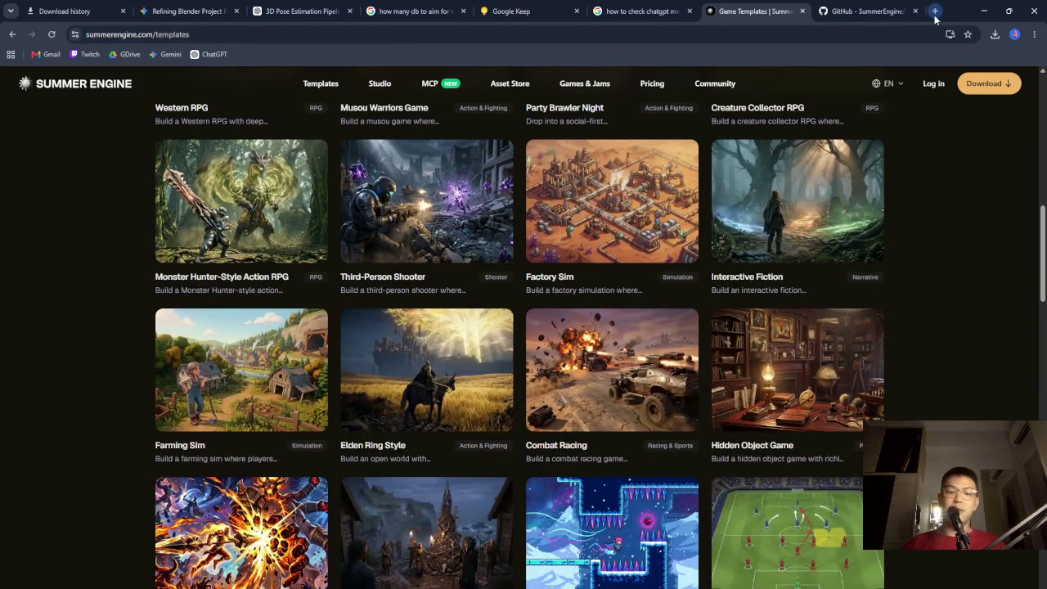
left_click(934, 11)
type("summer engine temp")
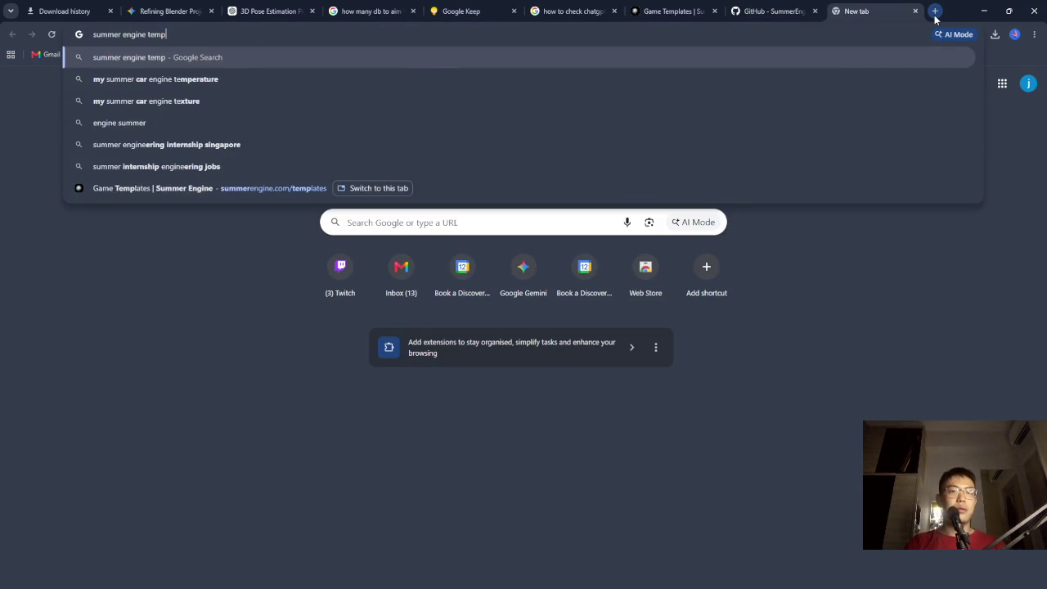
type("late that's like a basketball game")
Search for a basketball-style Summer Engine template and expand the AI Overview pointing to Fab and Spatial
key("Return")
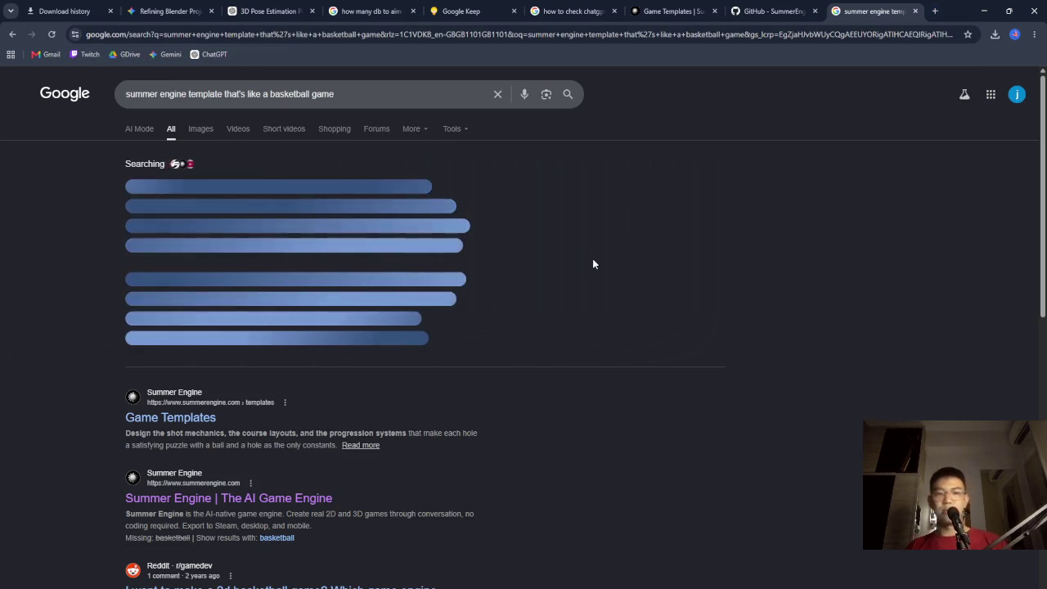
left_click(427, 334)
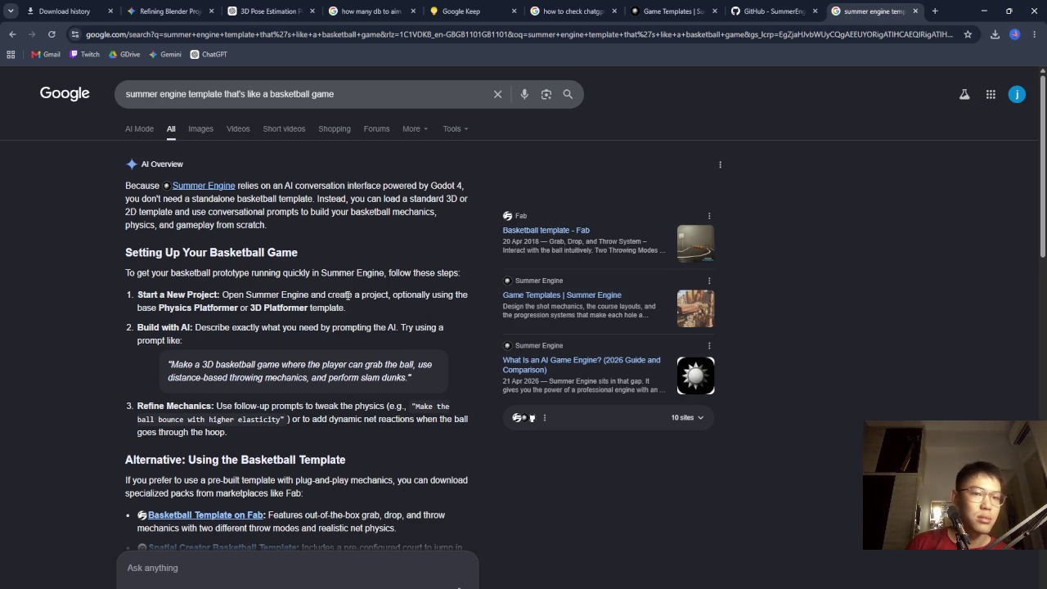
scroll(352, 294, "down", 2)
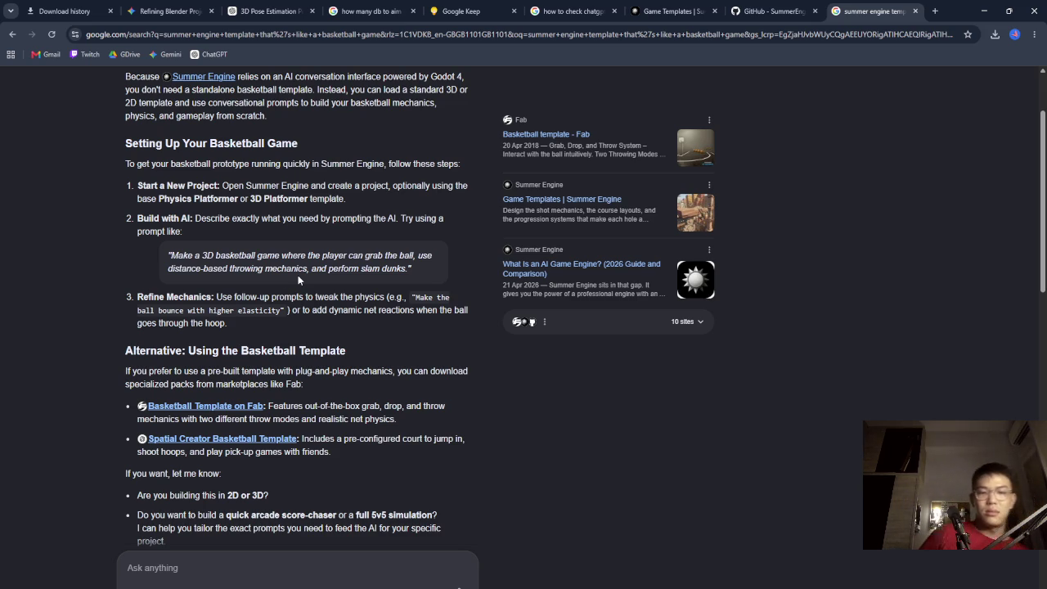
Open the Fab and Spatial basketball template links in new tabs
right_click(228, 404)
left_click(262, 412)
right_click(286, 442)
left_click(323, 451)
left_click(802, 18)
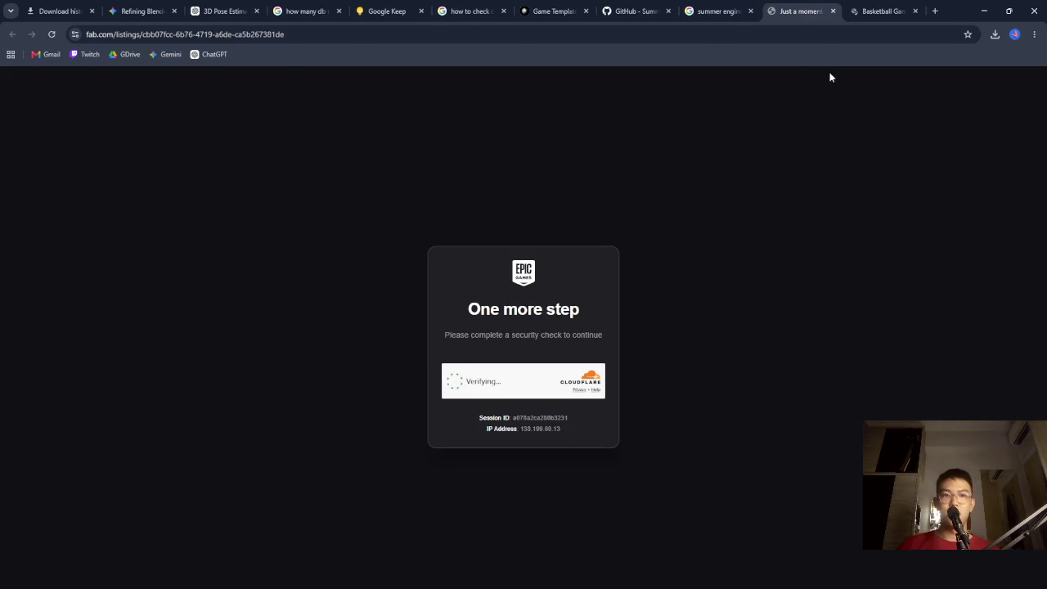
Review the Spatial Toolkit Basketball Game template page and play its demo video
left_click(863, 11)
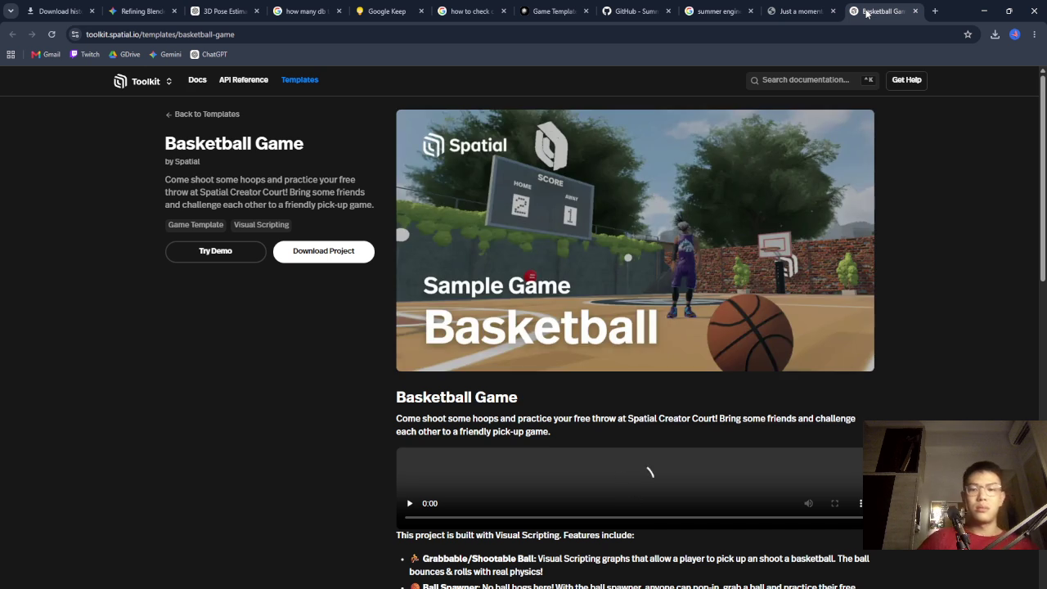
scroll(821, 293, "down", 5)
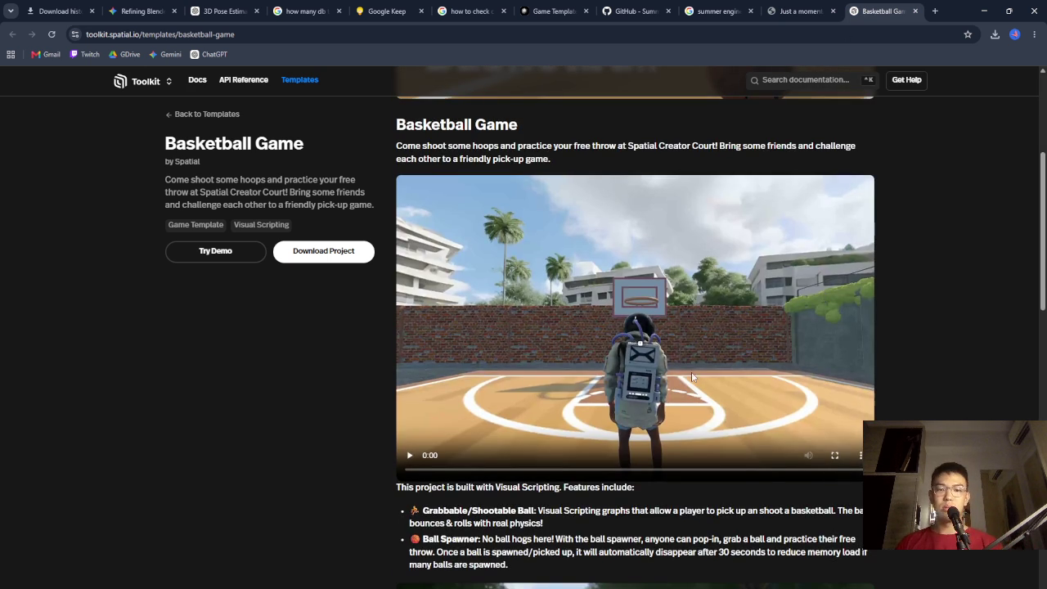
left_click(414, 442)
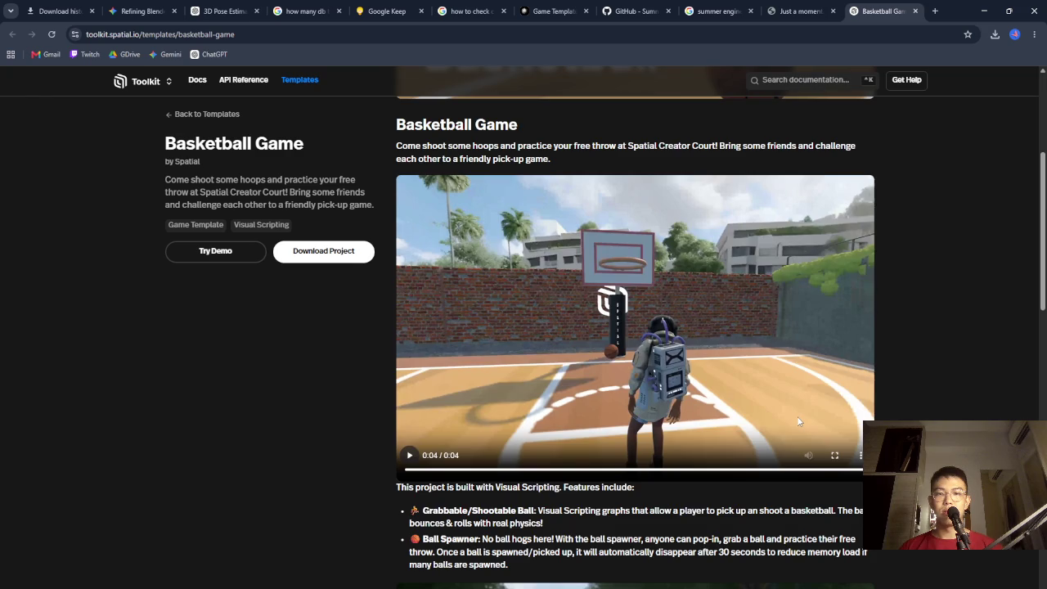
scroll(799, 421, "down", 4)
scroll(799, 423, "down", 8)
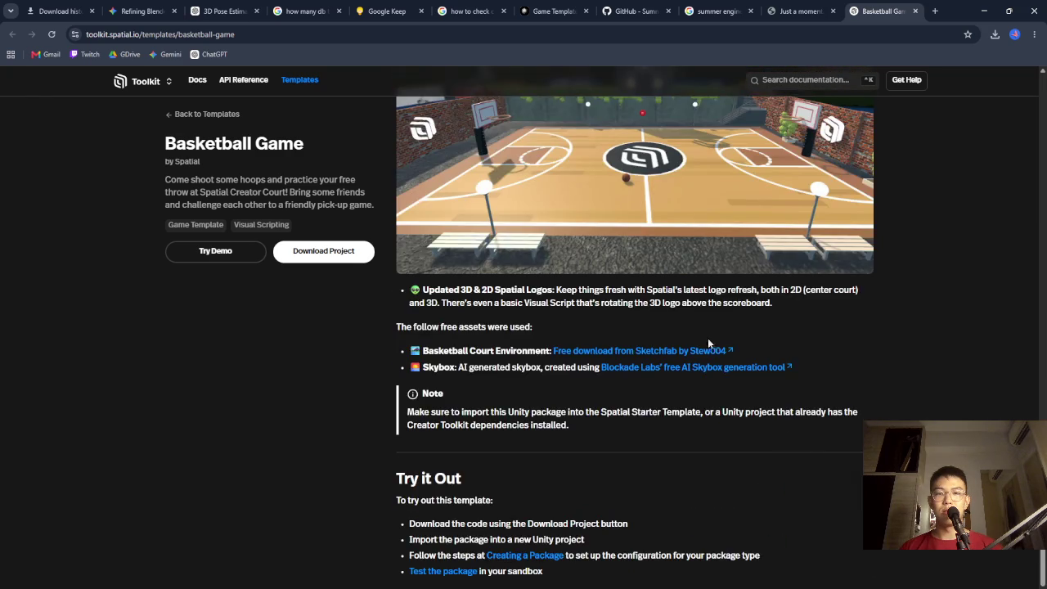
scroll(634, 243, "up", 3)
scroll(576, 288, "down", 4)
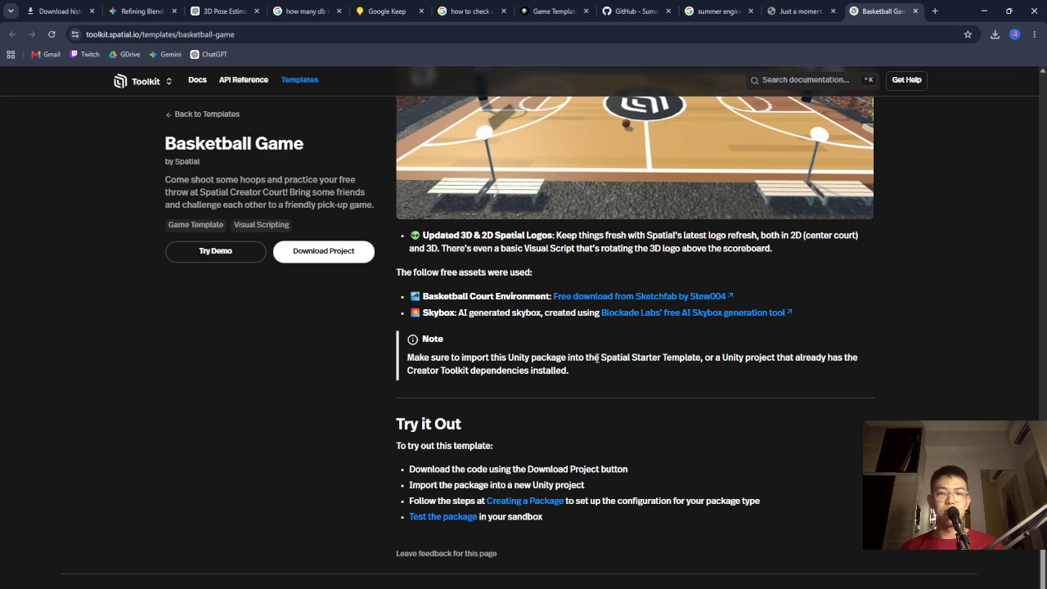
scroll(531, 362, "up", 10)
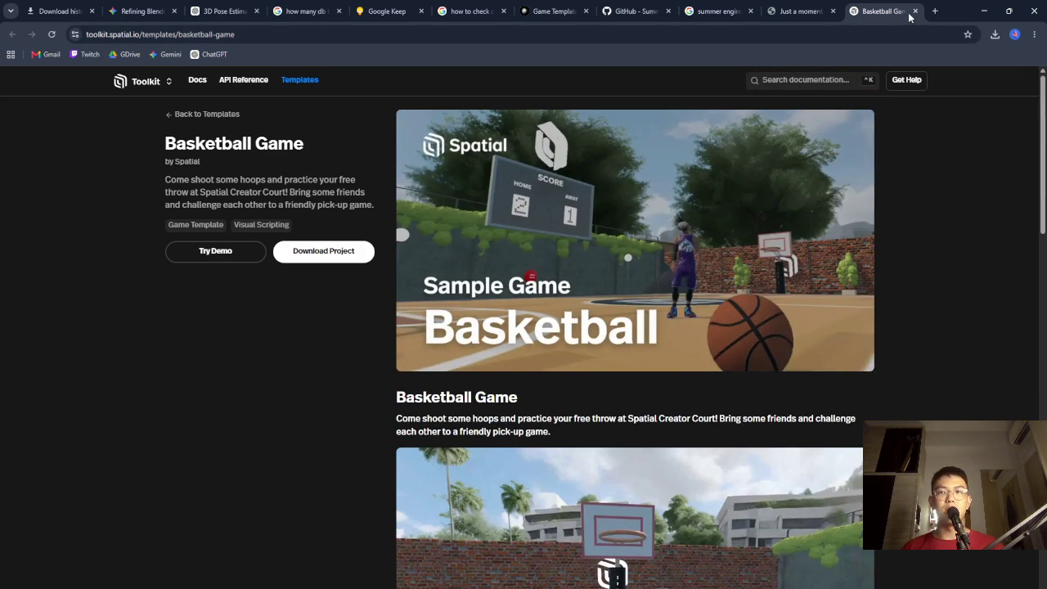
left_click(914, 11)
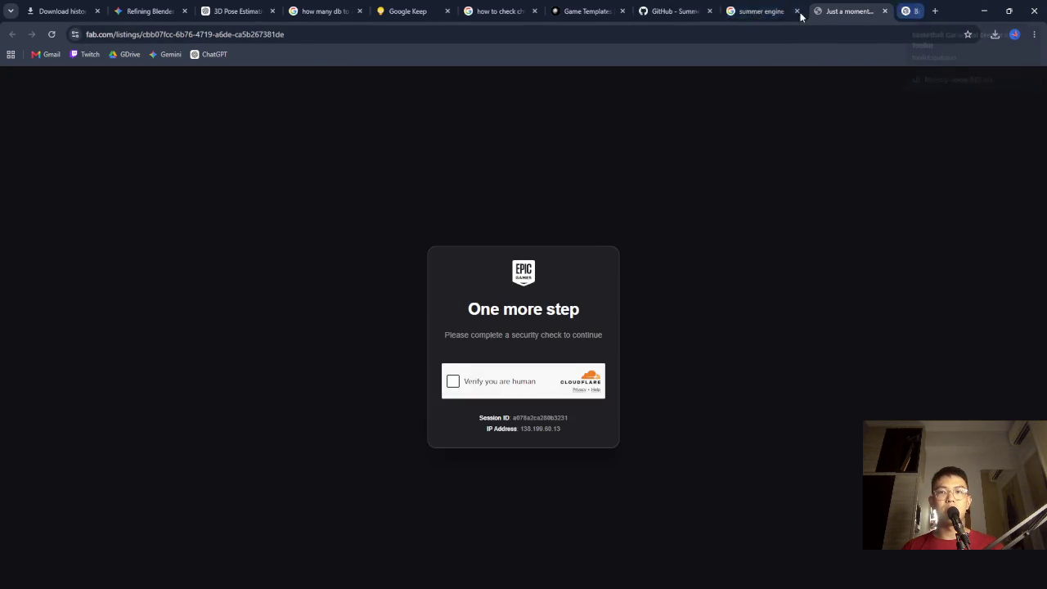
Change the search to 'summer engine reddit' and open the Reddit thread about Summer Engine
left_click(786, 11)
scroll(614, 101, "up", 2)
mouse_move(334, 94)
left_mouse_down()
mouse_move(124, 94)
mouse_move(187, 97)
left_mouse_up()
type("reddit")
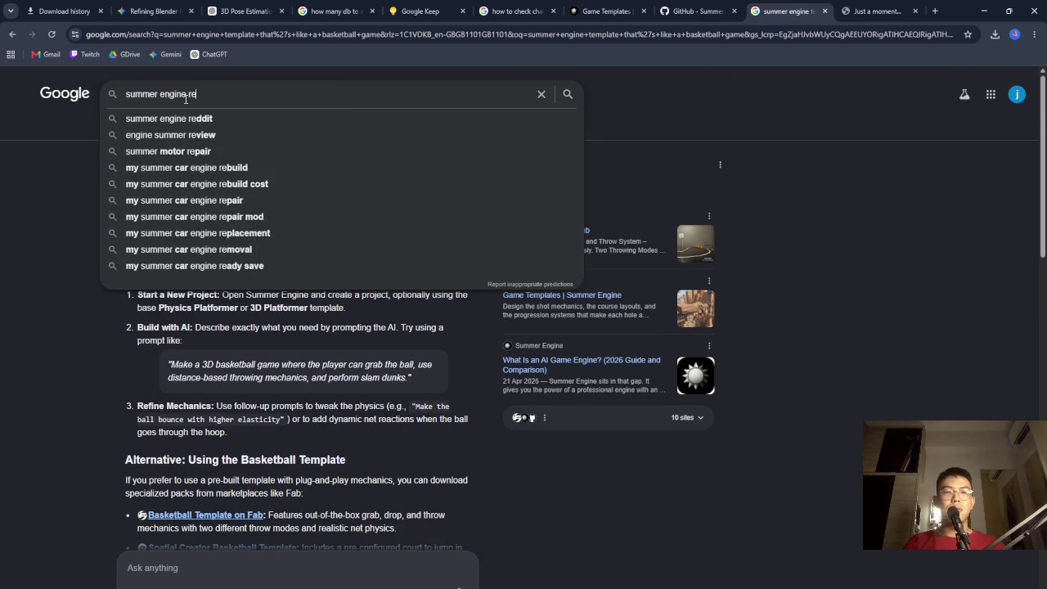
key("Return")
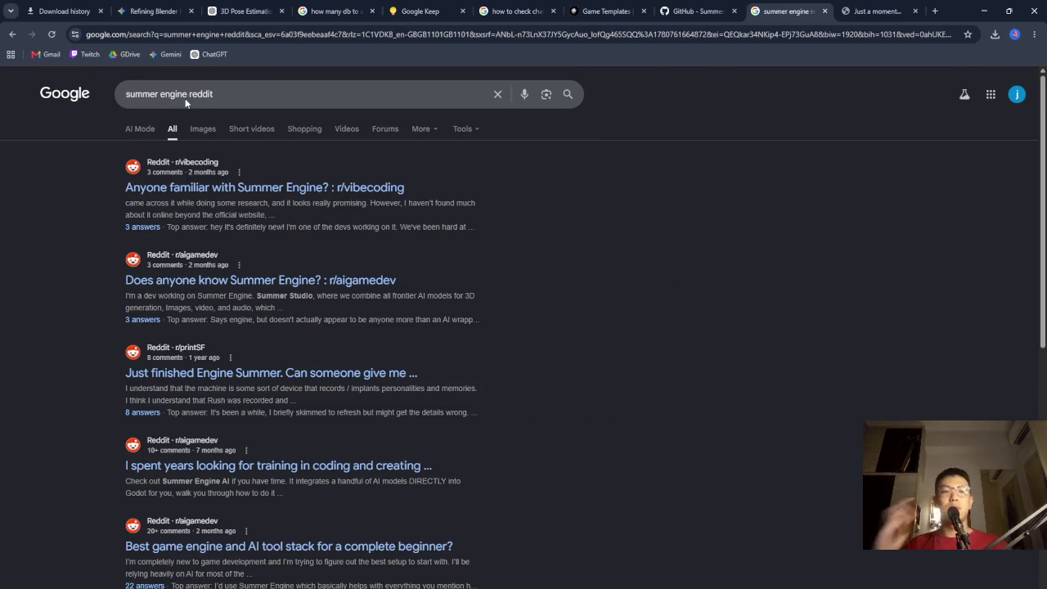
left_click(380, 189)
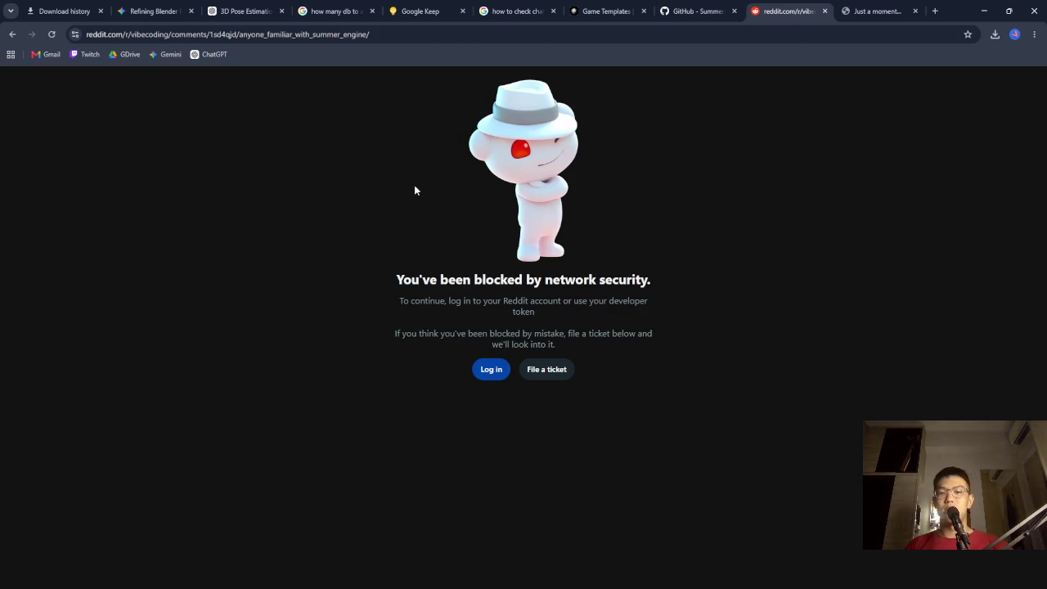
Log in to Reddit using Sign in with Google
left_click(475, 375)
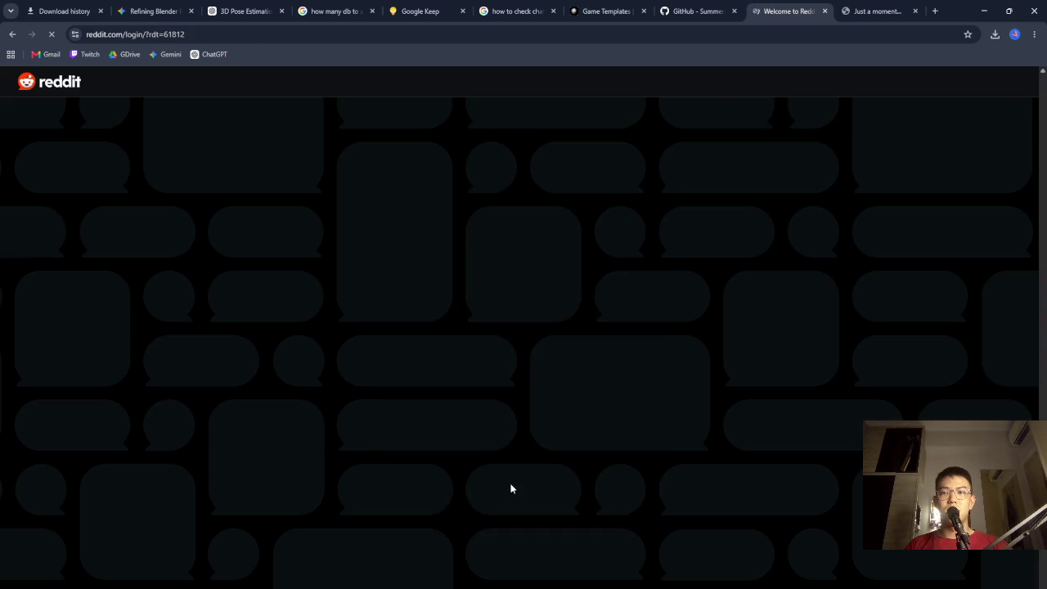
left_click(532, 274)
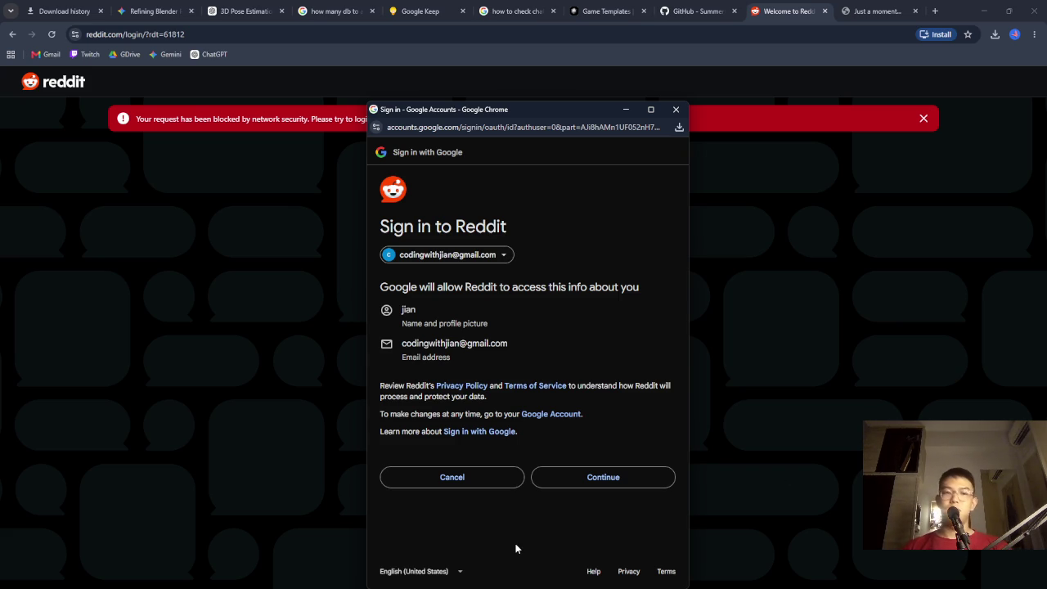
left_click(589, 479)
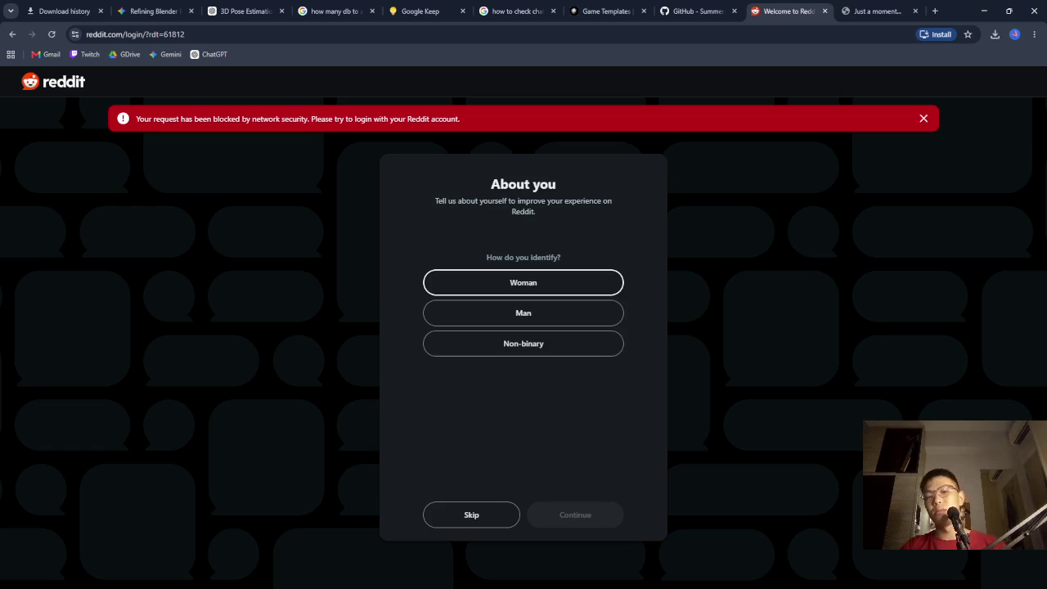
Answer the About you question and choose Technology, Gaming, Finance and Sports as interests
left_click(608, 313)
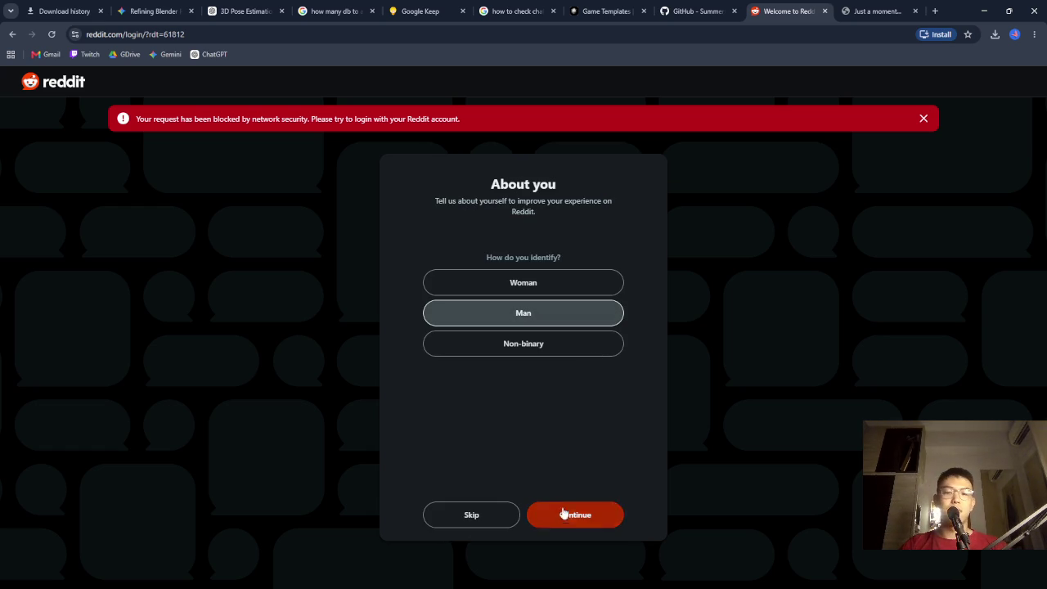
left_click(572, 514)
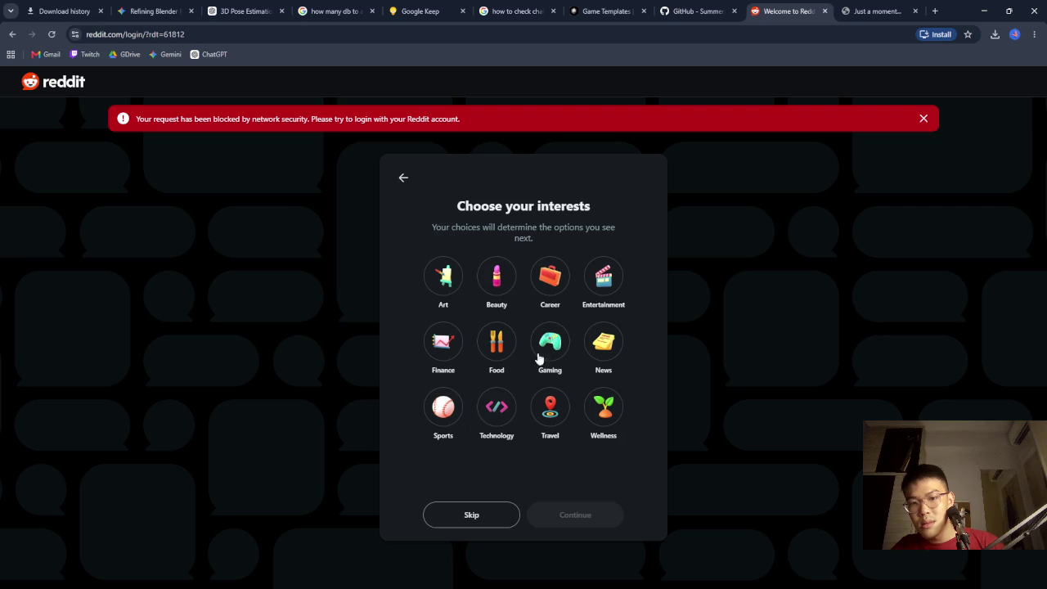
left_click(488, 418)
left_click(543, 359)
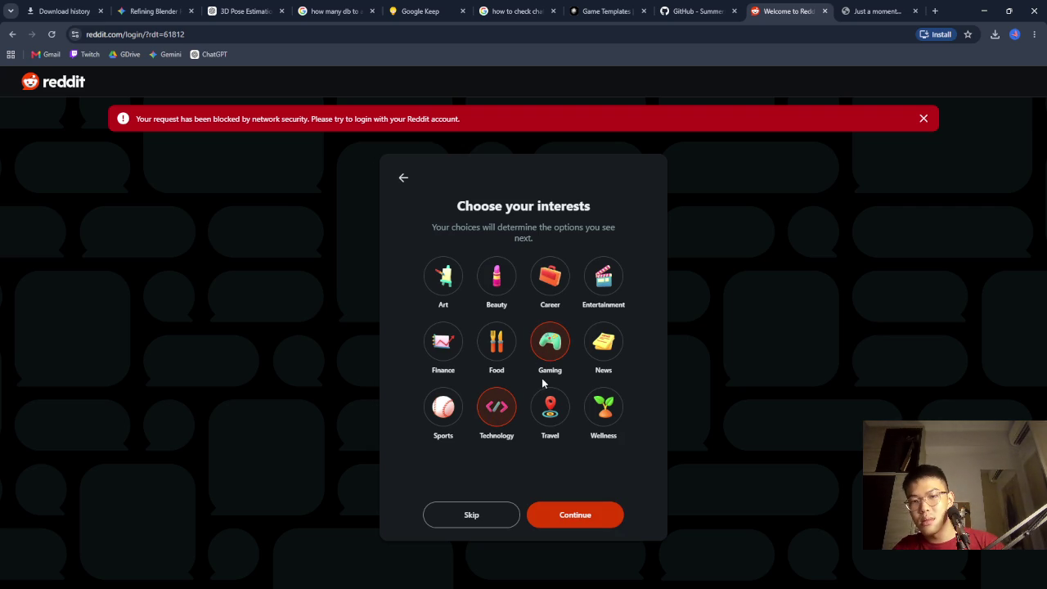
left_click(502, 352)
left_click(450, 343)
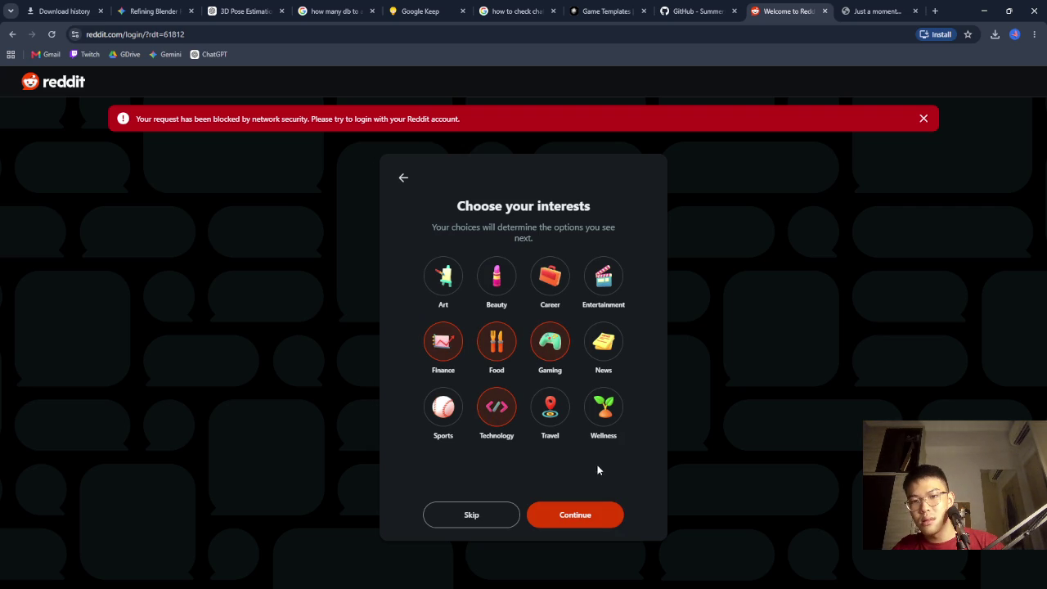
left_click(502, 354)
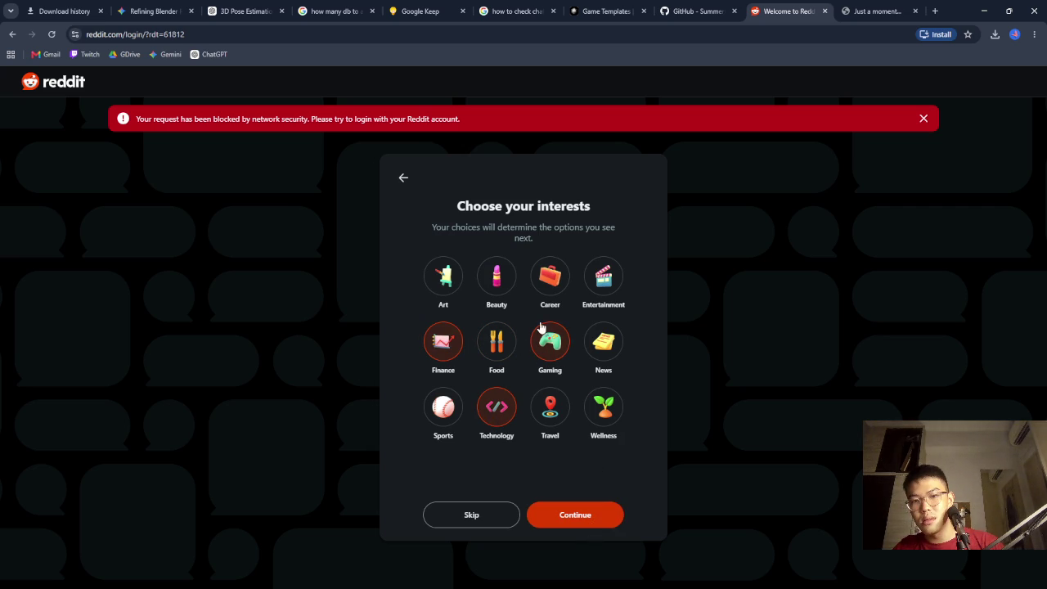
left_click(438, 413)
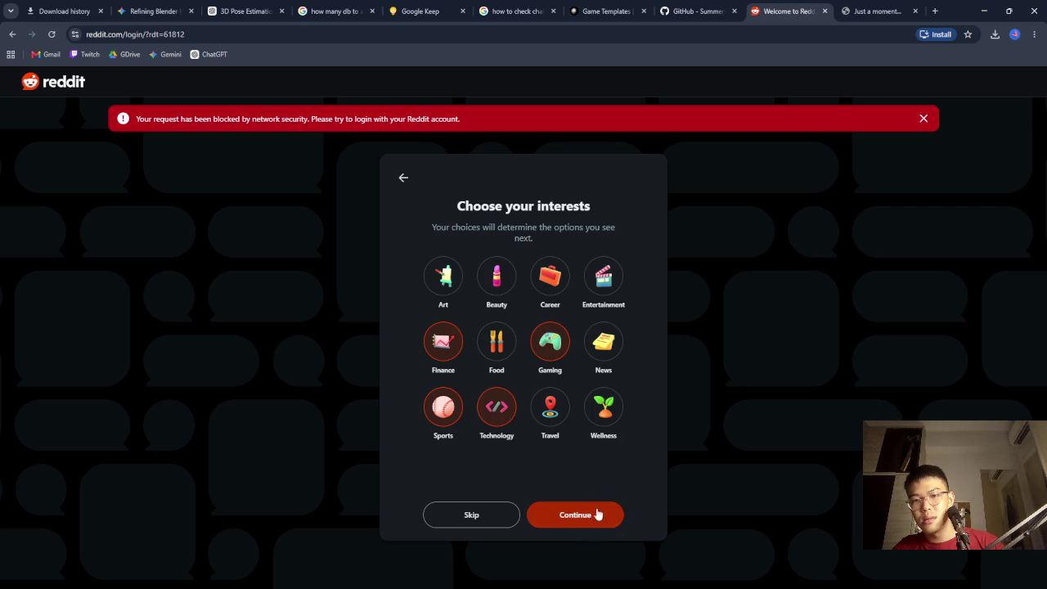
left_click(592, 522)
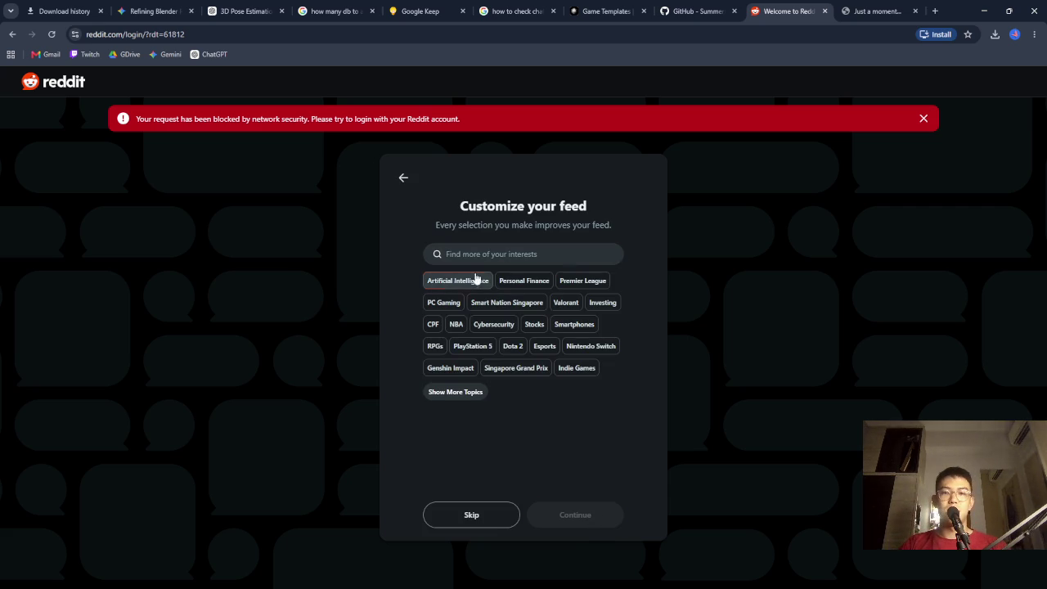
Follow Artificial Intelligence, Personal Finance, Cybersecurity and Stocks topics and finish onboarding
left_click(462, 281)
left_click(533, 282)
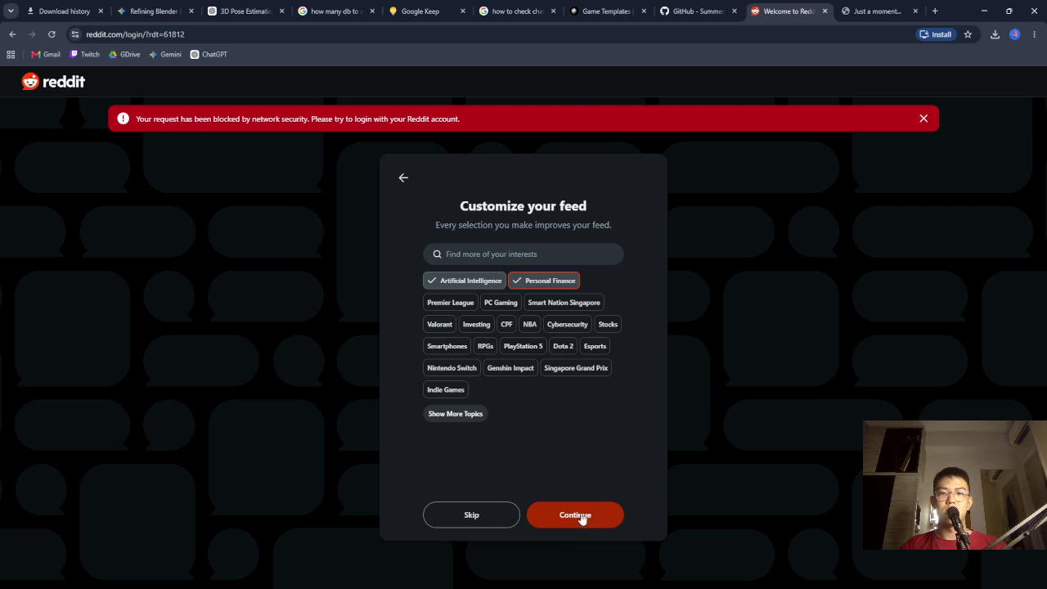
left_click(573, 325)
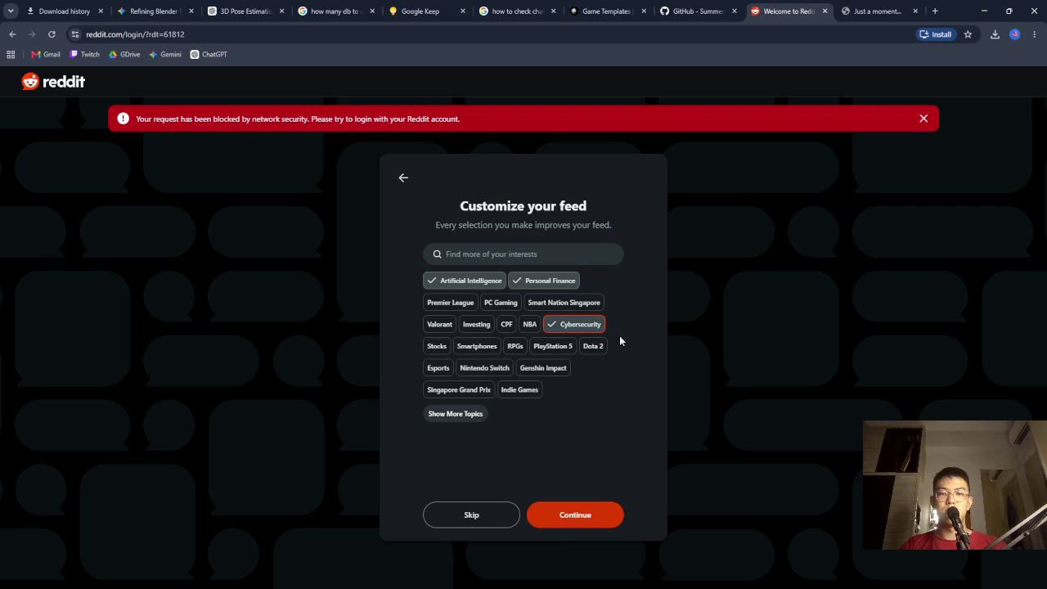
left_click(451, 347)
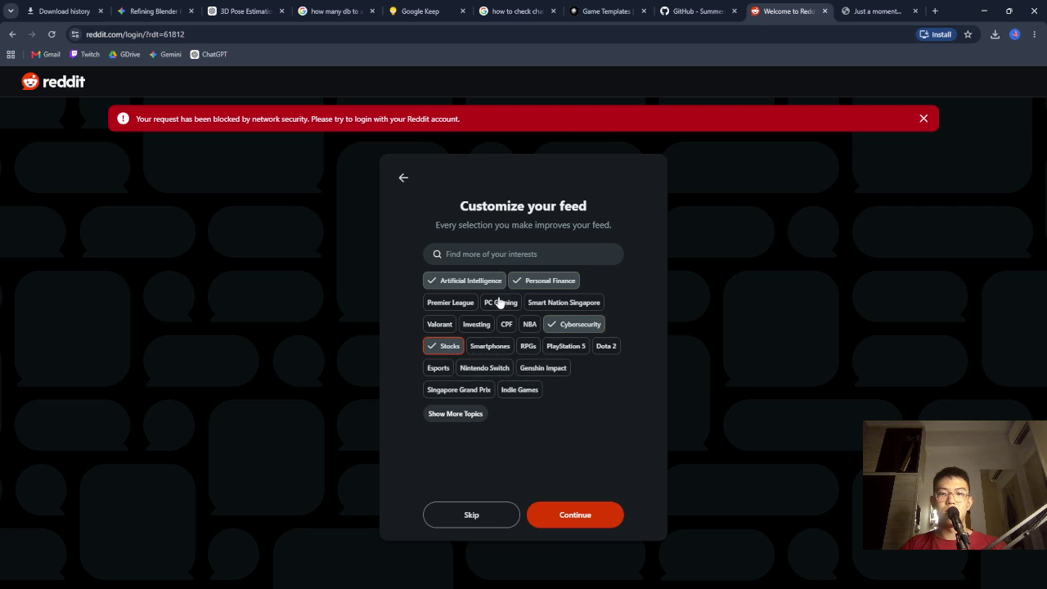
left_click(602, 513)
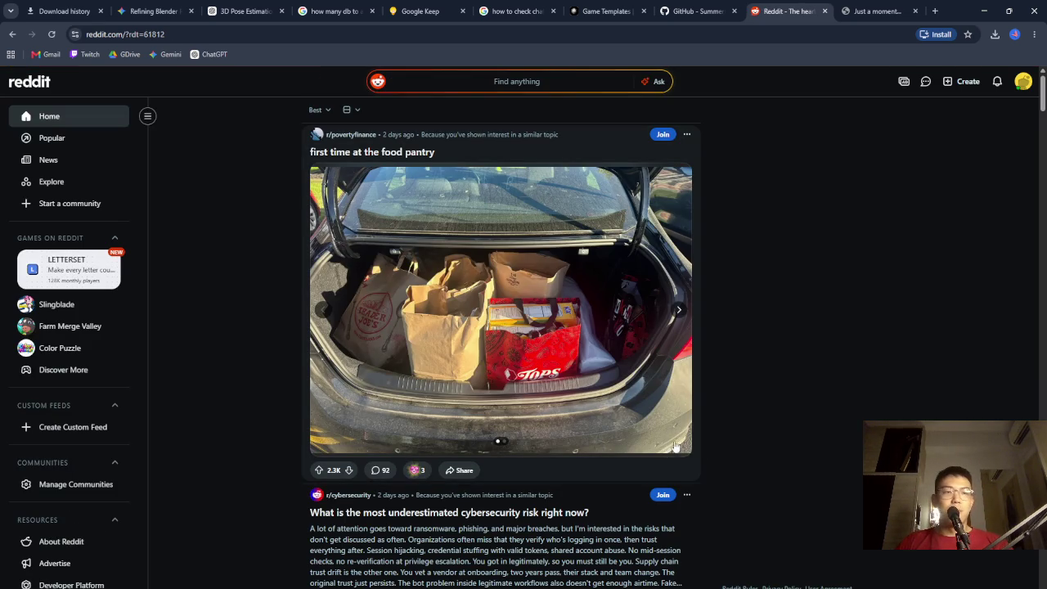
Search Google for 'summer engine reddit'
left_click(871, 13)
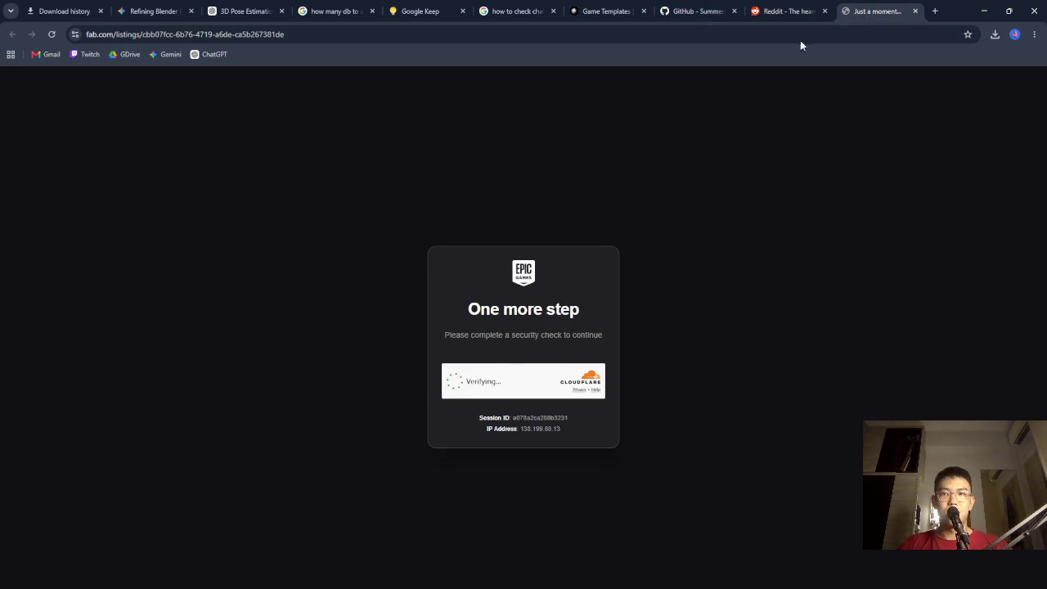
left_click(799, 16)
left_click(349, 40)
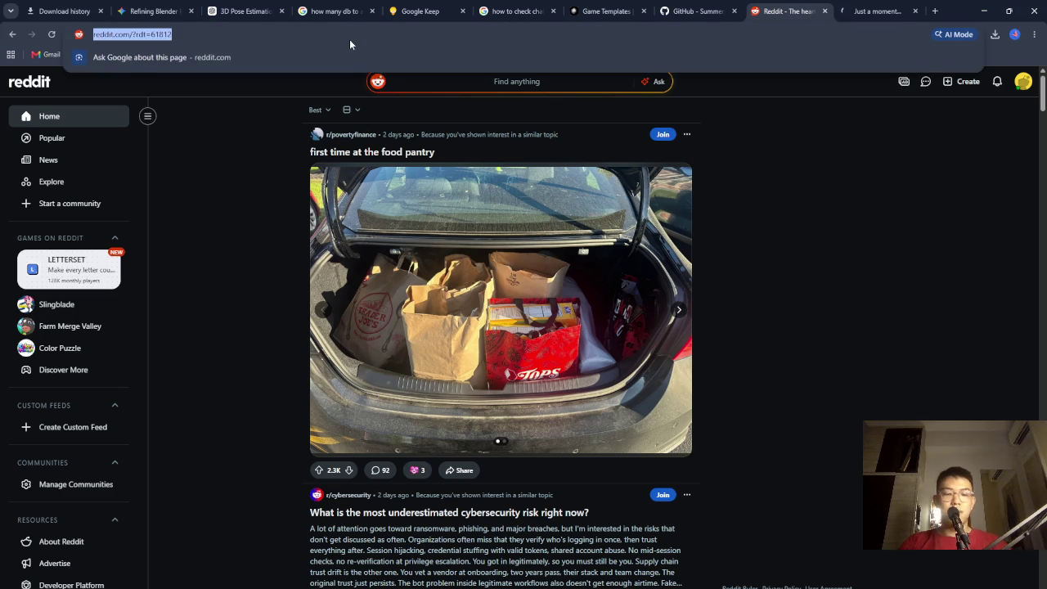
type("summer engine reddit")
key("Return")
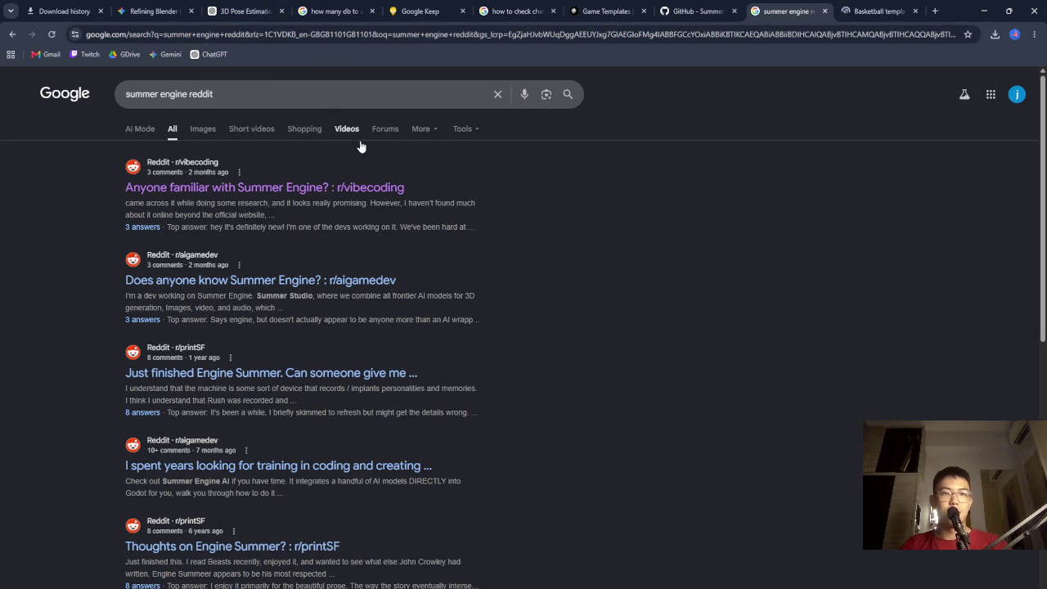
Open the r/vibecoding 'Anyone familiar with Summer Engine?' post and read its comments
left_click(374, 191)
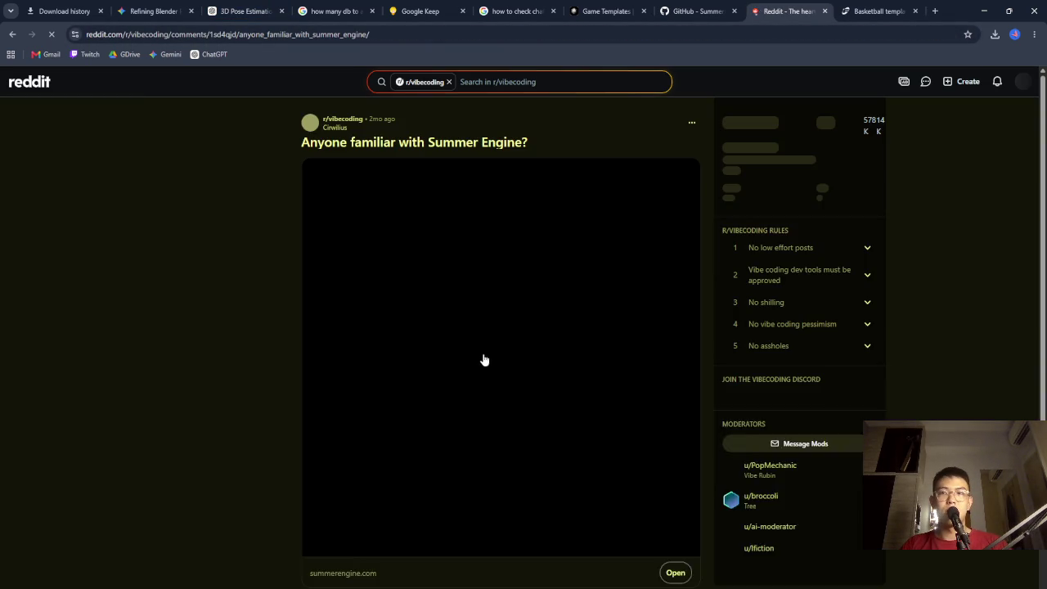
scroll(517, 329, "down", 3)
scroll(517, 329, "down", 3)
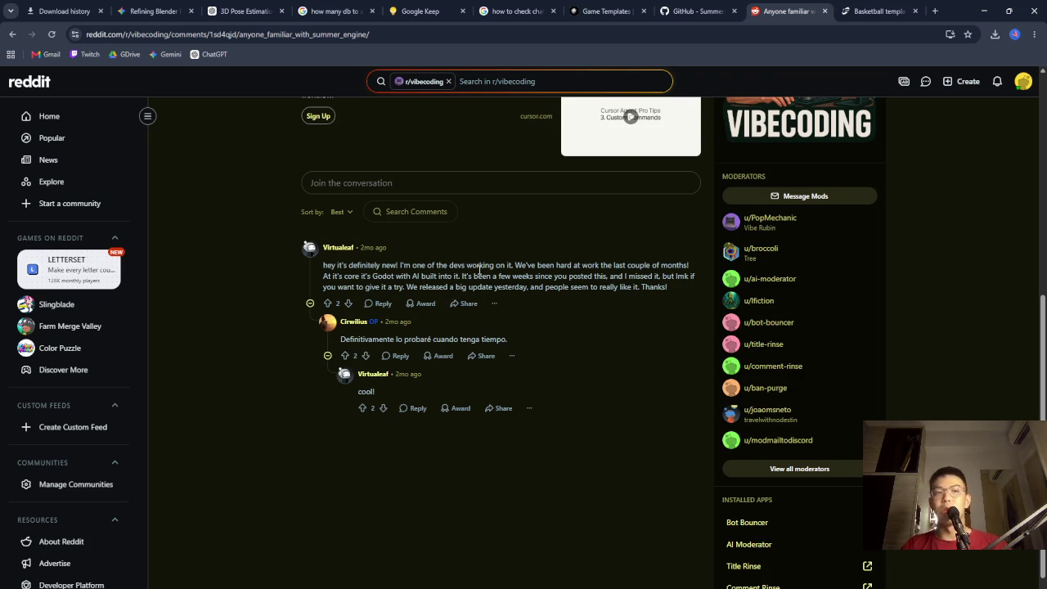
left_click(405, 41)
Search Google for 'can godot do 3d and godot vs belder'
type("can d")
key("BackSpace")
type("godot do 3d")
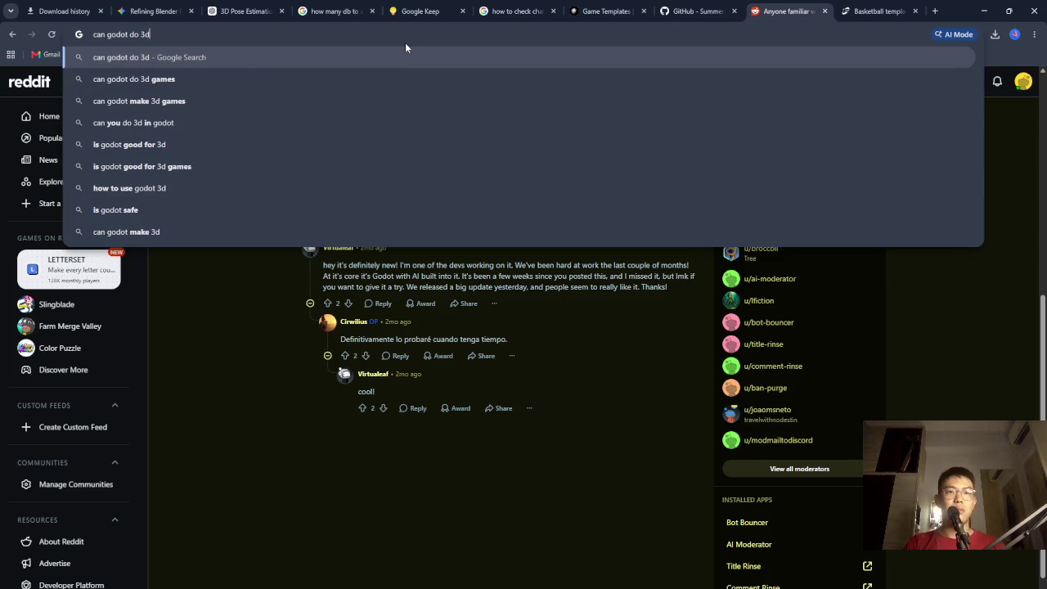
type(" and godot vs ")
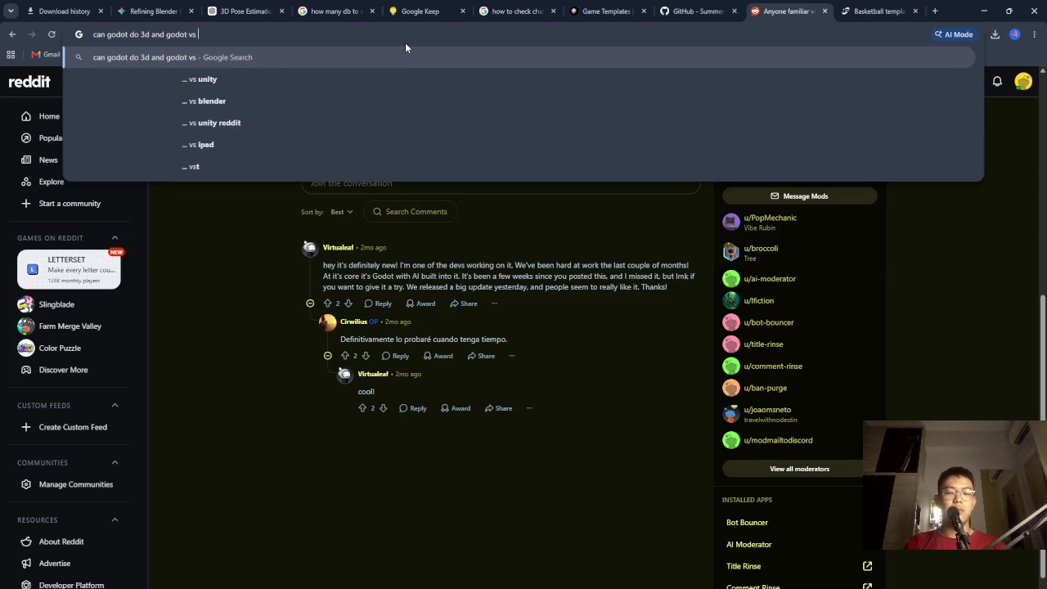
type("belder")
key("Return")
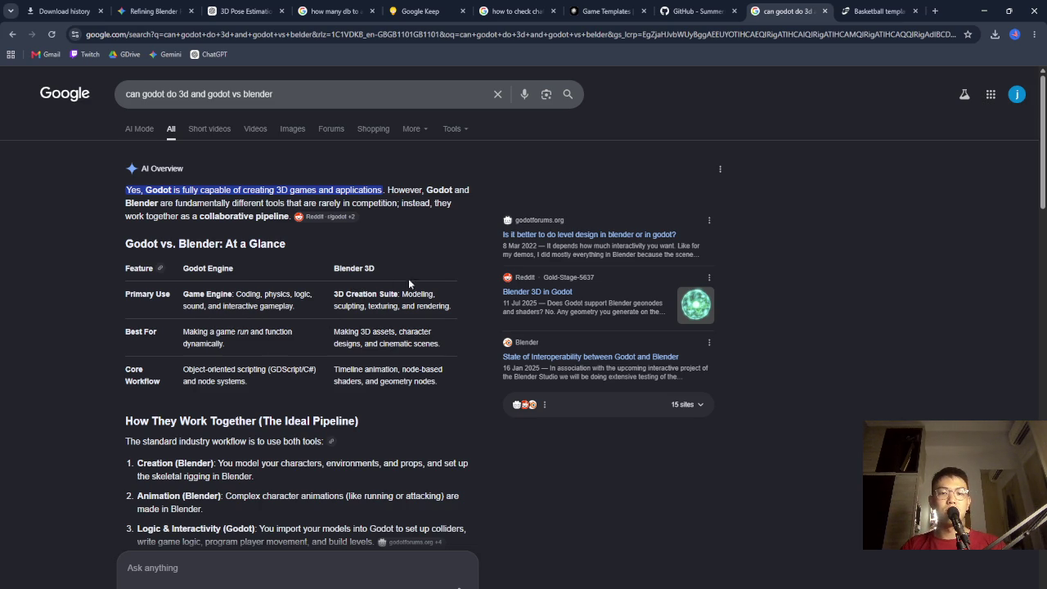
Read the AI Overview on Godot's level building, renderer, animation and rigging versus Blender
scroll(429, 283, "down", 2)
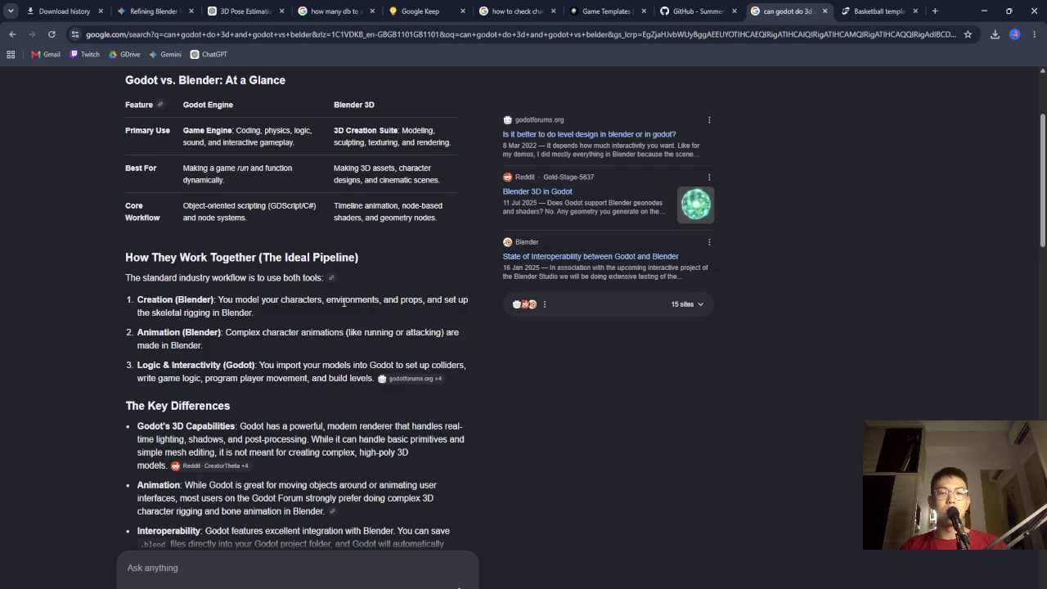
left_click_drag(228, 331, 328, 357)
left_click(327, 358)
scroll(325, 355, "down", 1)
left_click_drag(275, 256, 334, 268)
left_click(334, 267)
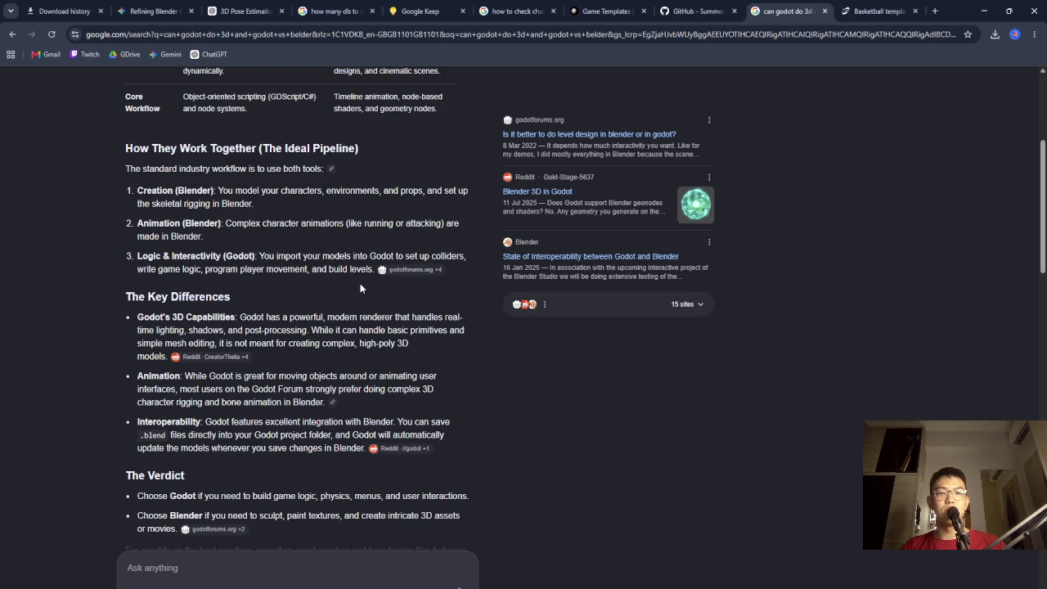
mouse_move(282, 318)
left_mouse_down()
mouse_move(405, 318)
mouse_move(333, 330)
mouse_move(320, 344)
left_mouse_up()
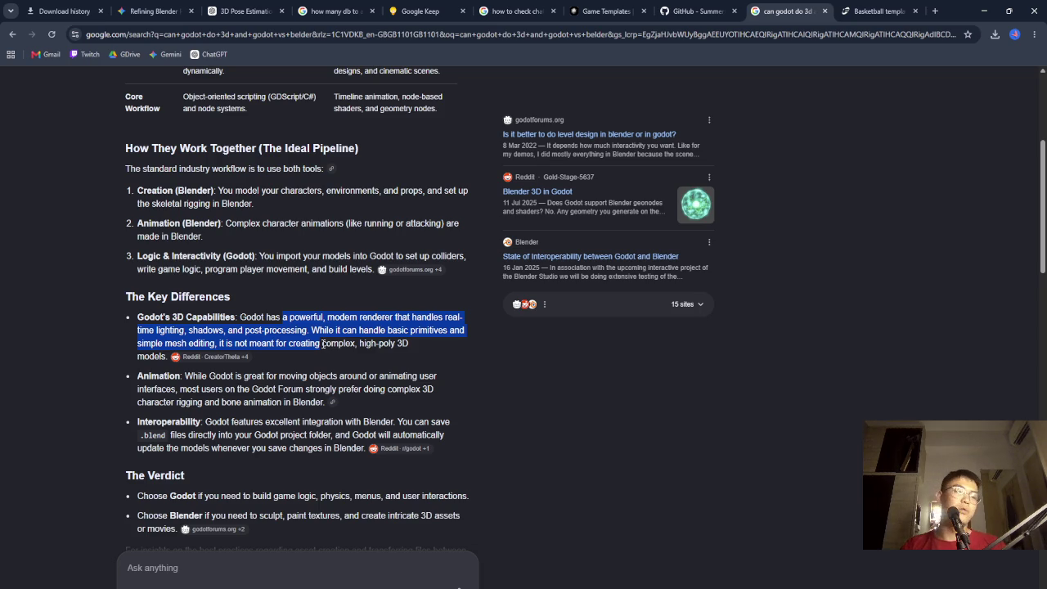
mouse_move(210, 376)
left_mouse_down()
mouse_move(381, 377)
mouse_move(262, 402)
left_mouse_up()
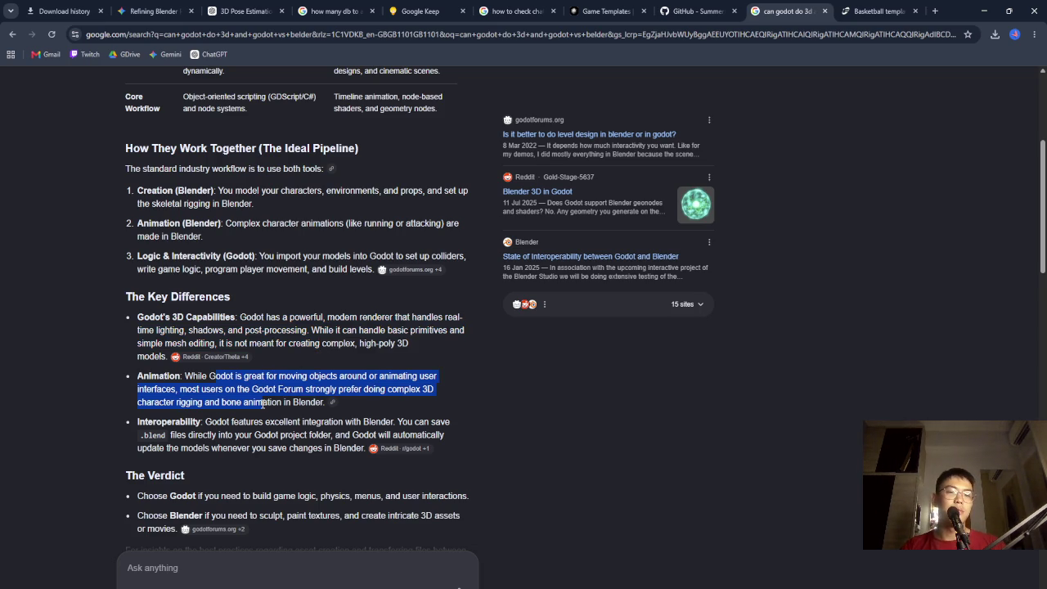
left_click(300, 373)
mouse_move(211, 389)
left_mouse_down()
mouse_move(224, 402)
mouse_move(291, 389)
mouse_move(210, 407)
mouse_move(249, 402)
left_mouse_up()
left_click(272, 402)
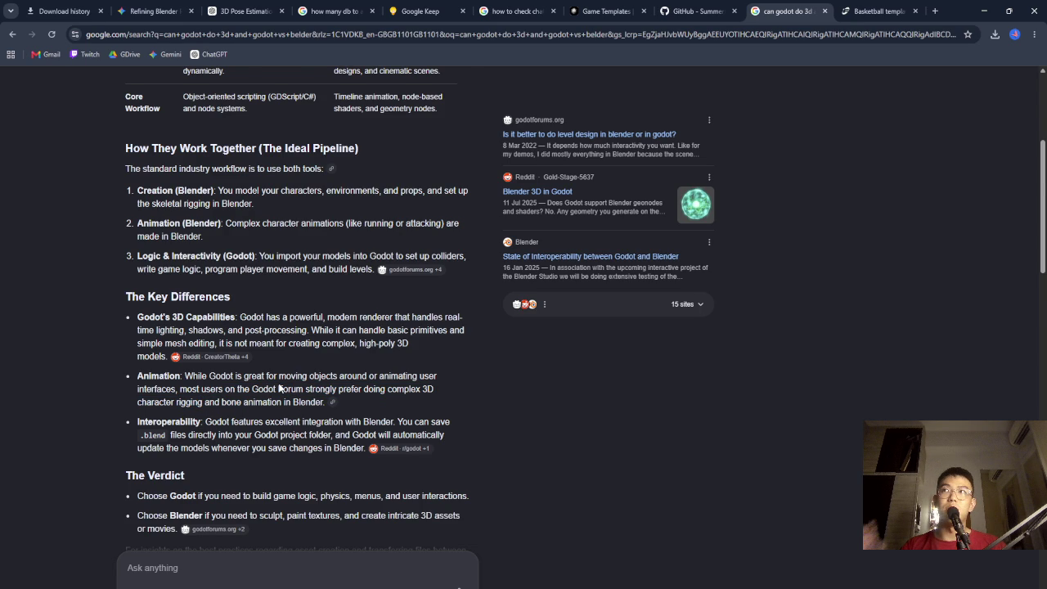
Ask AI Mode whether multiple static camera views can capture video in Blender and Godot
scroll(278, 388, "down", 2)
left_click(264, 565)
type("can i ")
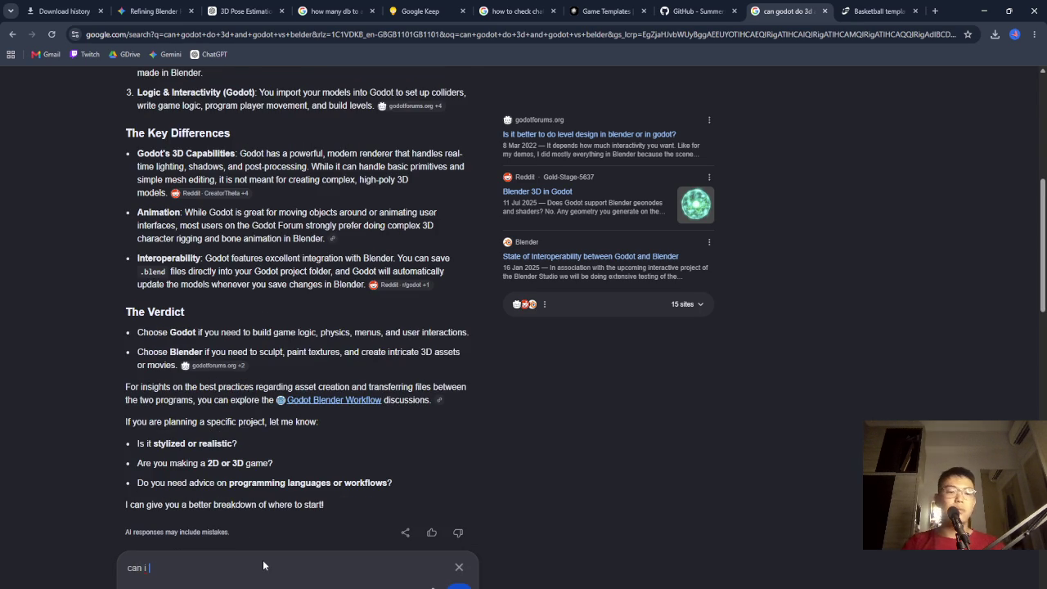
type("set up static ")
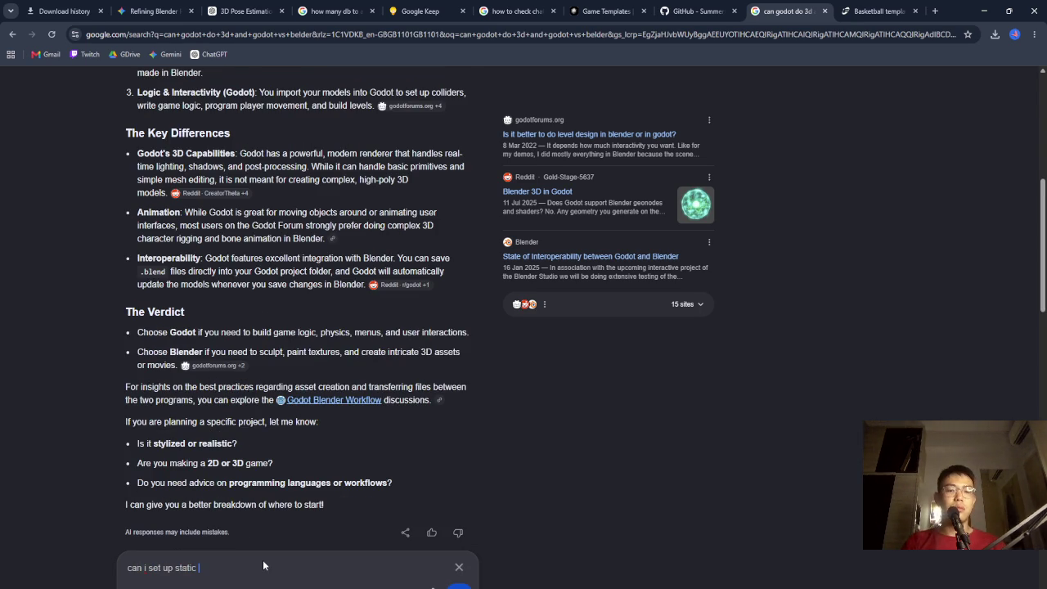
type("camera views (")
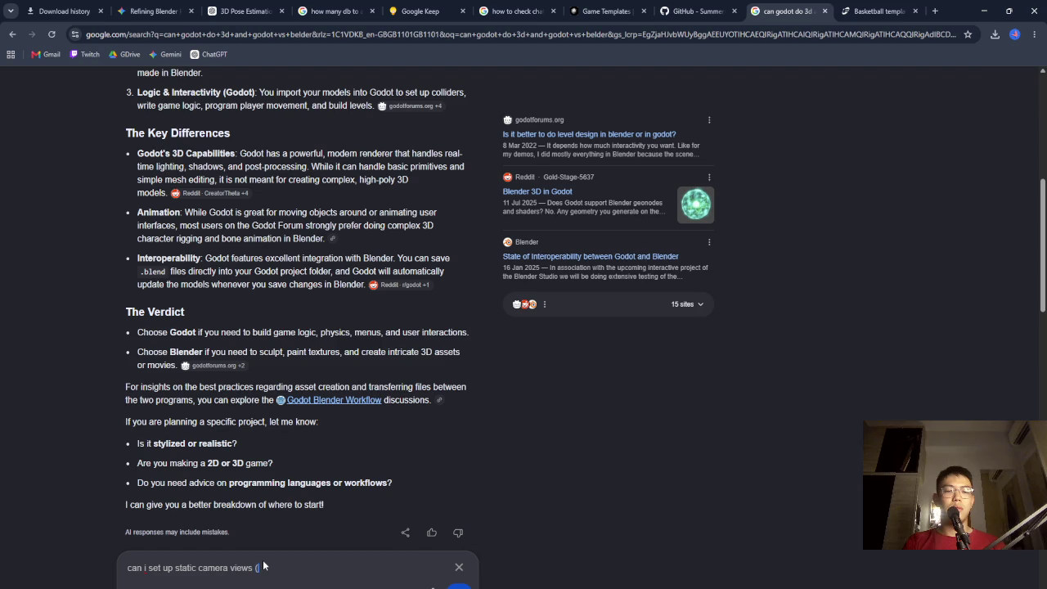
type("multiple, capture")
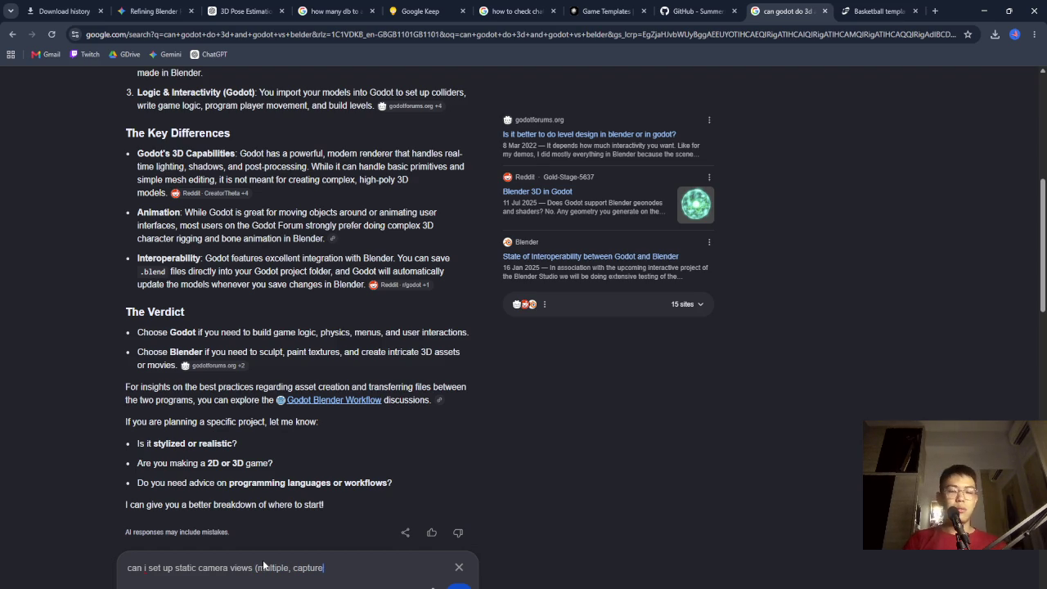
type(" video) in bl")
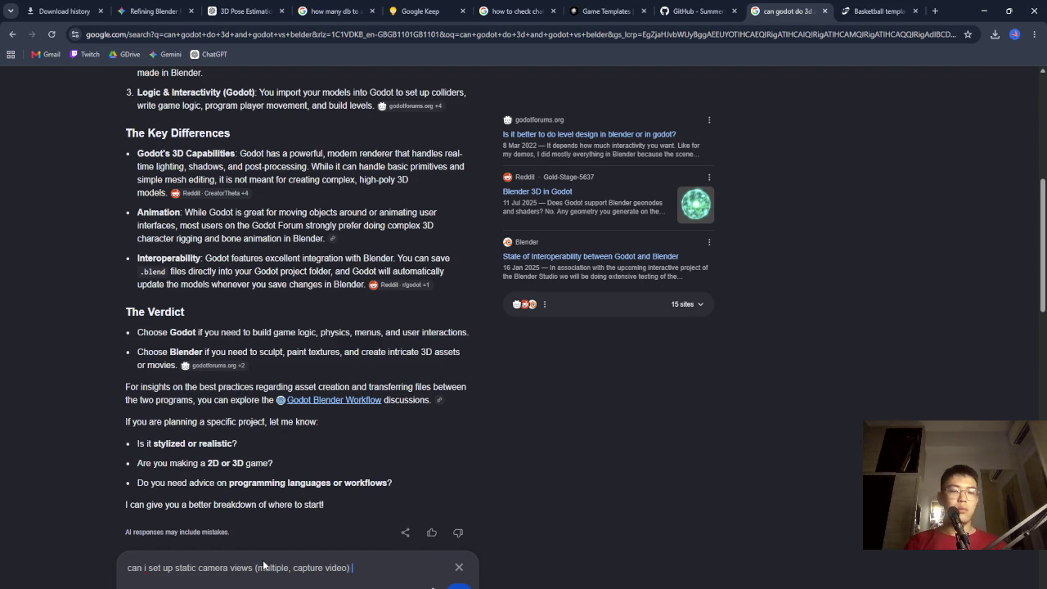
type("ender? what about ")
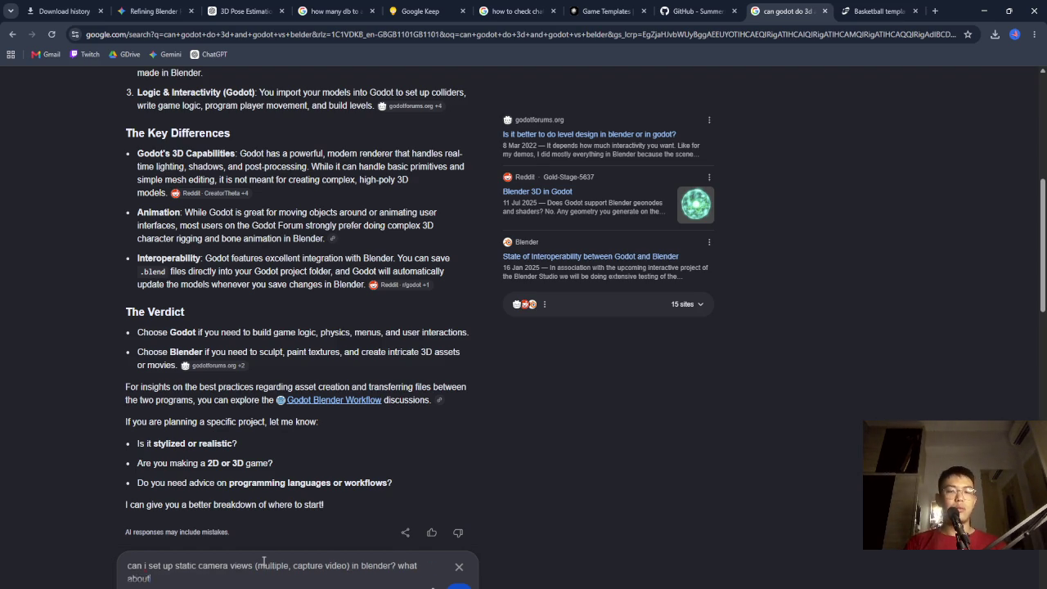
type("godot?")
key("Return")
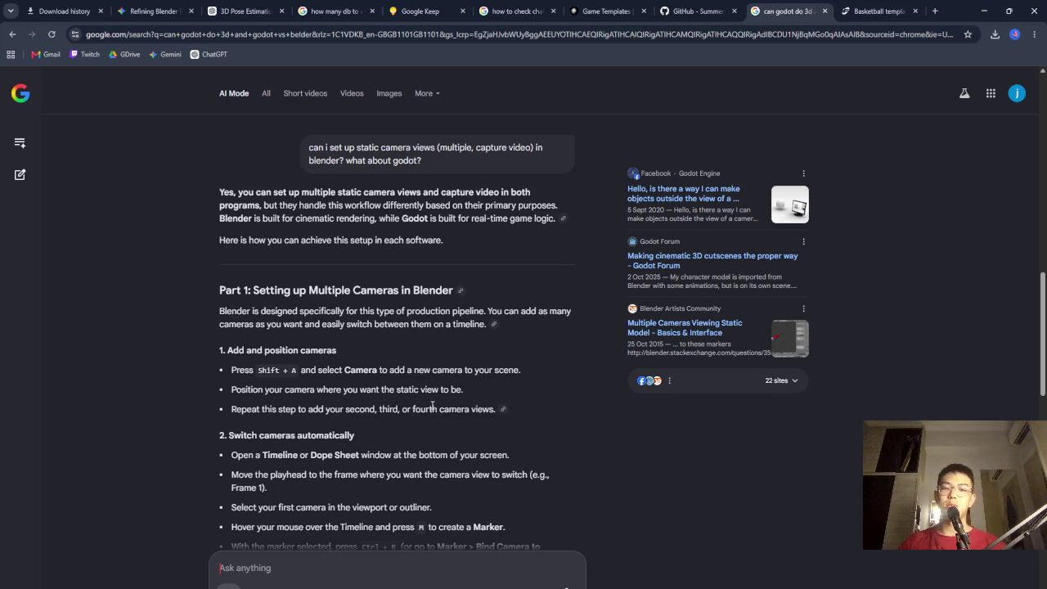
Read the AI Mode answer on multi-camera setup and GDScript camera switching
scroll(432, 406, "down", 2)
scroll(432, 409, "down", 3)
scroll(432, 409, "down", 2)
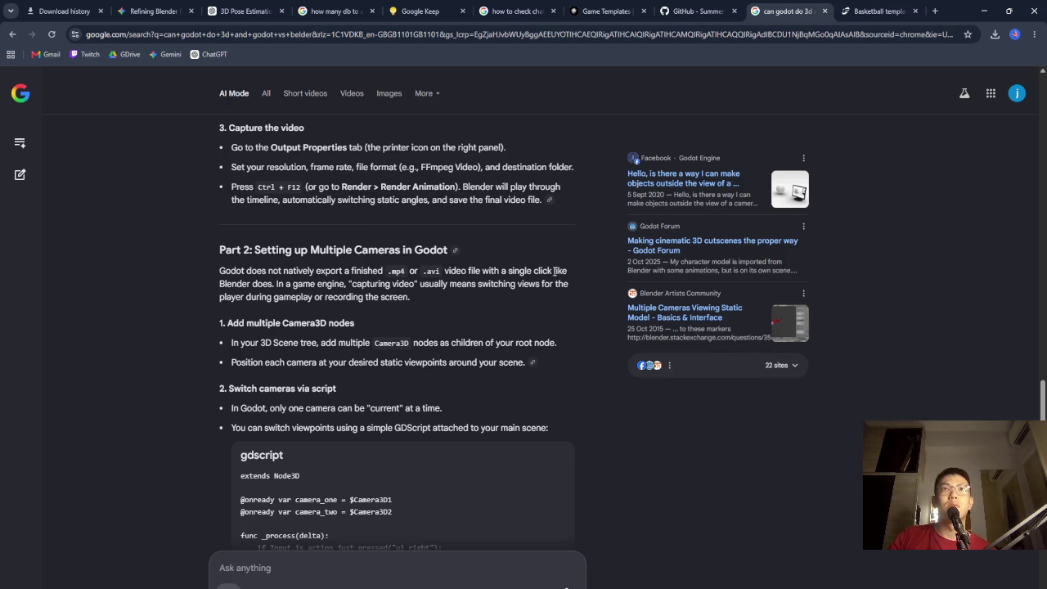
scroll(577, 342, "down", 2)
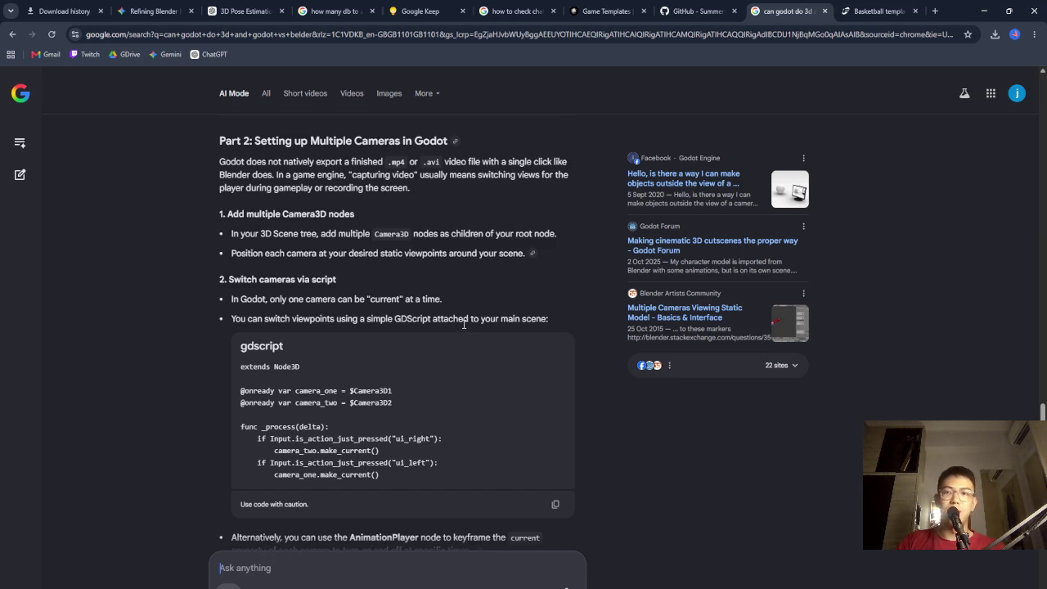
scroll(540, 333, "up", 15)
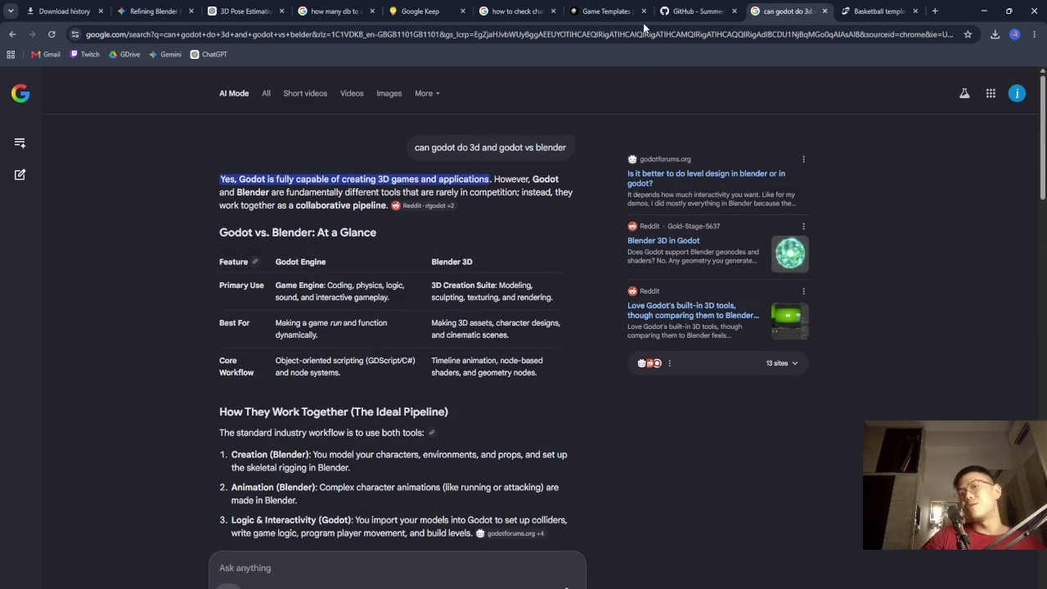
left_click(888, 11)
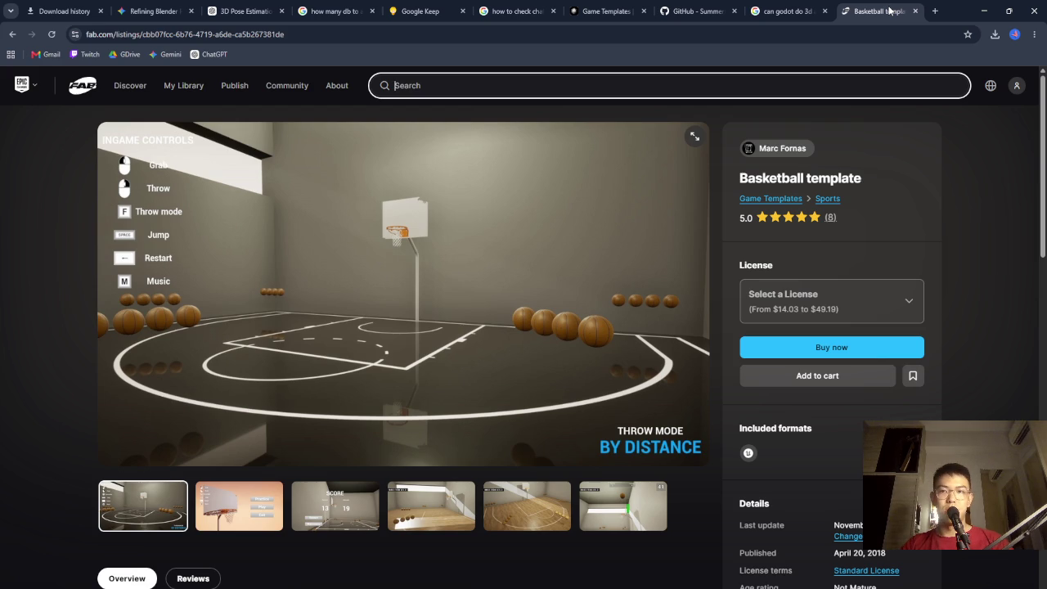
Close the Basketball template, Summer Engine GitHub, Godot search, ChatGPT-memory and game-templates tabs
left_click(914, 11)
left_click(765, 11)
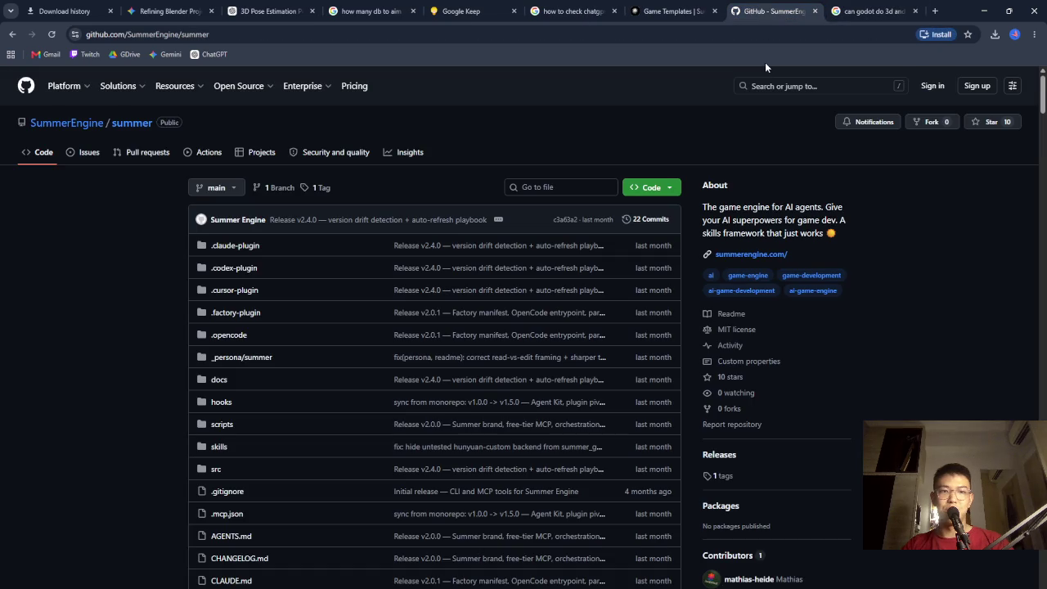
left_click(814, 11)
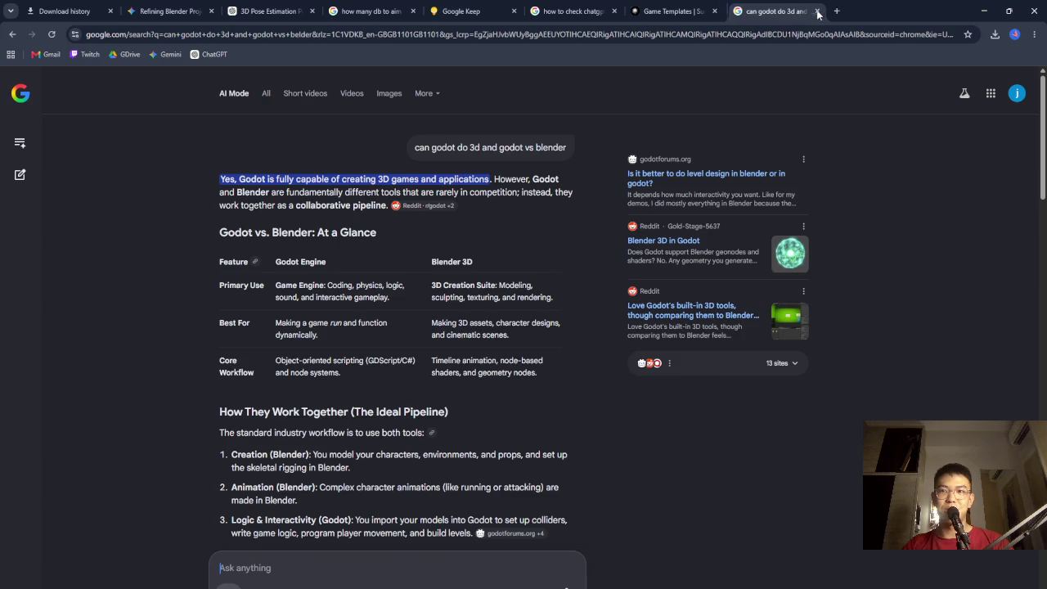
left_click(822, 12)
left_click(659, 12)
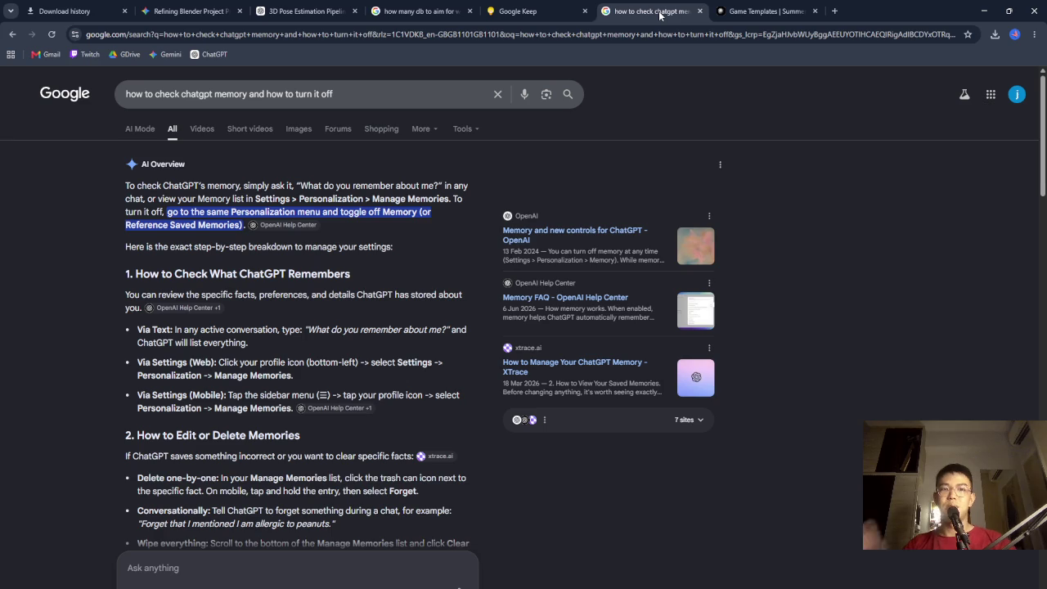
left_click(699, 11)
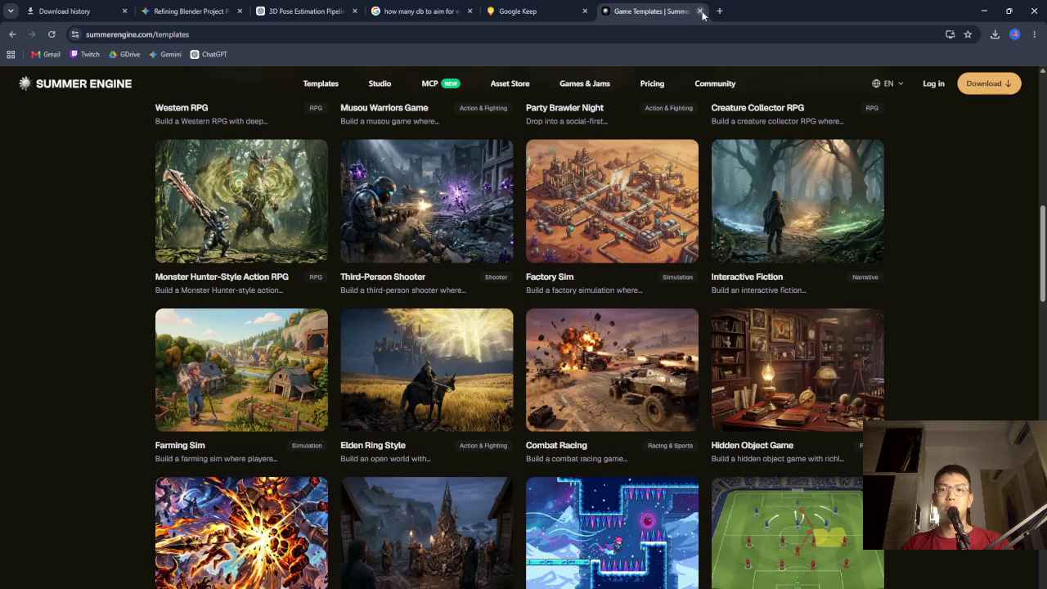
left_click(700, 11)
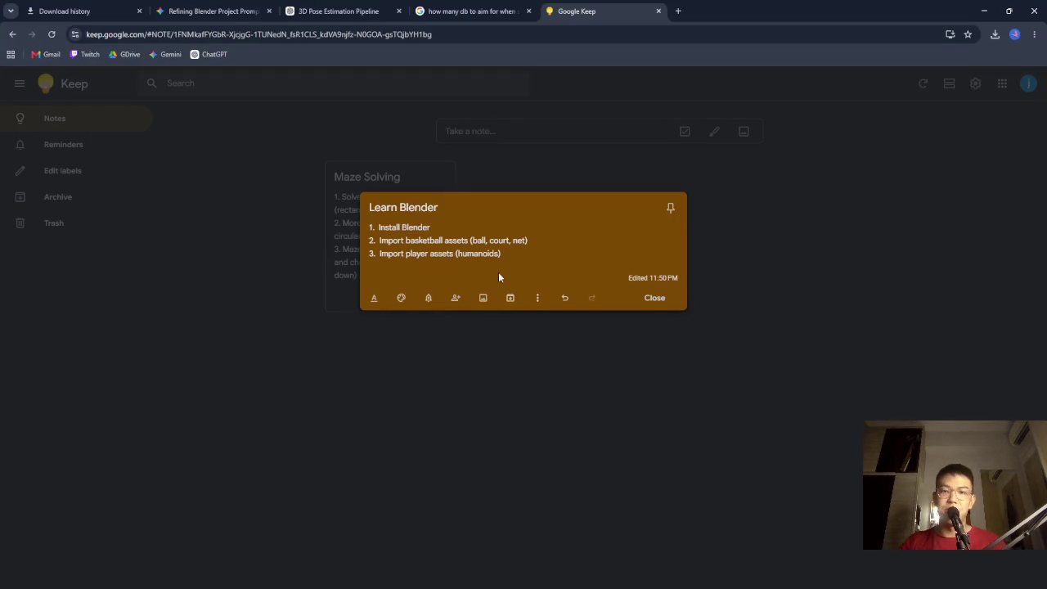
left_click(337, 12)
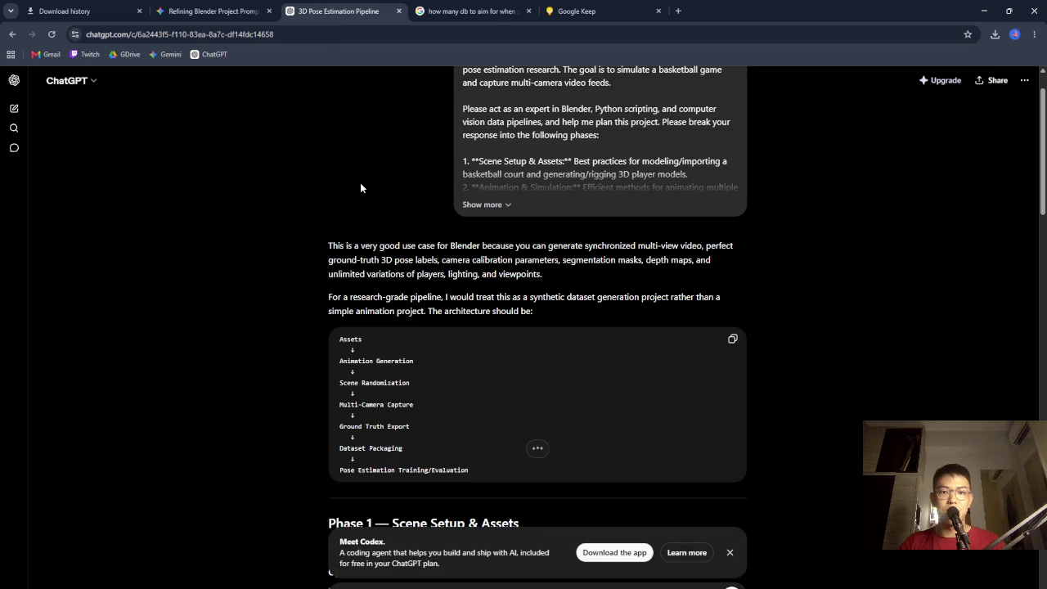
Review the pipeline architecture: Assets, Scene Randomization and Multi-Camera Capture
scroll(493, 256, "down", 1)
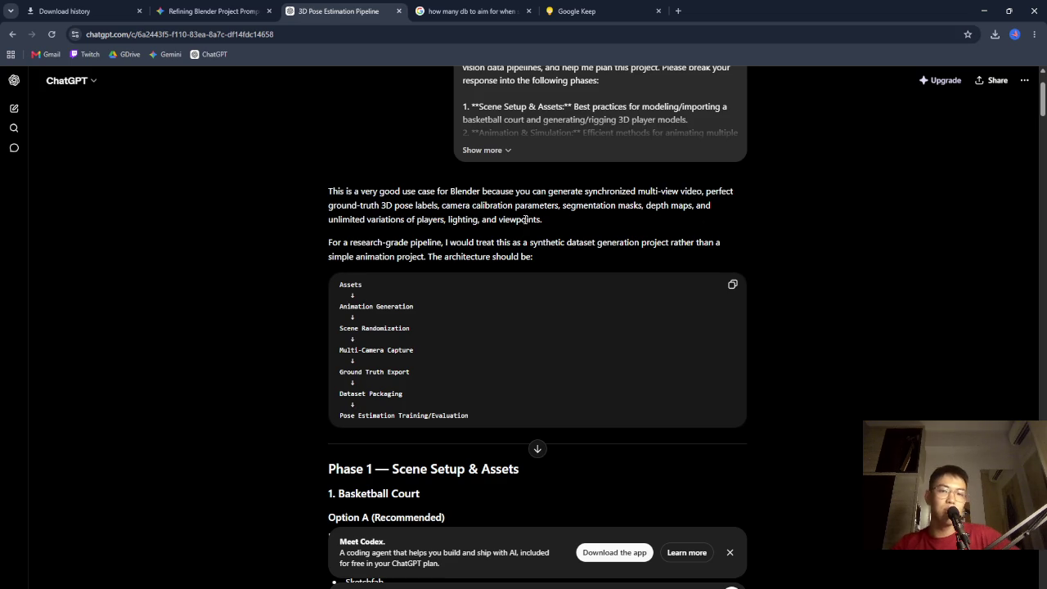
scroll(526, 219, "down", 2)
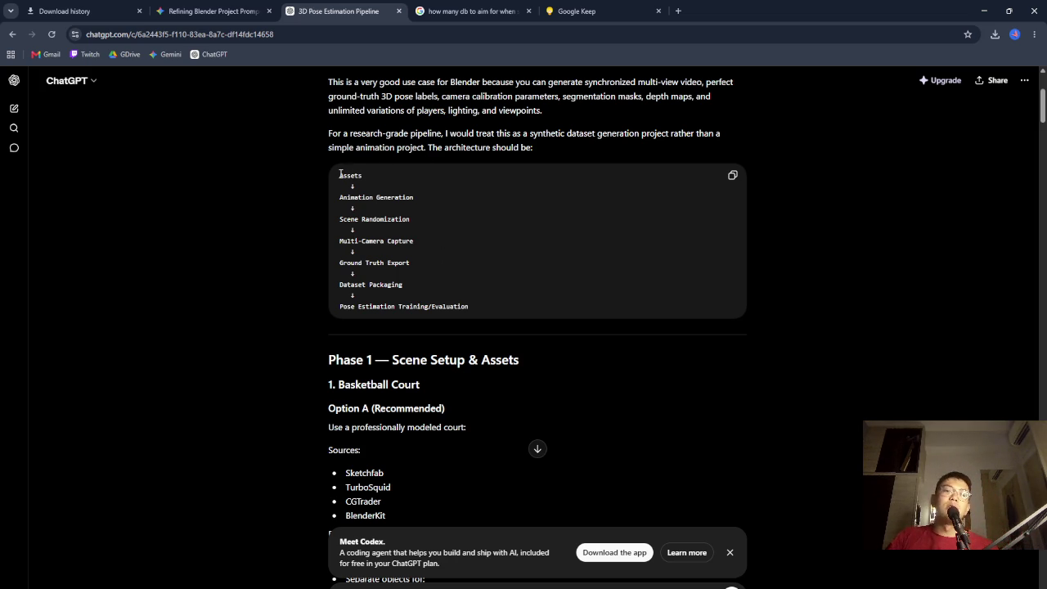
double_click(364, 186)
left_click(372, 186)
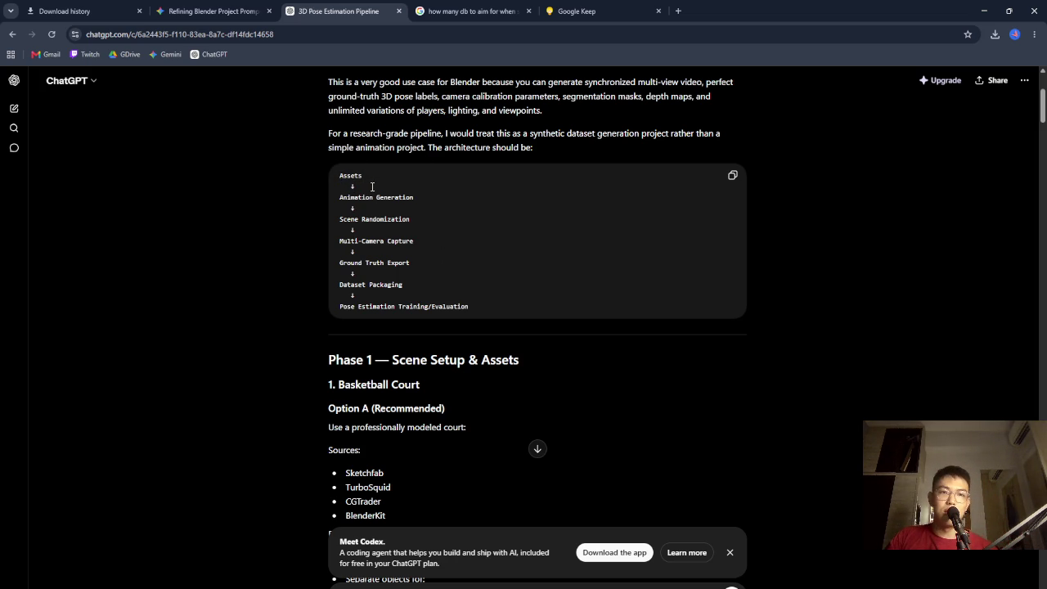
scroll(496, 216, "down", 1)
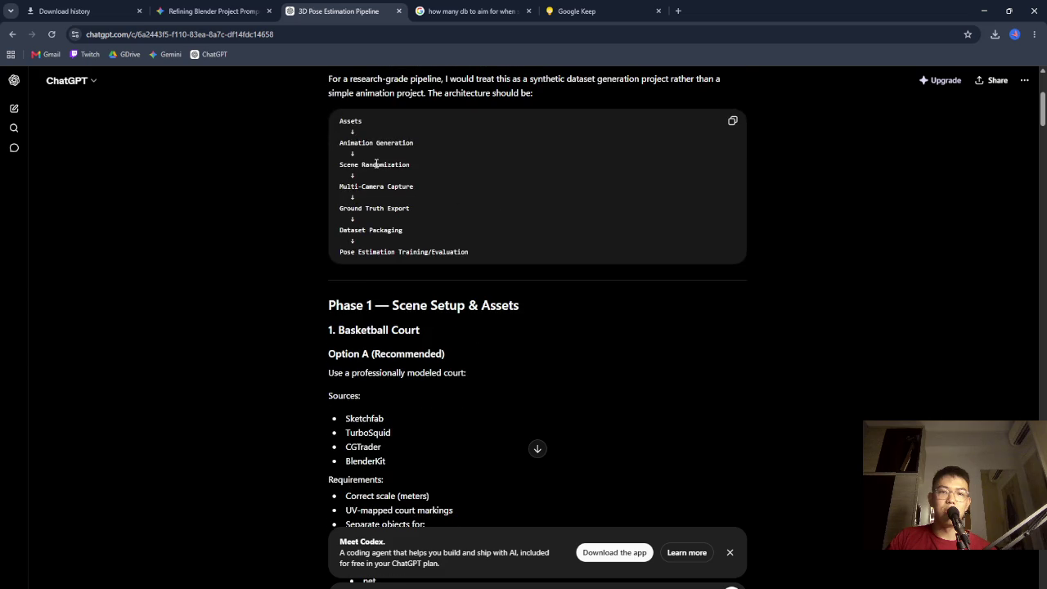
mouse_move(364, 165)
left_mouse_down()
mouse_move(410, 164)
mouse_move(328, 167)
mouse_move(339, 163)
left_mouse_up()
left_click_drag(411, 165, 339, 164)
left_click_drag(413, 186, 330, 190)
left_click(364, 214)
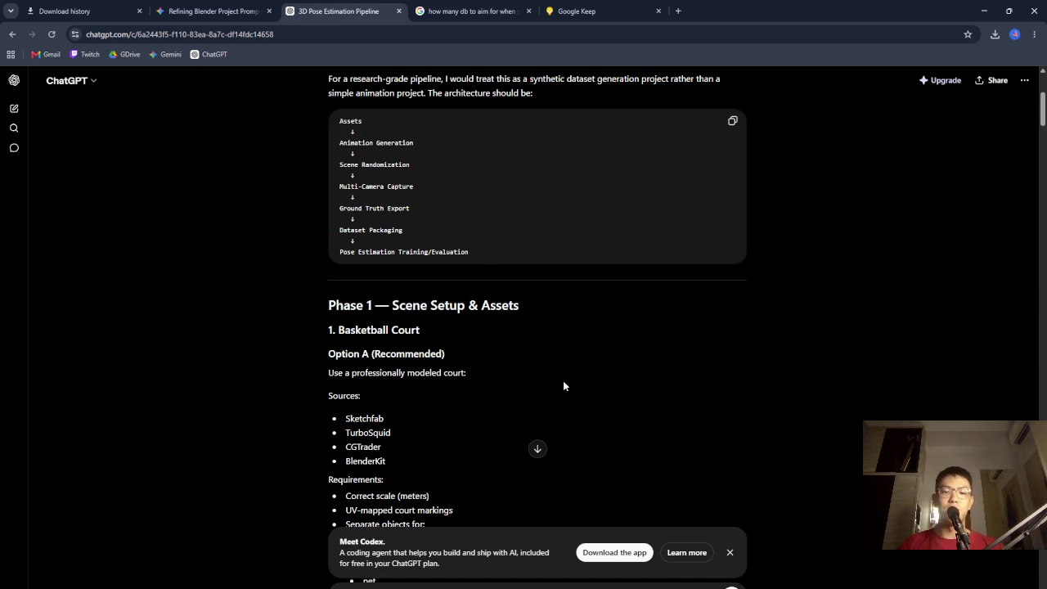
Read Phase 1's Option A (Recommended) basketball court setup
scroll(613, 350, "down", 2)
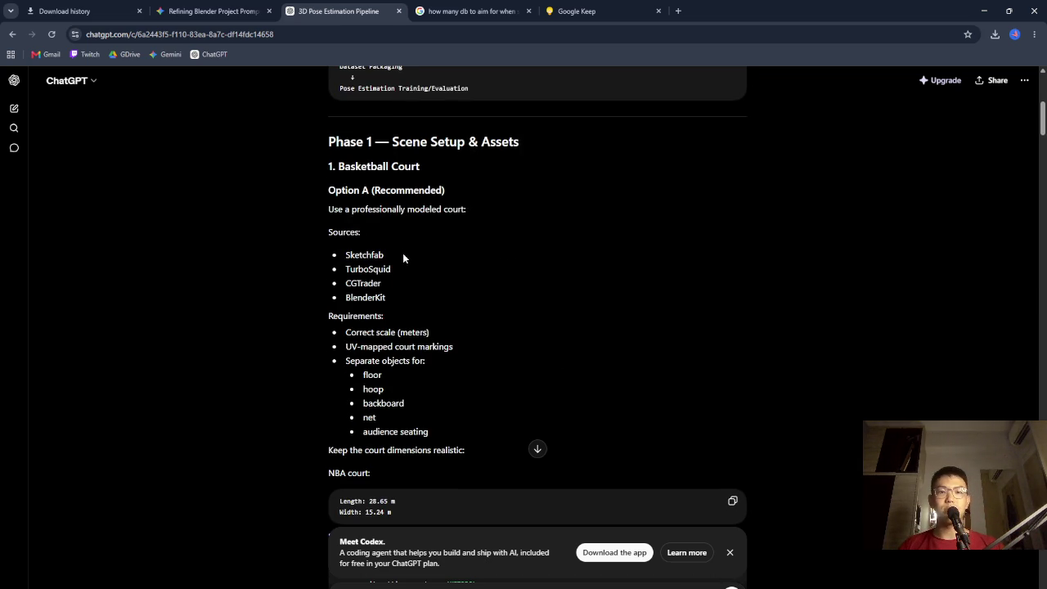
left_click_drag(326, 193, 467, 205)
left_click(596, 250)
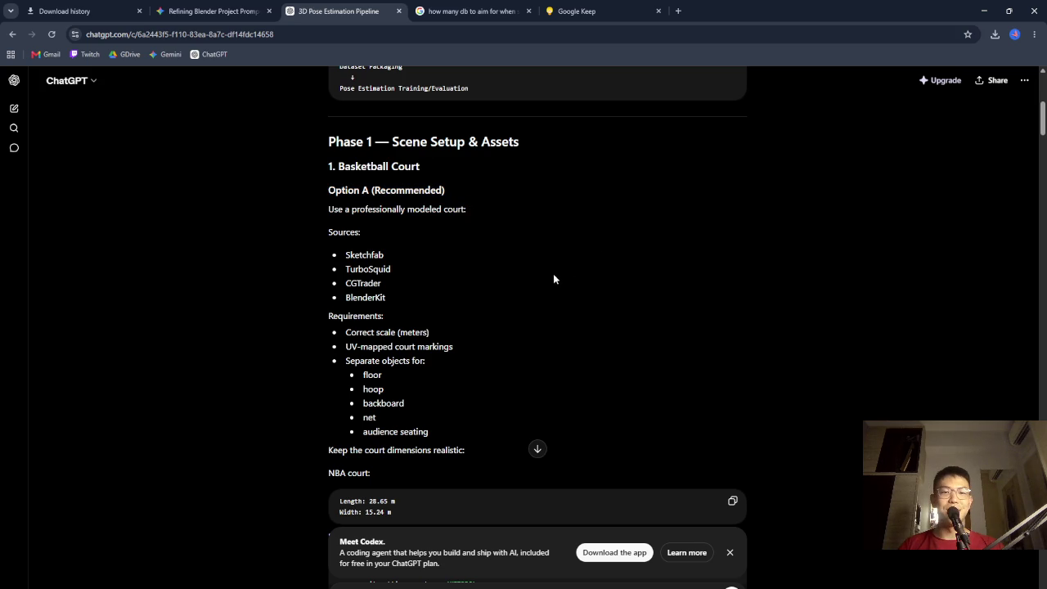
scroll(423, 262, "down", 1)
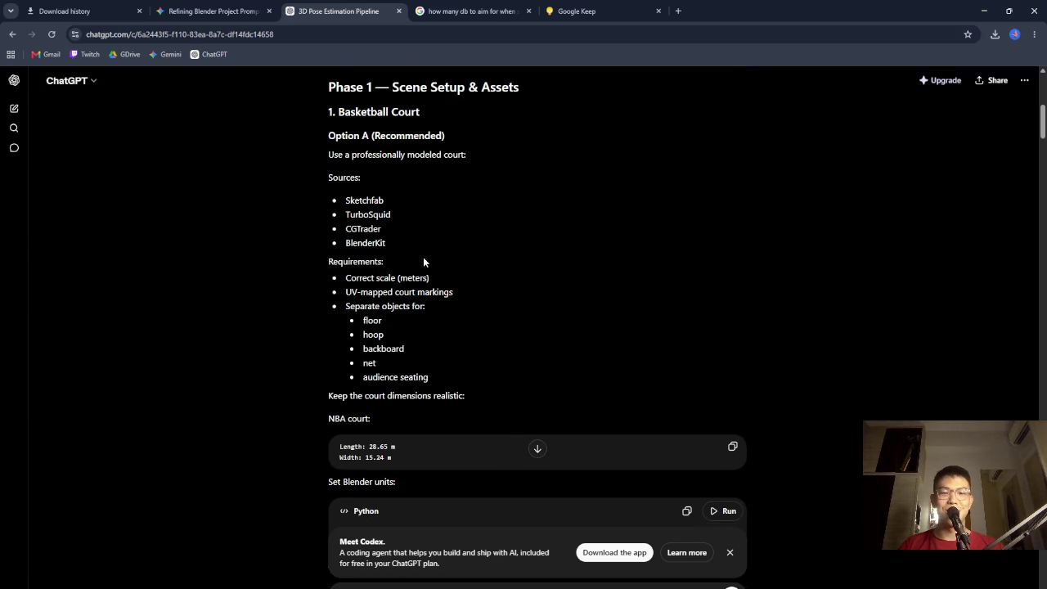
Pull a new tab into its own window snapped to the right half
left_click(678, 10)
left_click_drag(686, 10, 859, 151)
key("super+Right")
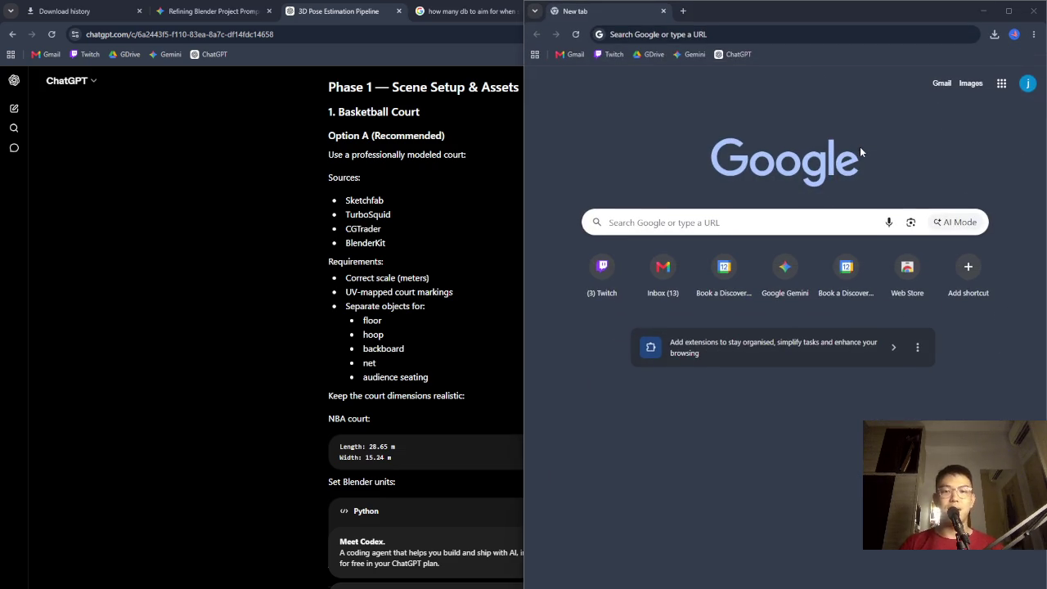
Put ChatGPT on the left half and search 'basketball assets 3d blender'
left_click(119, 191)
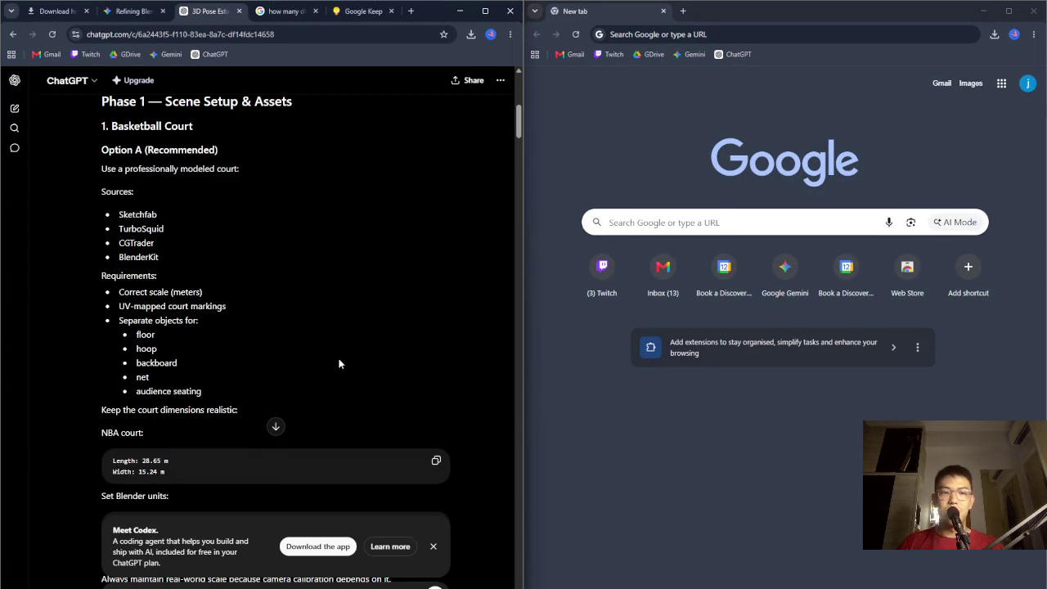
left_click(692, 221)
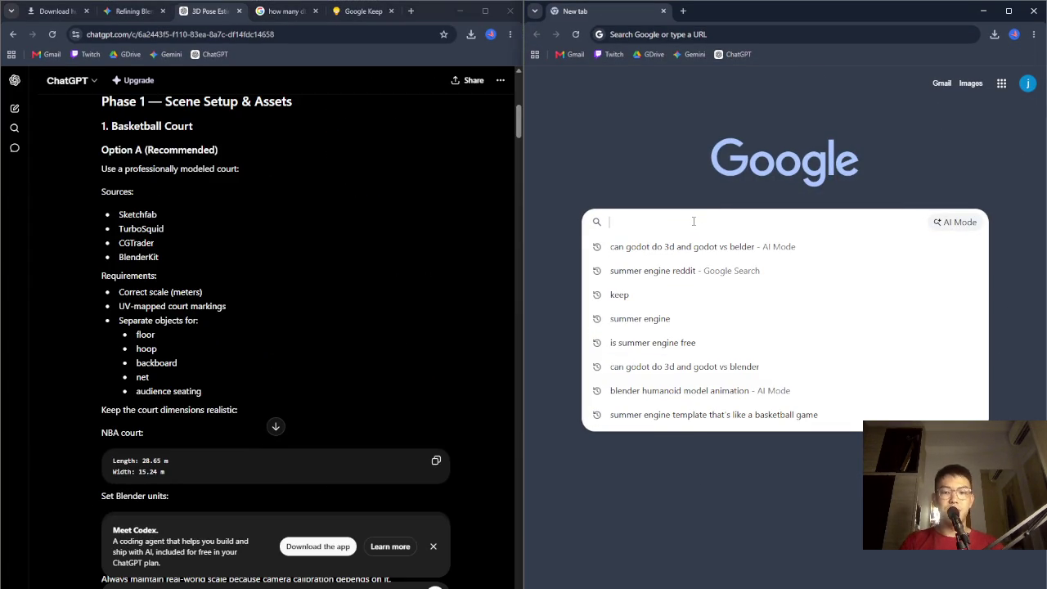
type("basketball assets")
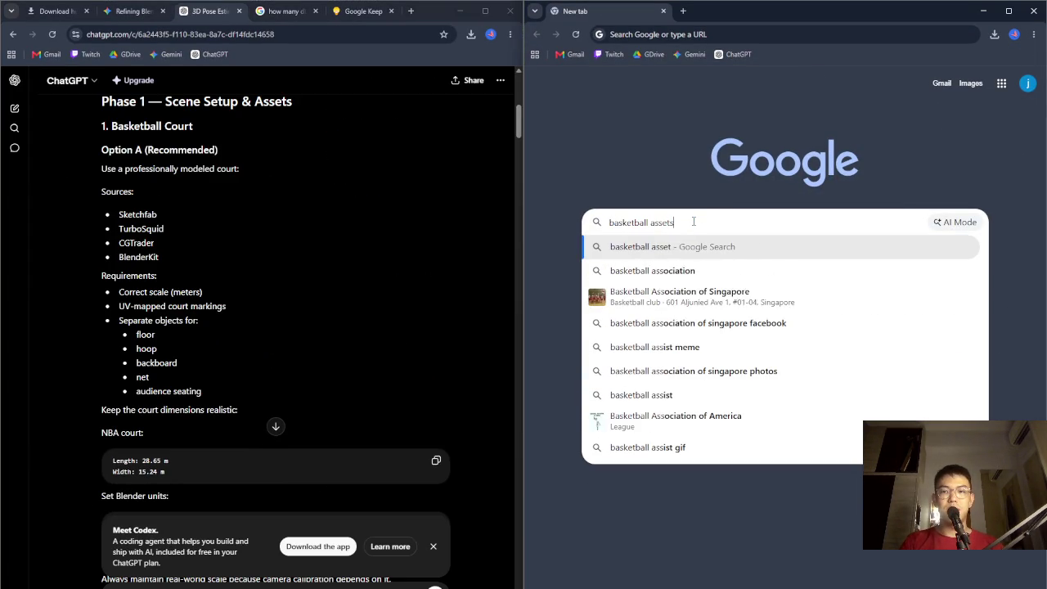
type(" 3d blender")
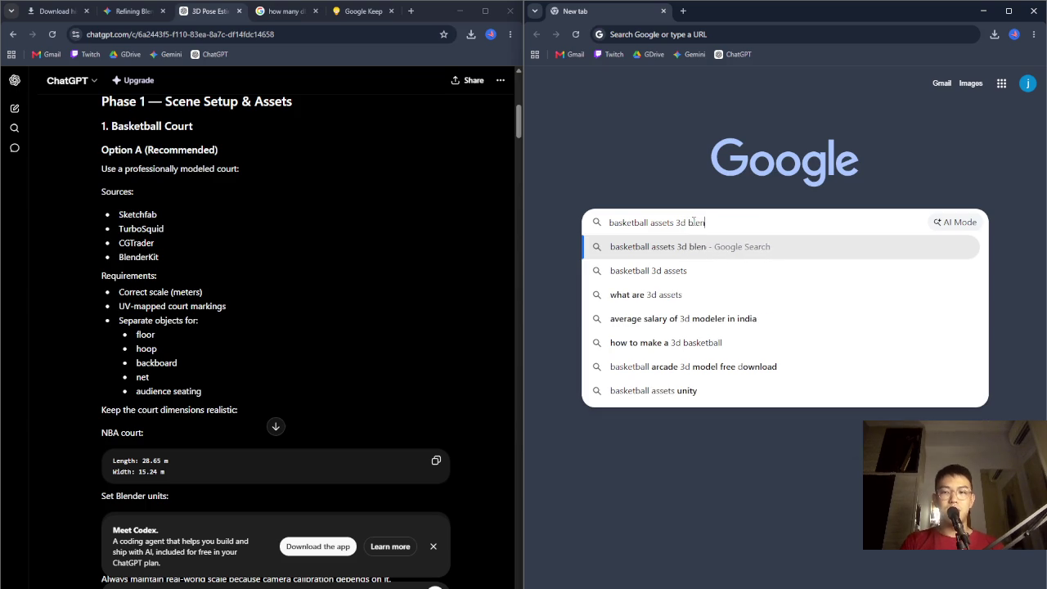
key("Return")
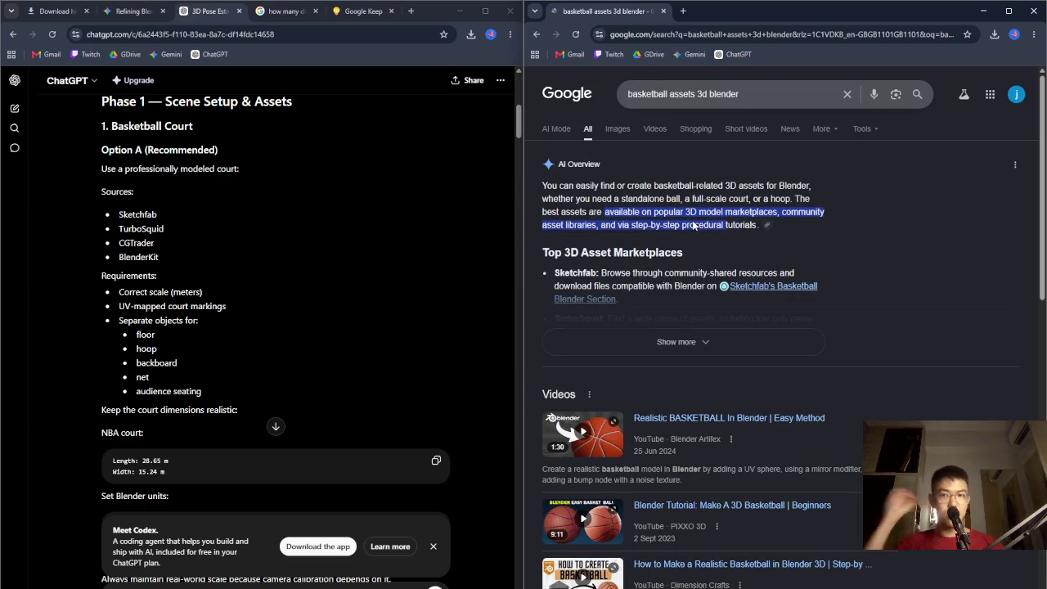
Expand the AI Overview and open Sketchfab's basketball Blender link in a new tab
left_click(703, 341)
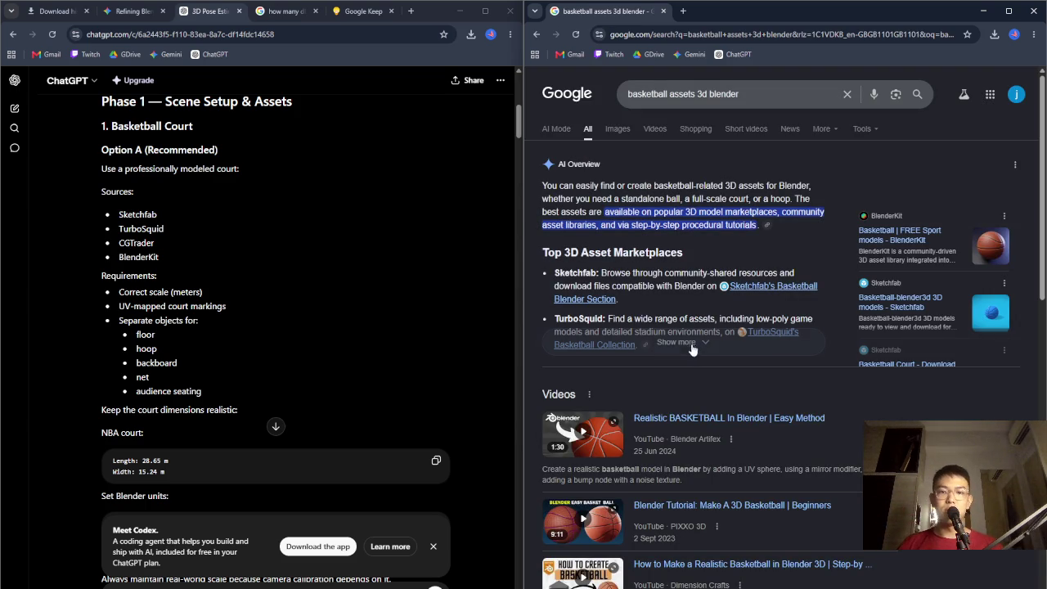
right_click(786, 287)
left_click(855, 302)
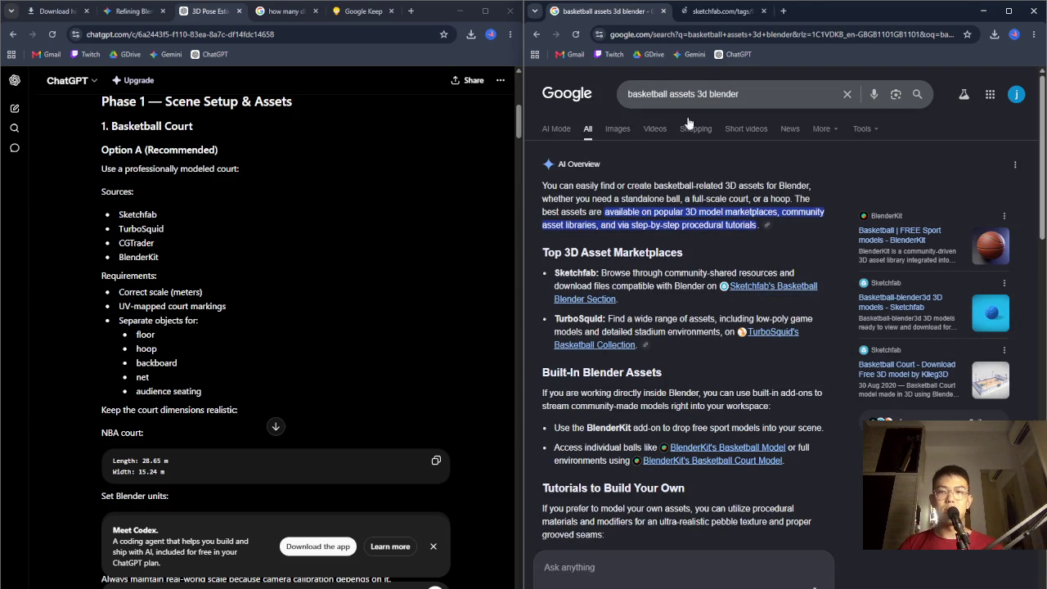
Browse all Sketchfab basketball models and orbit the Basketball Hoop Panel to a frontal view
left_click(739, 11)
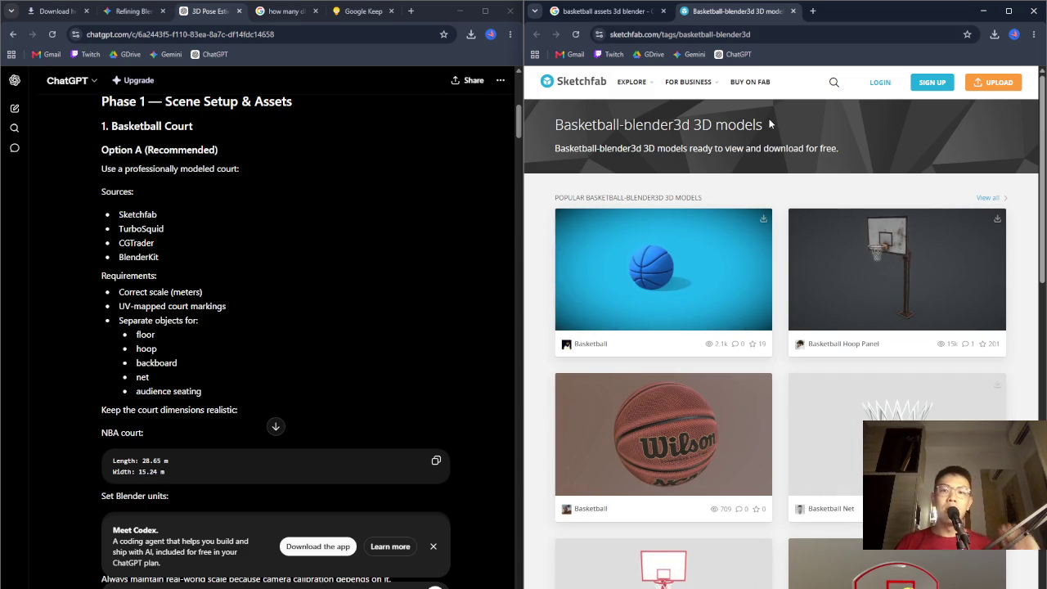
scroll(863, 246, "down", 2)
scroll(875, 277, "up", 2)
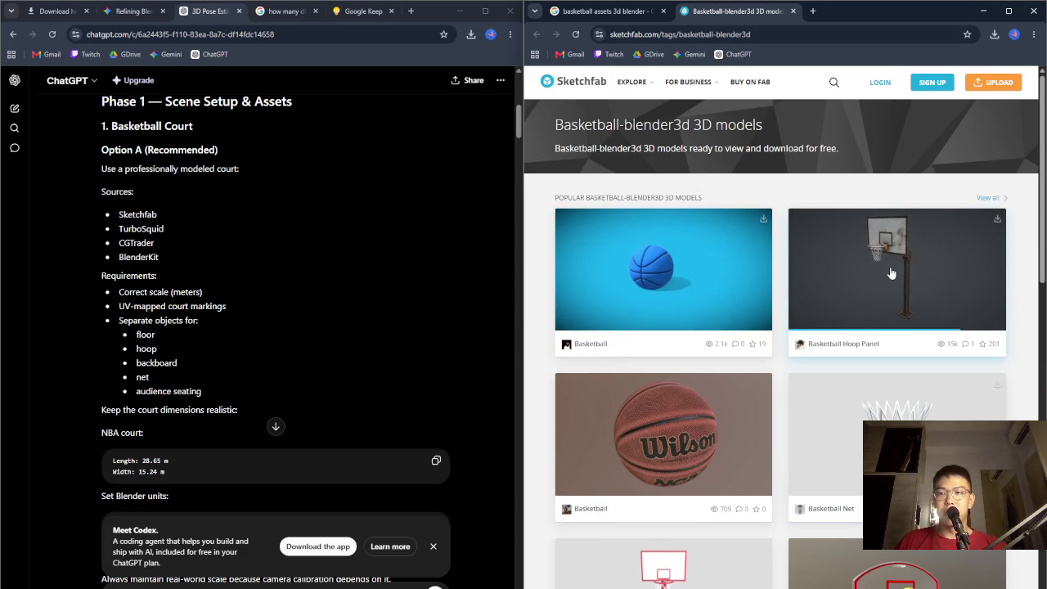
scroll(895, 276, "down", 4)
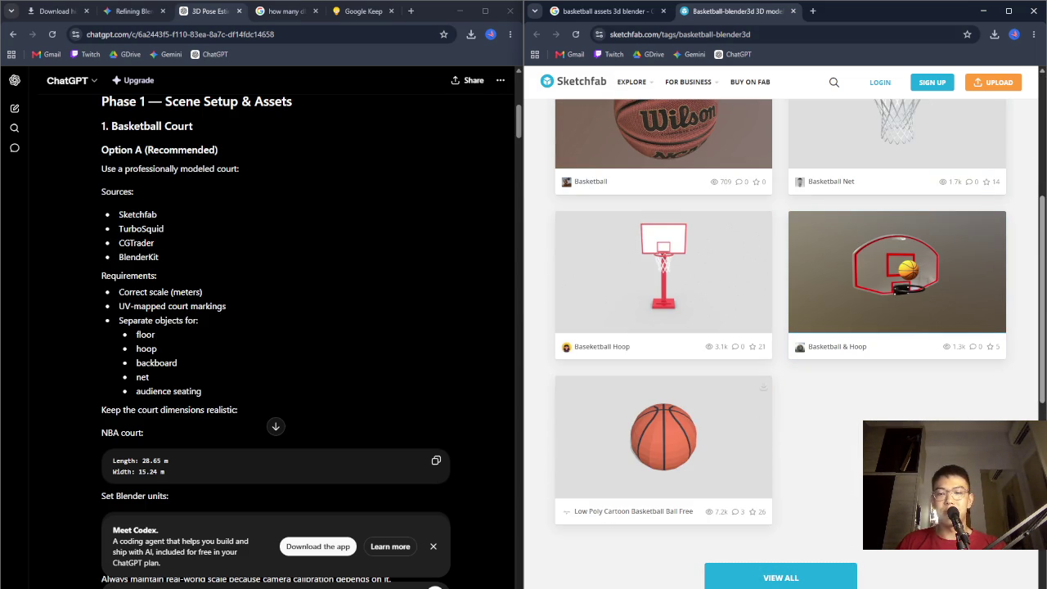
left_click(851, 571)
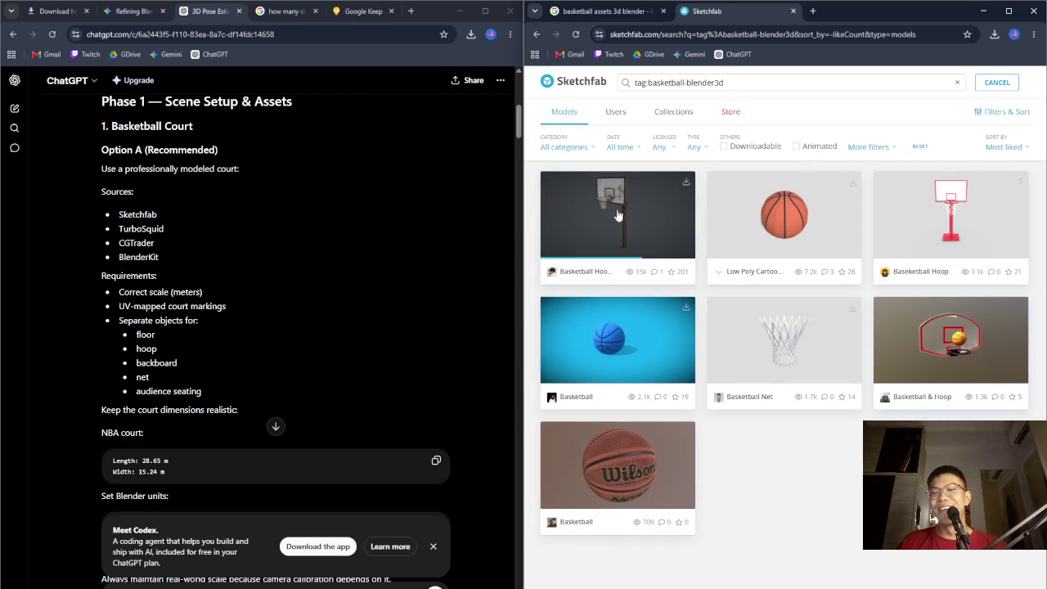
left_click(640, 211)
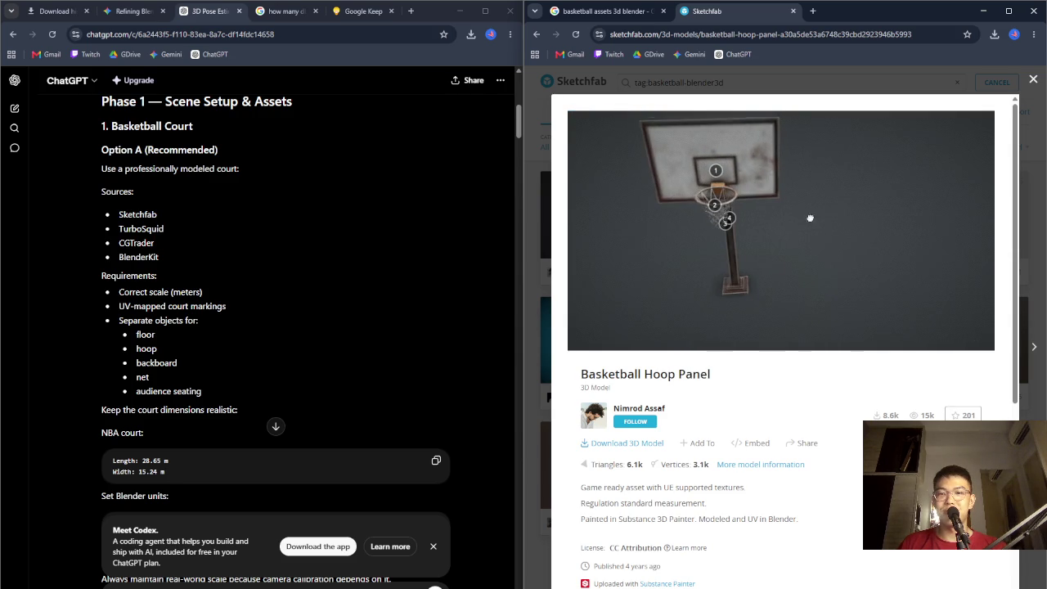
left_click_drag(694, 203, 696, 169)
mouse_move(783, 179)
left_mouse_down()
mouse_move(798, 172)
mouse_move(787, 161)
mouse_move(856, 180)
mouse_move(826, 234)
mouse_move(743, 242)
mouse_move(820, 261)
mouse_move(803, 198)
mouse_move(773, 318)
left_mouse_up()
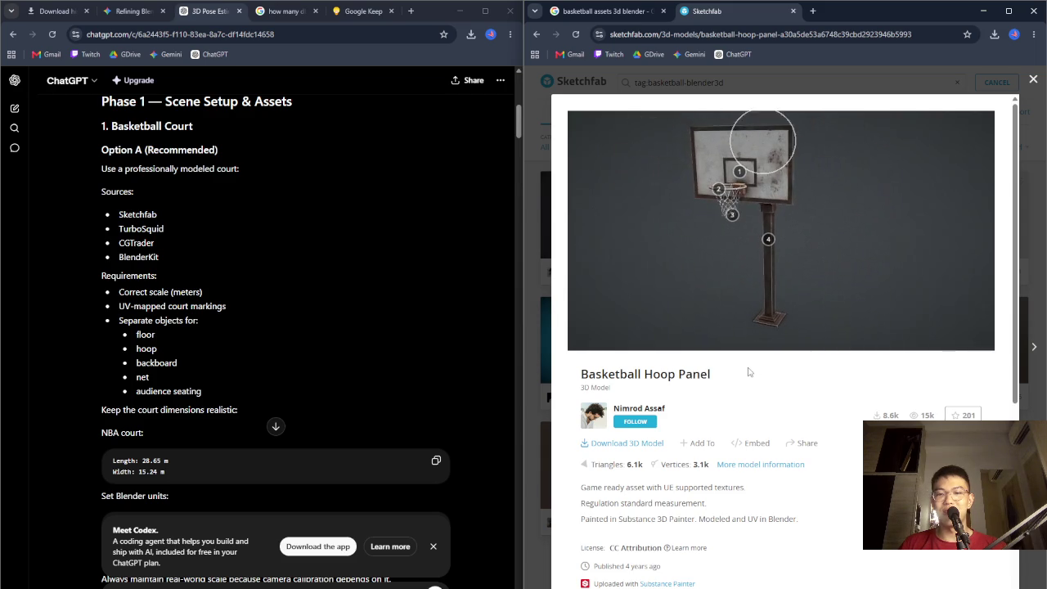
Start the hoop model download and log in to Sketchfab with a Google account
left_click(648, 446)
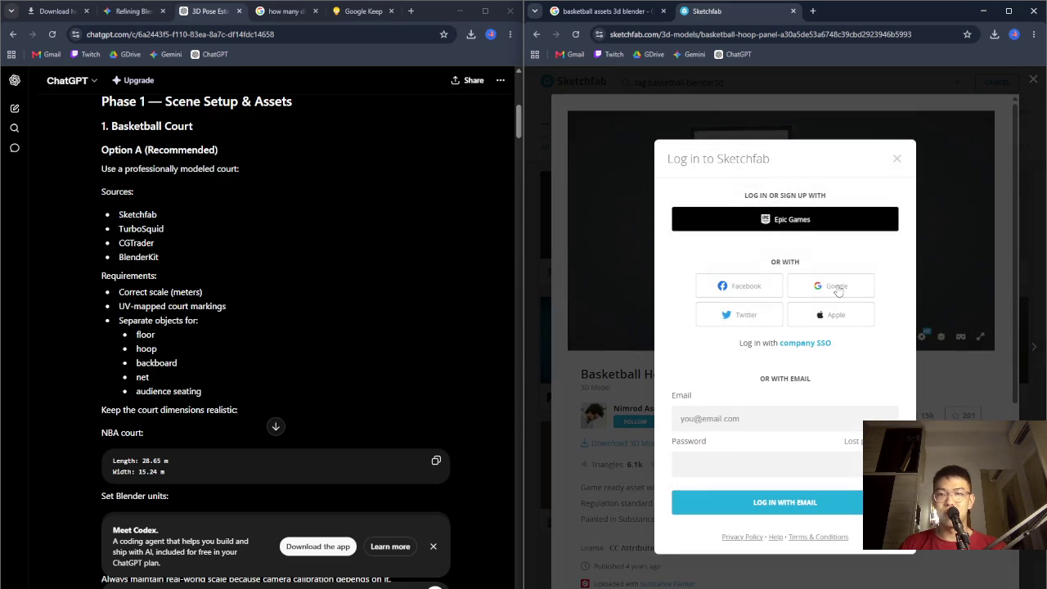
left_click(837, 288)
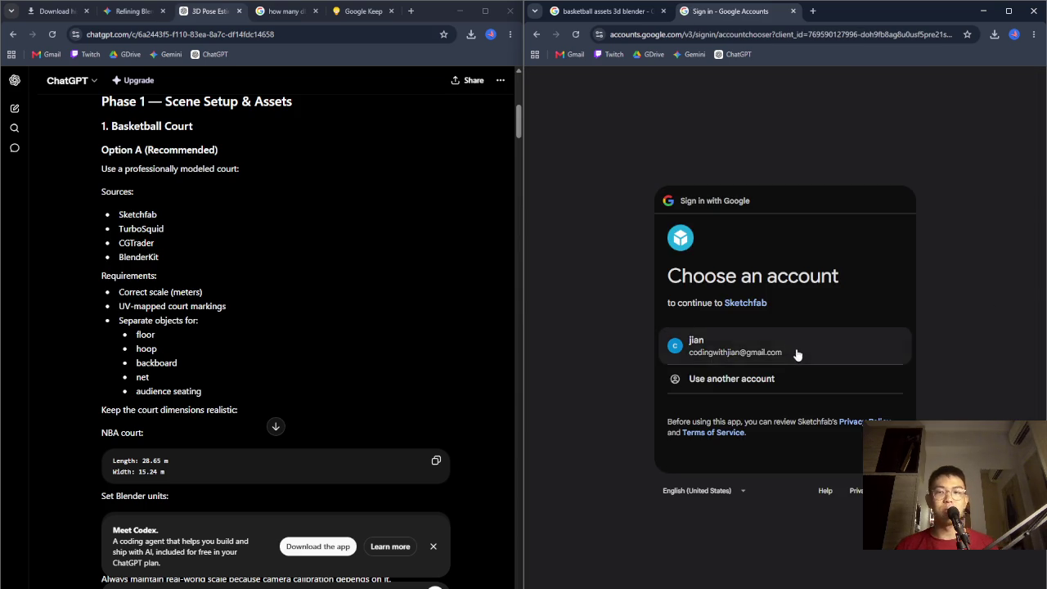
left_click(792, 352)
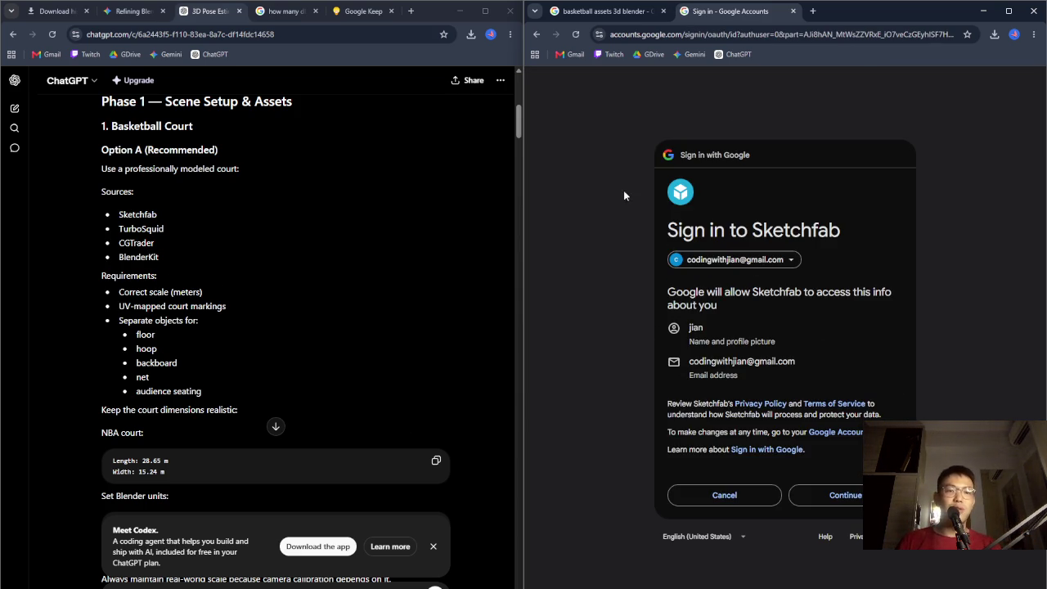
Confirm the Google sign-in and search 'sketchfab vs turbosquid cgtrader vs blenderkit'
left_click(812, 10)
type("sketchfab ")
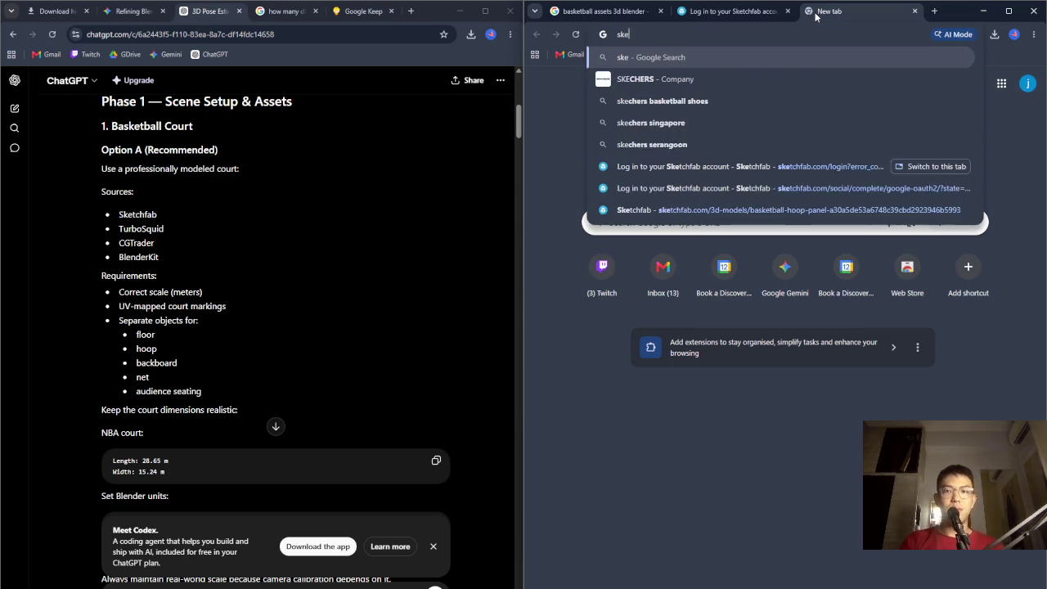
type("vs turb")
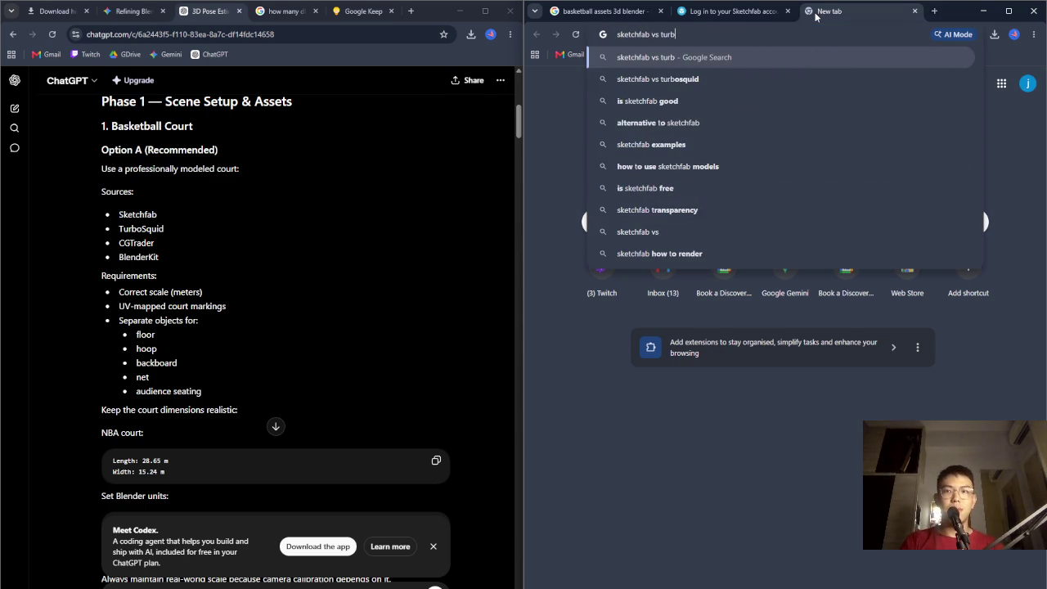
type("osqui v")
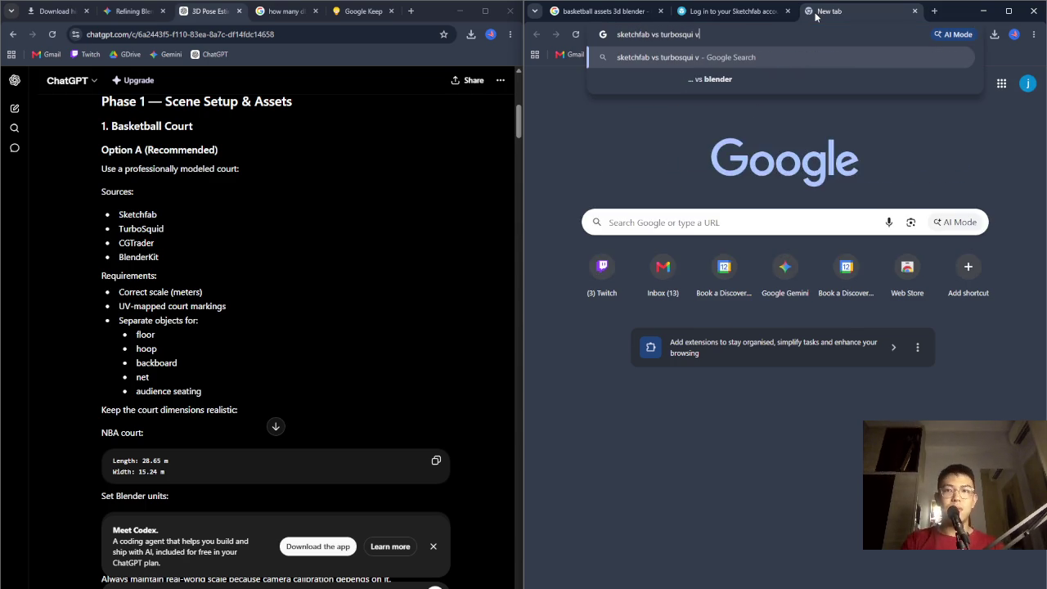
key("BackSpace")
key("BackSpace")
type("d cgtr")
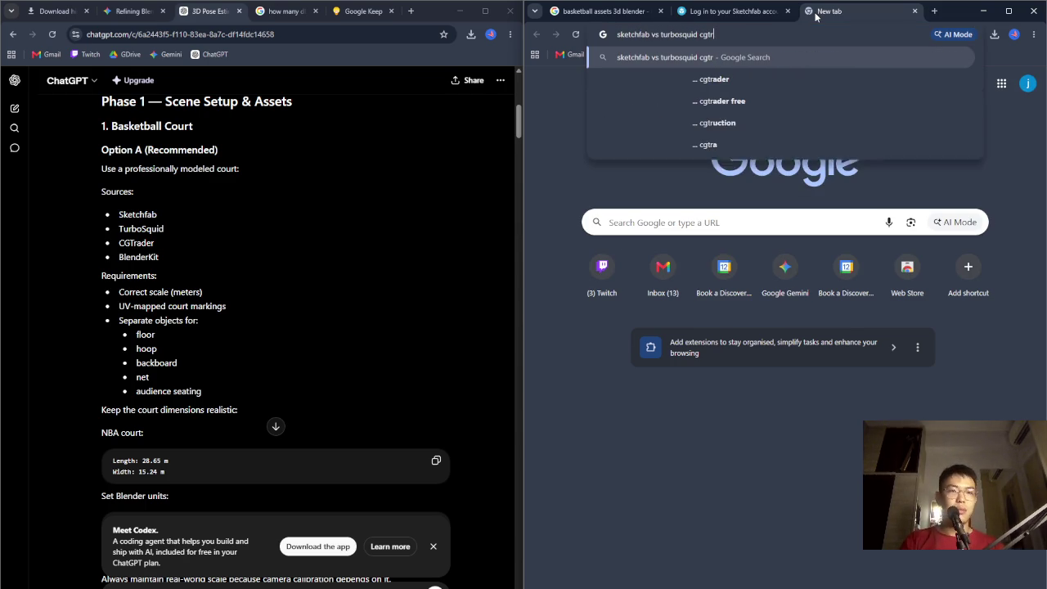
type("ader vs blenderkit")
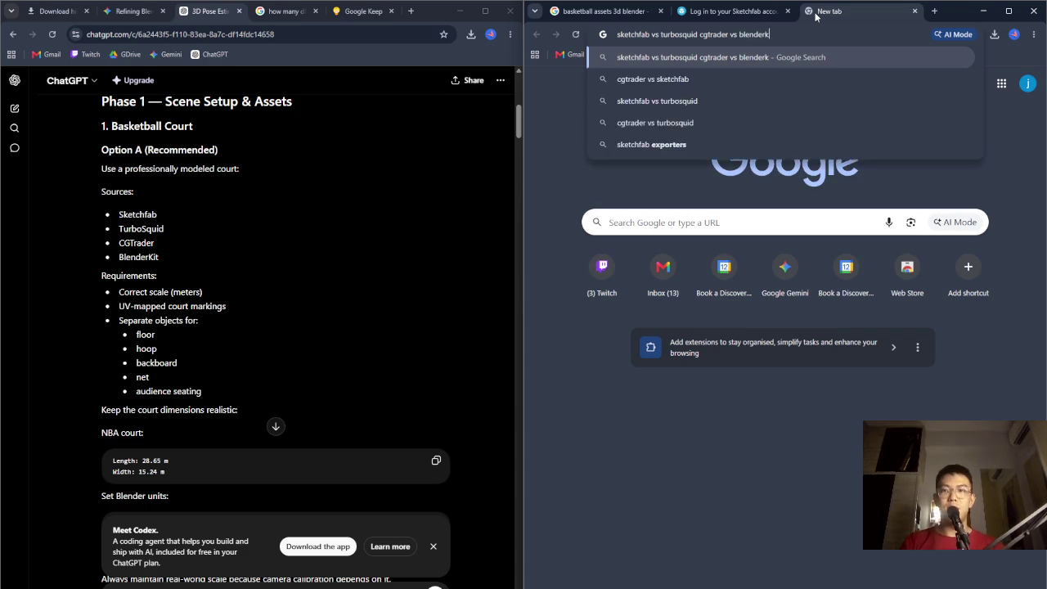
key("Return")
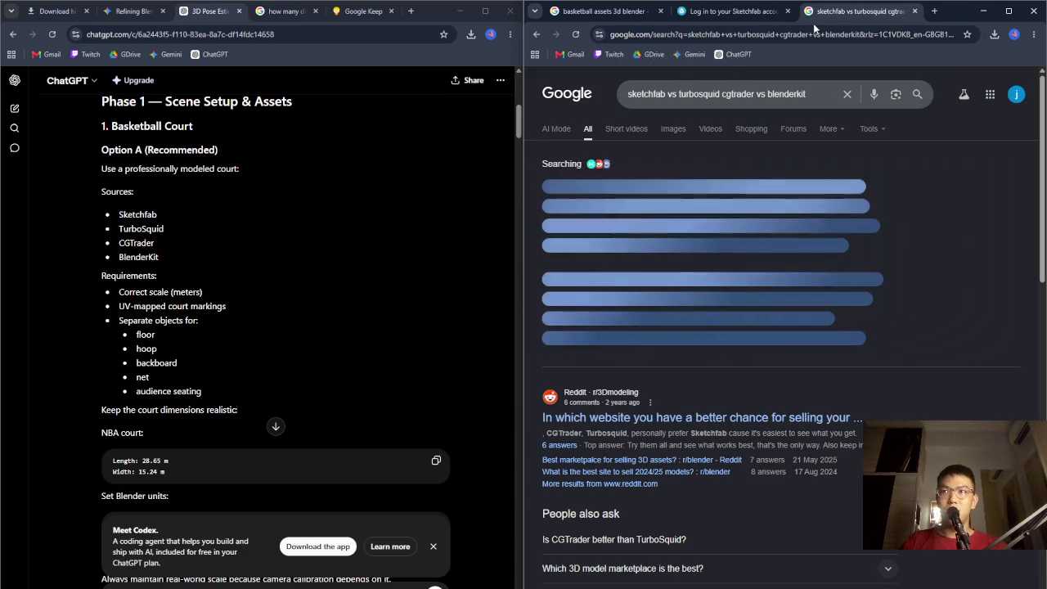
Expand the AI Overview comparison table and read the TurboSquid and Sketchfab summary
left_click(682, 342)
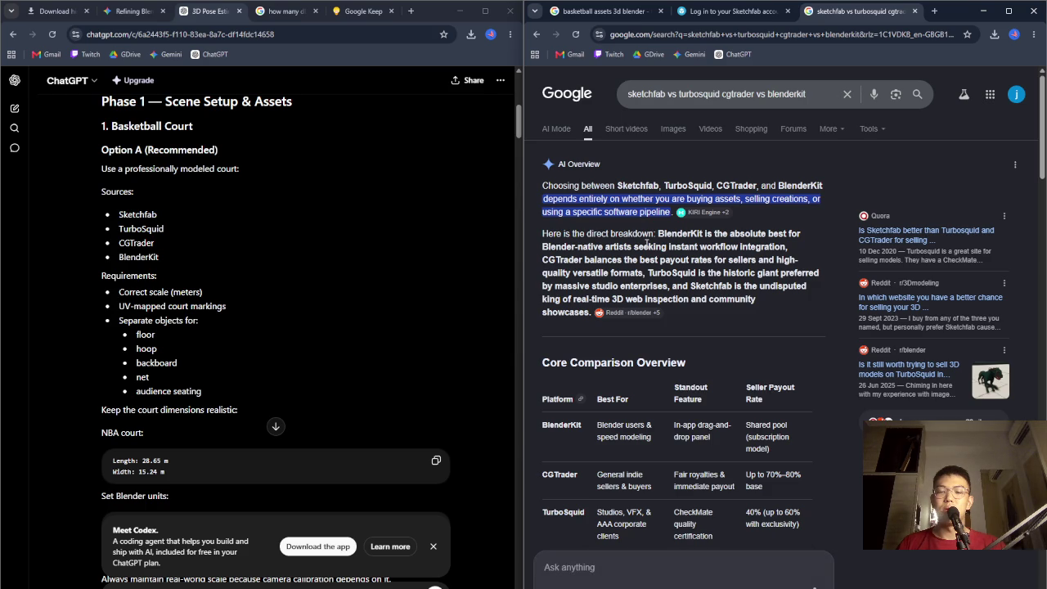
mouse_move(646, 272)
left_mouse_down()
mouse_move(799, 288)
mouse_move(736, 286)
mouse_move(729, 296)
left_mouse_up()
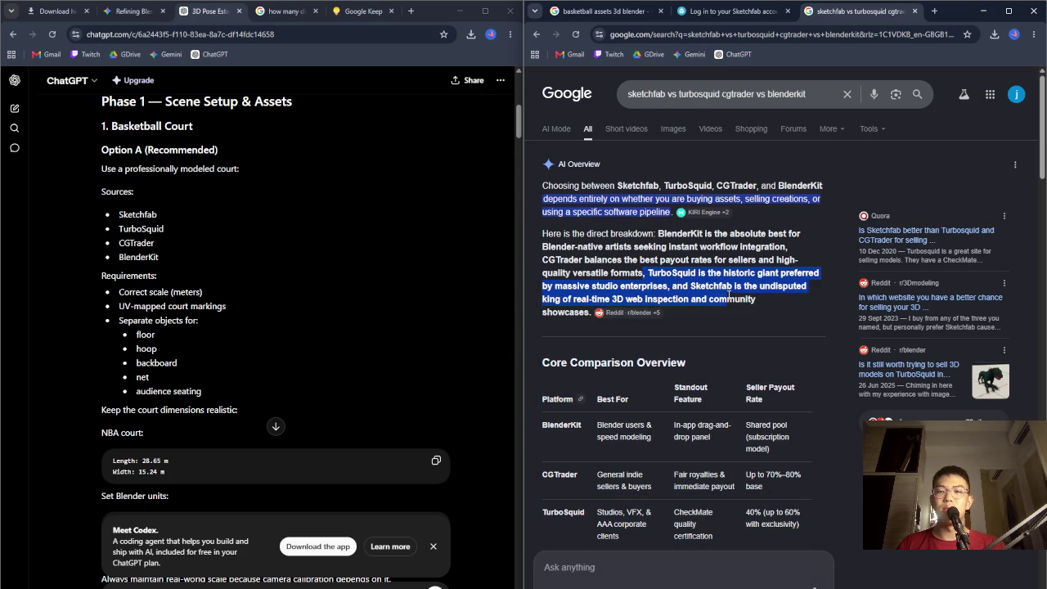
left_click(746, 263)
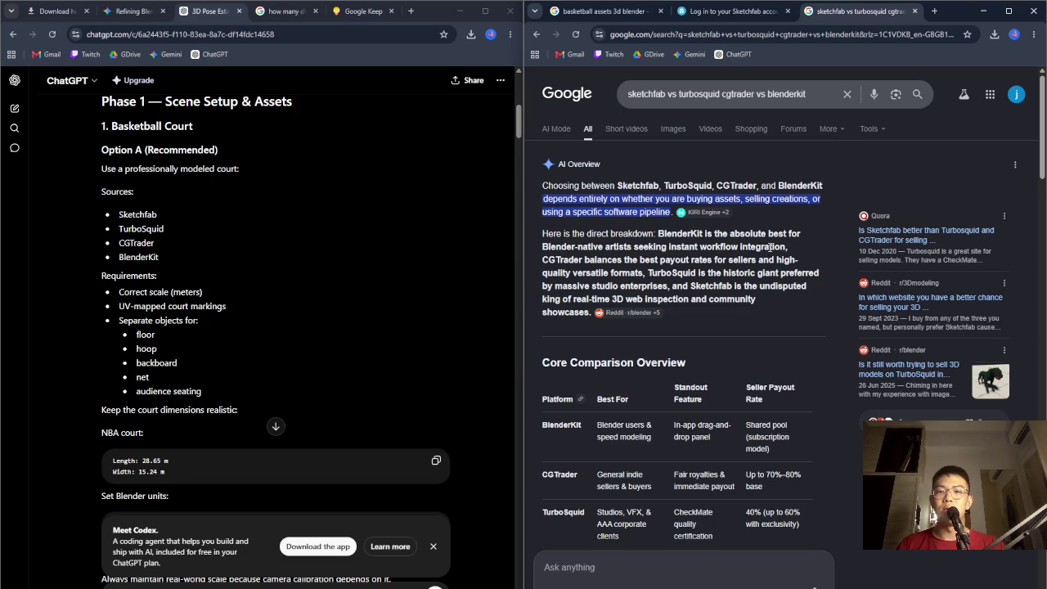
left_click(932, 11)
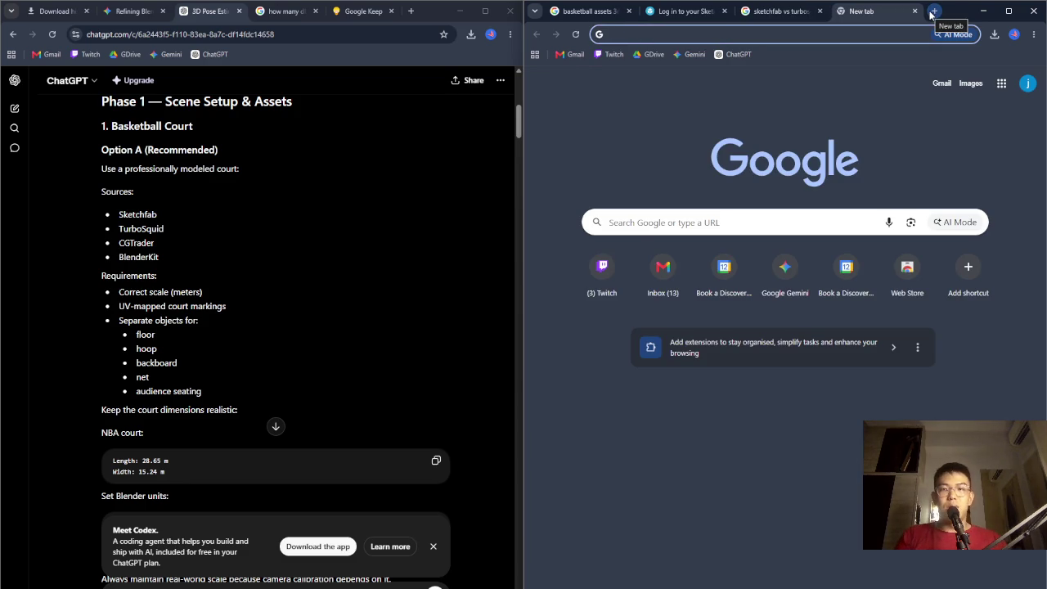
Search Google for 'blenderkit' in the new tab
type("blenderkit")
key("Return")
left_click(773, 11)
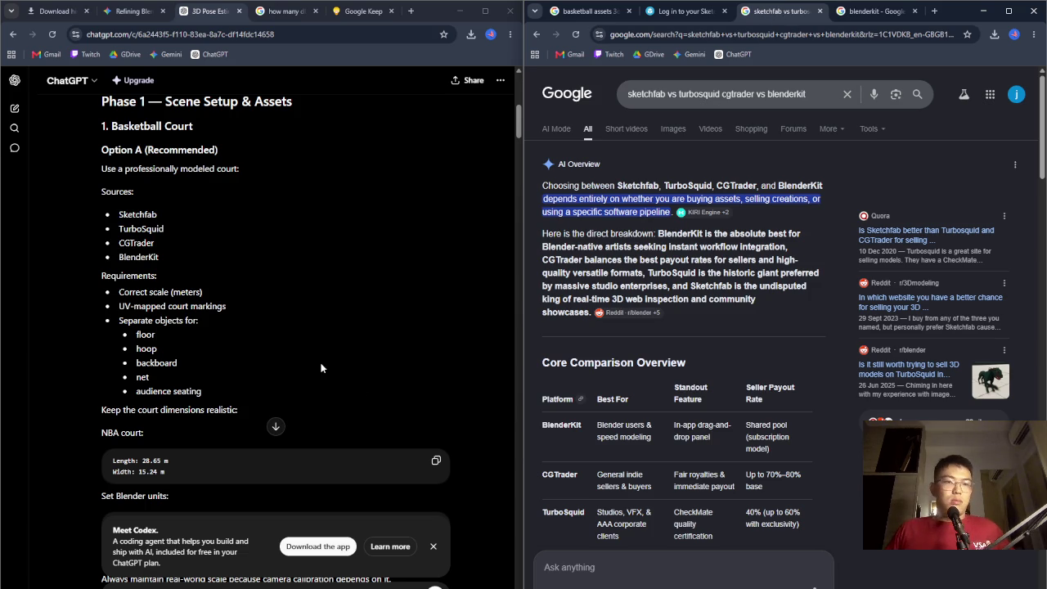
Scroll the ChatGPT plan past the floor-to-backboard list to the Blender units code
scroll(366, 316, "down", 2)
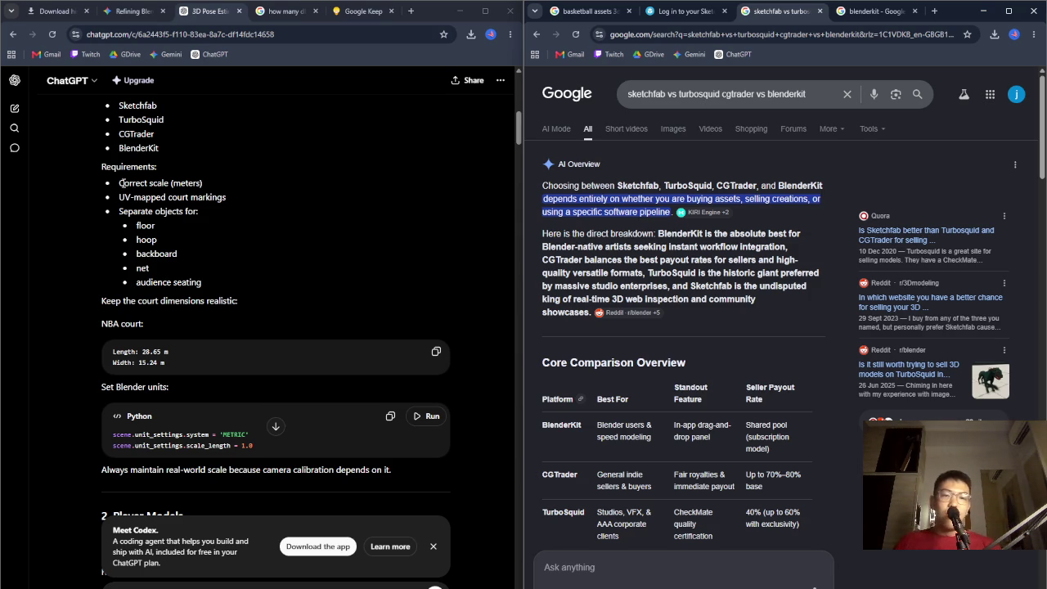
left_click_drag(135, 225, 163, 258)
left_click(163, 259)
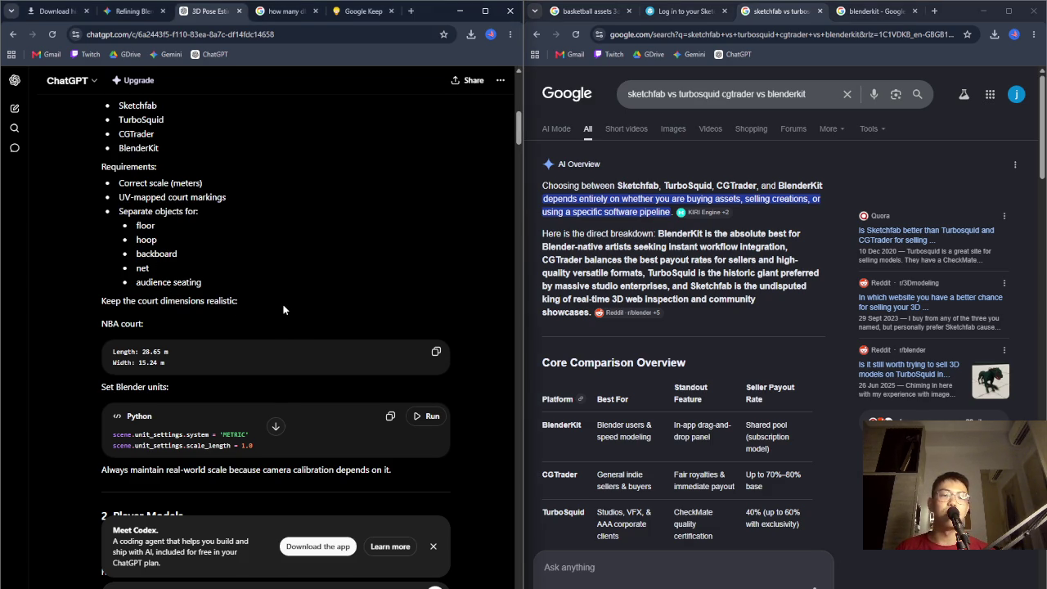
scroll(284, 298, "down", 1)
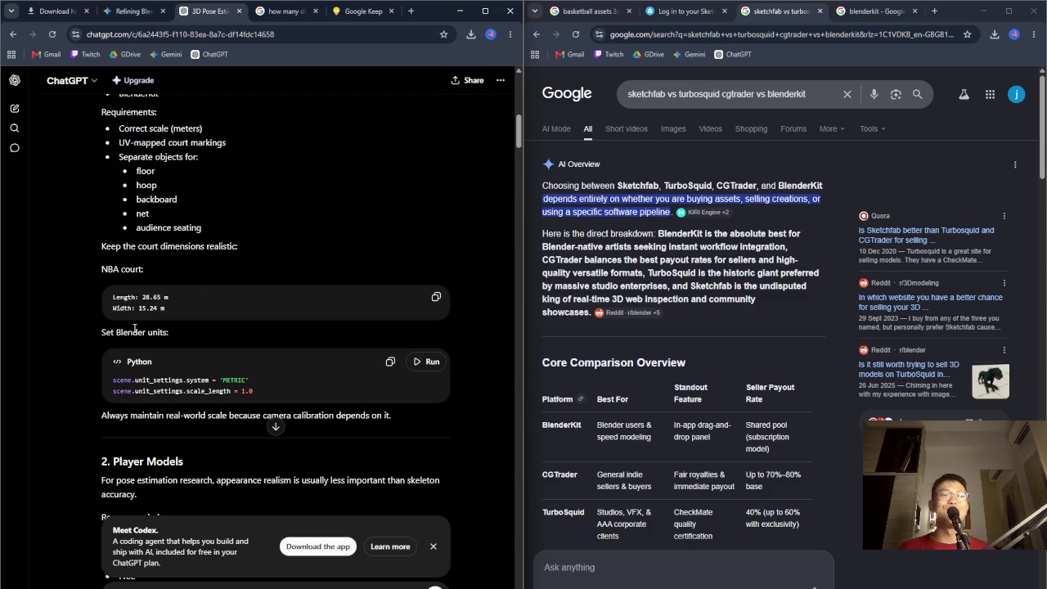
left_click(411, 11)
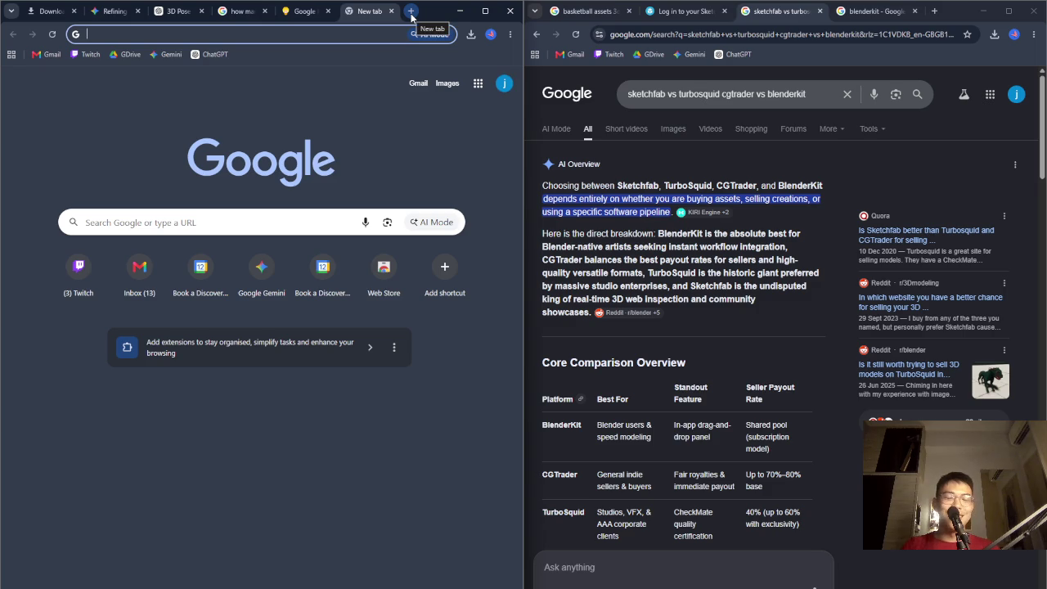
Look up NBA court dimensions (94 × 50 ft, 28.65 × 15.24 m), then return to ChatGPT
type("nga")
key("BackSpace")
key("BackSpace")
type("ba")
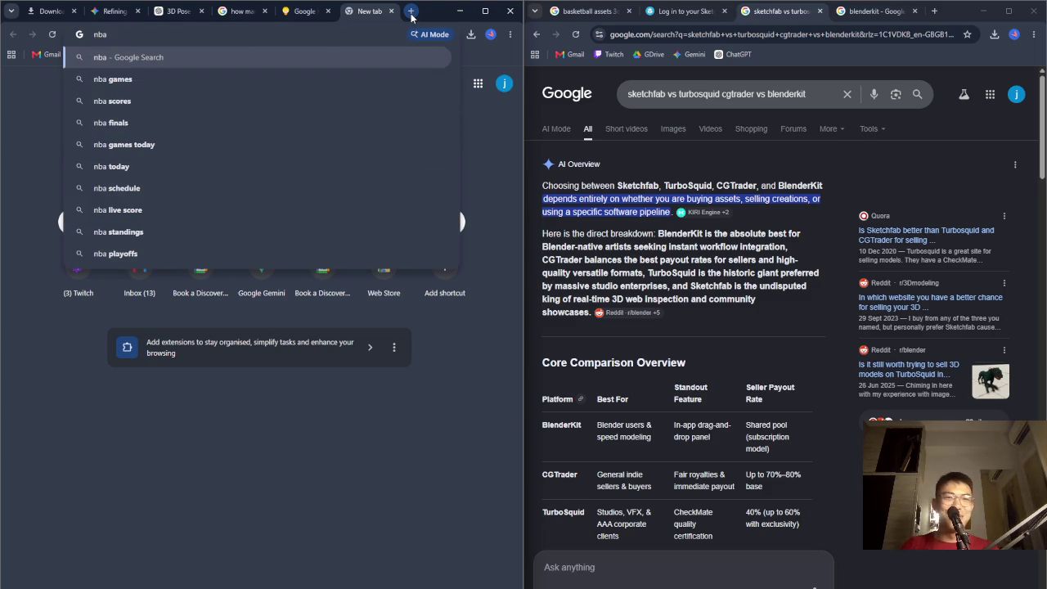
type("games")
key("BackSpace")
key("BackSpace")
key("BackSpace")
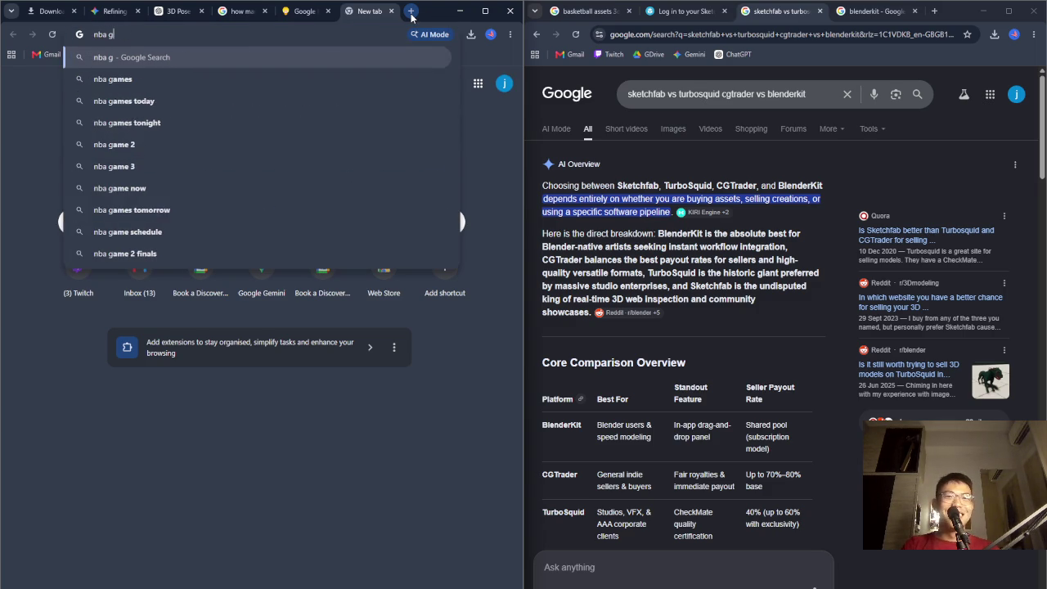
type("court ")
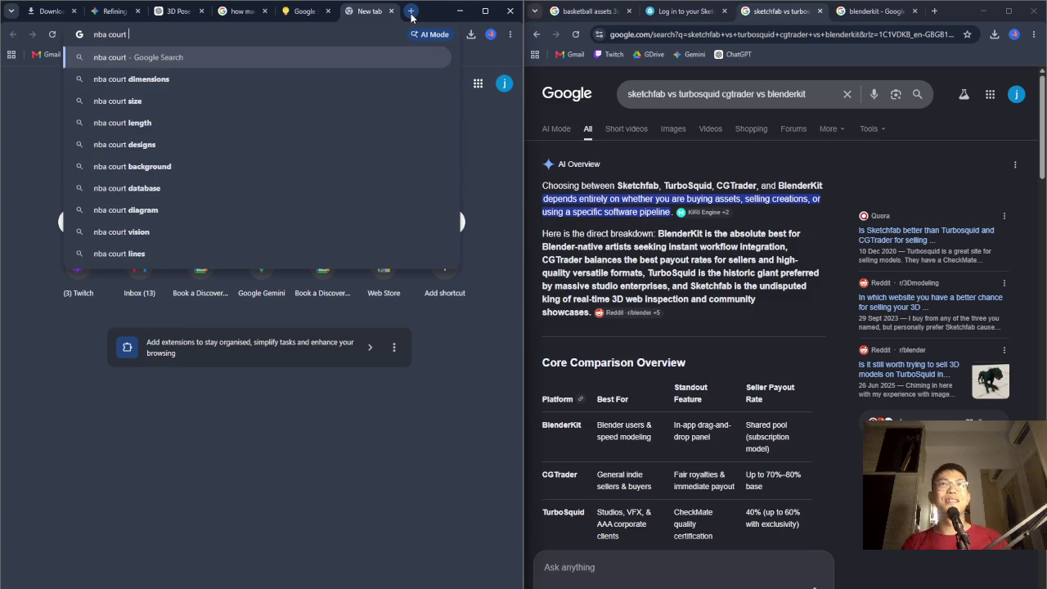
type("dimensions")
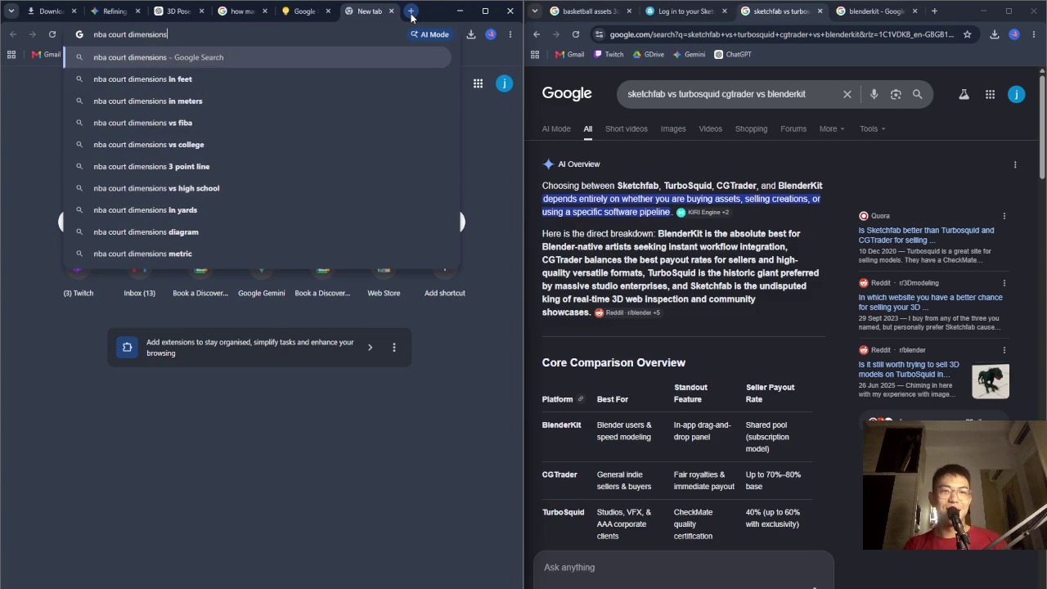
key("Return")
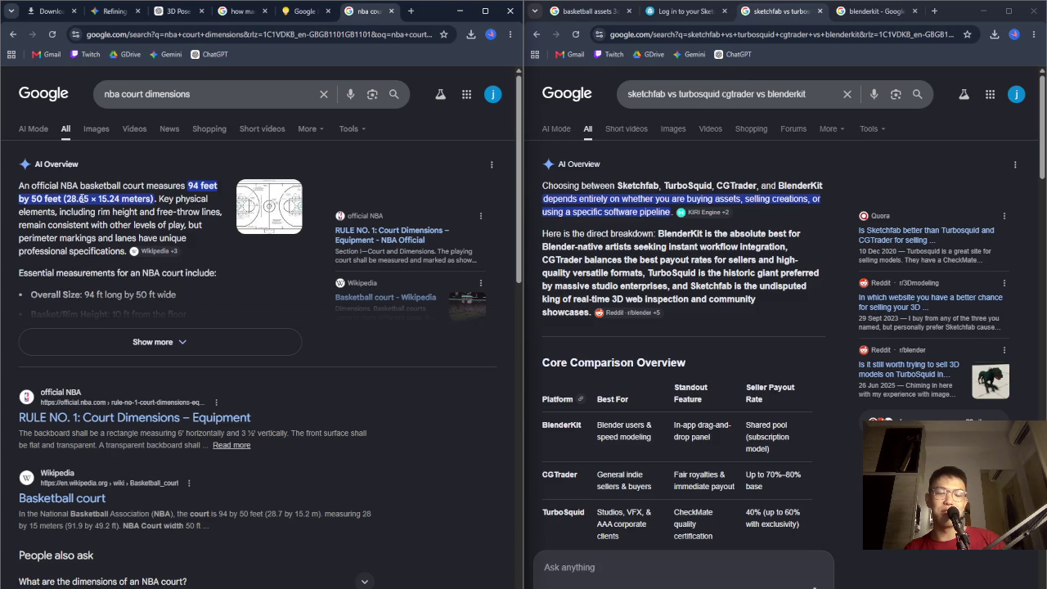
left_click(180, 12)
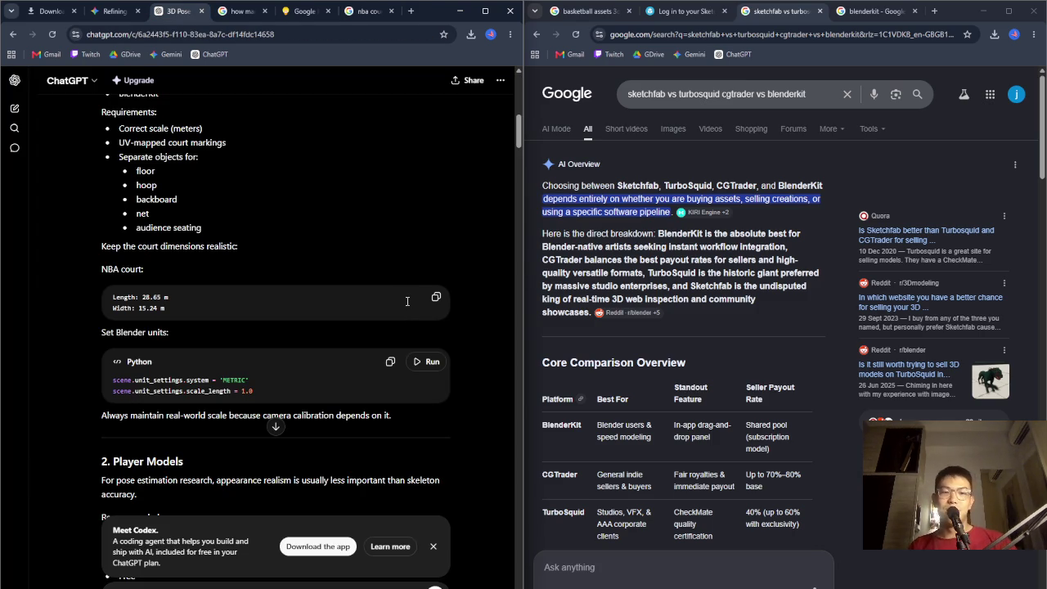
Highlight the NBA court length and width, then dismiss the Meet Codex promotion
left_click_drag(167, 309, 112, 297)
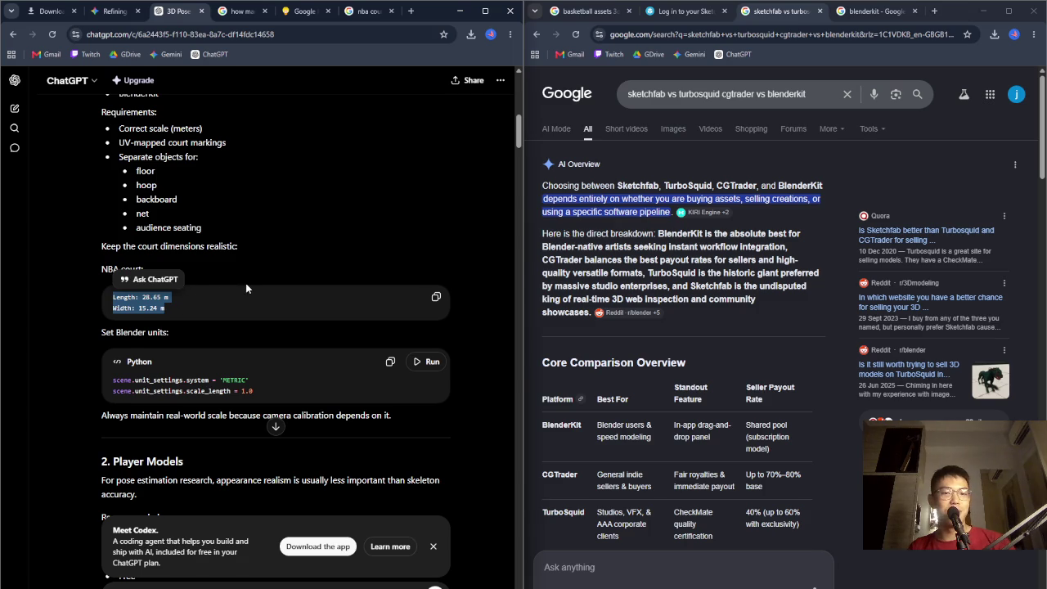
scroll(249, 289, "down", 3)
left_click(284, 287)
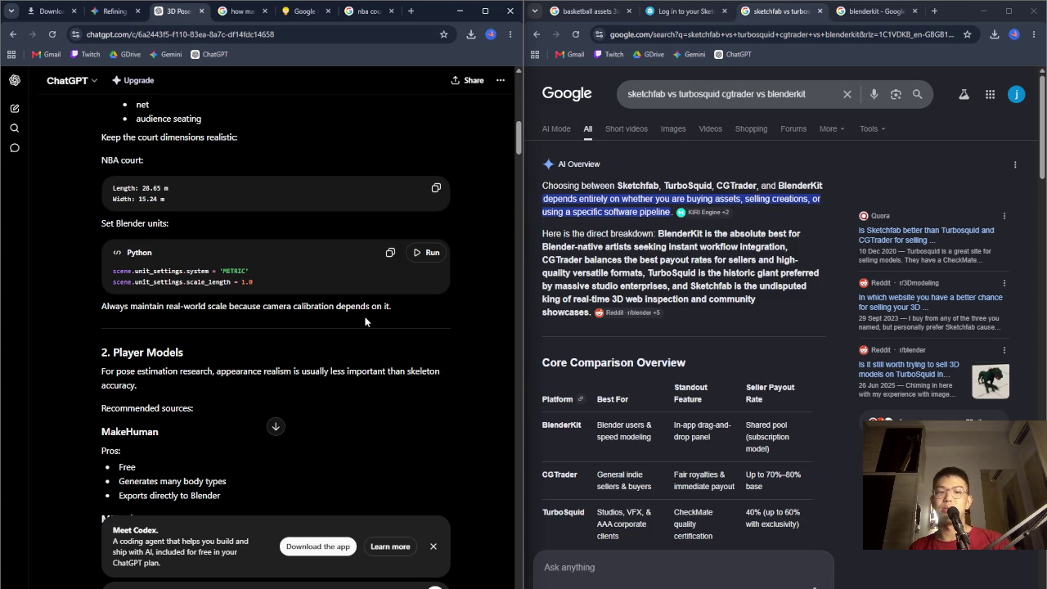
scroll(347, 296, "down", 2)
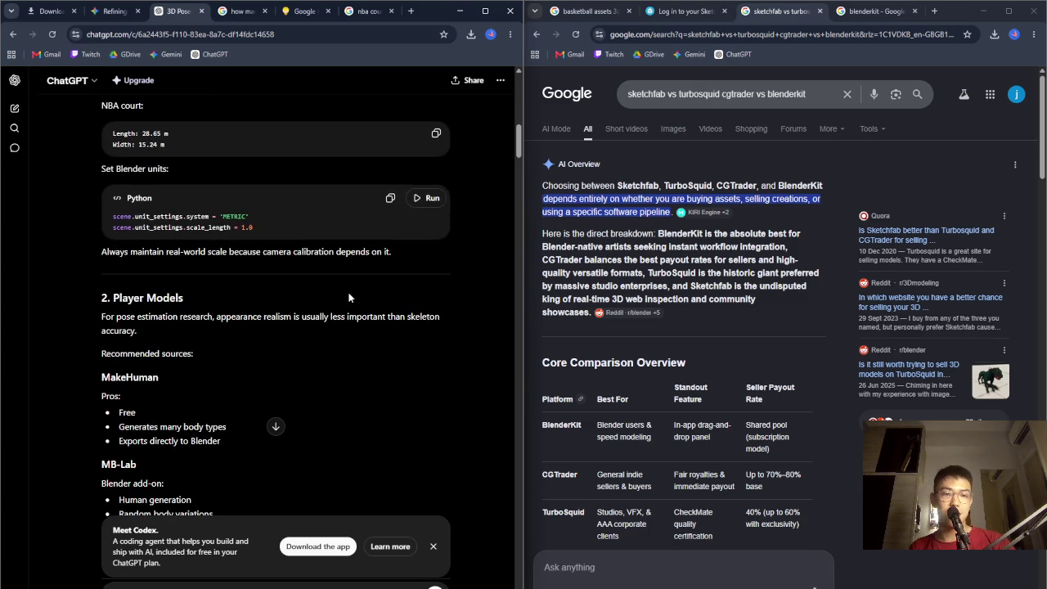
scroll(347, 296, "down", 1)
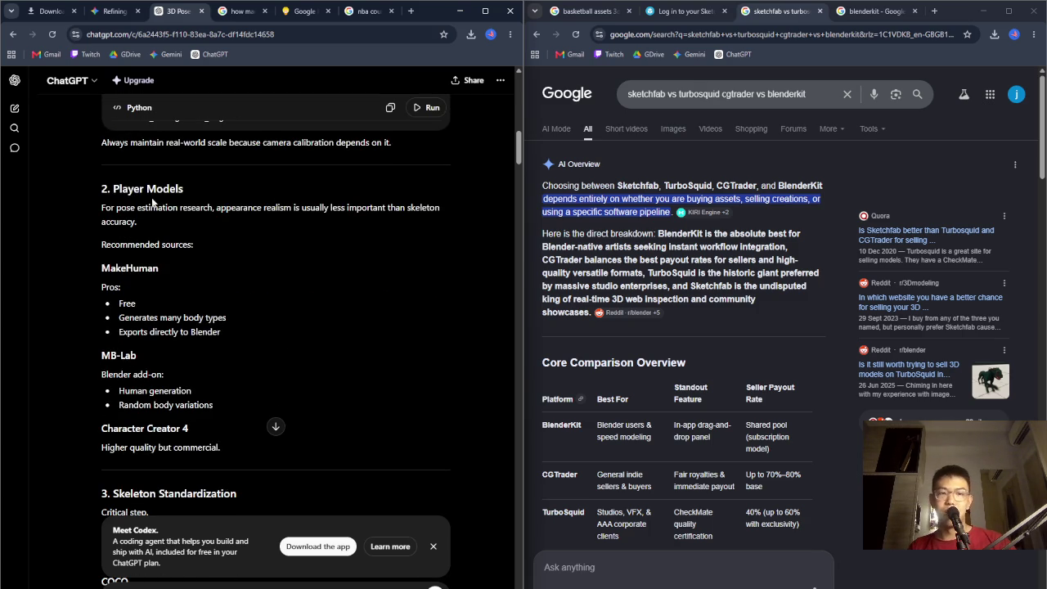
left_click(433, 548)
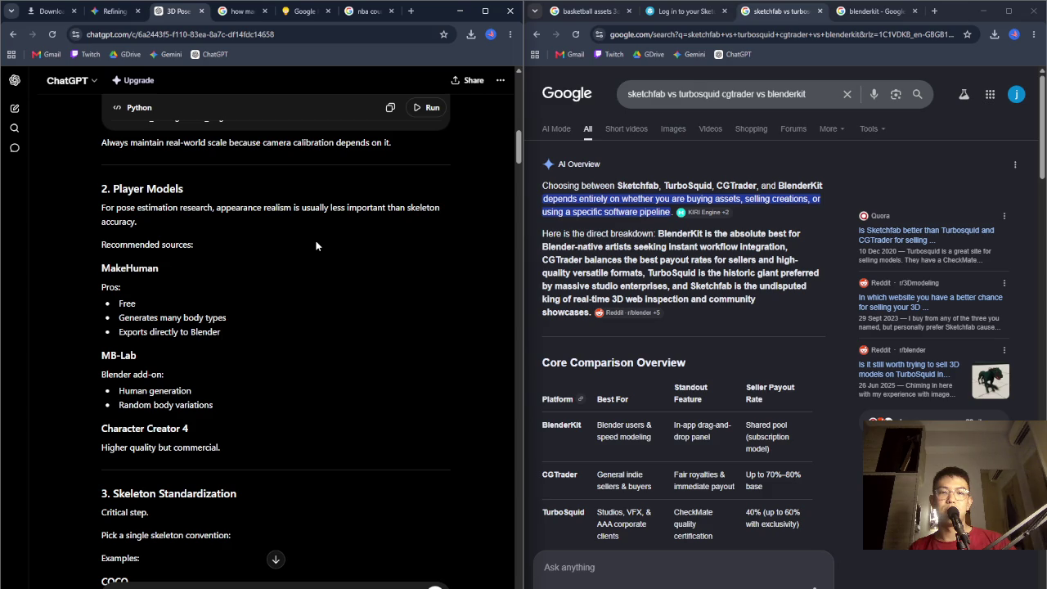
Review Player Models, highlighting Recommended sources and MakeHuman's body types and Blender export pros
left_click_drag(97, 247, 231, 254)
left_click(152, 266)
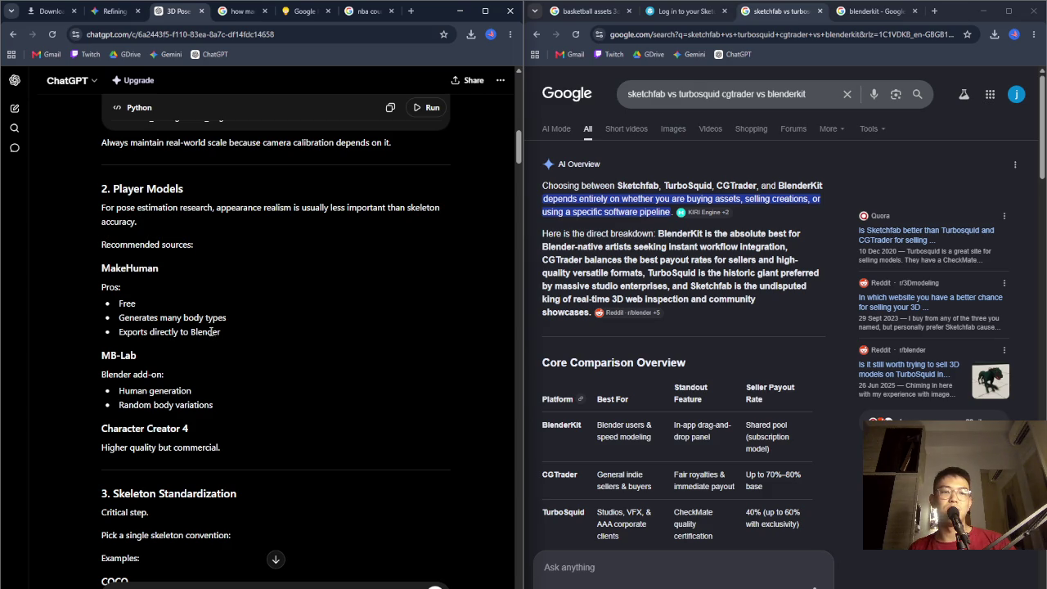
left_click_drag(118, 322, 222, 334)
left_click(293, 193)
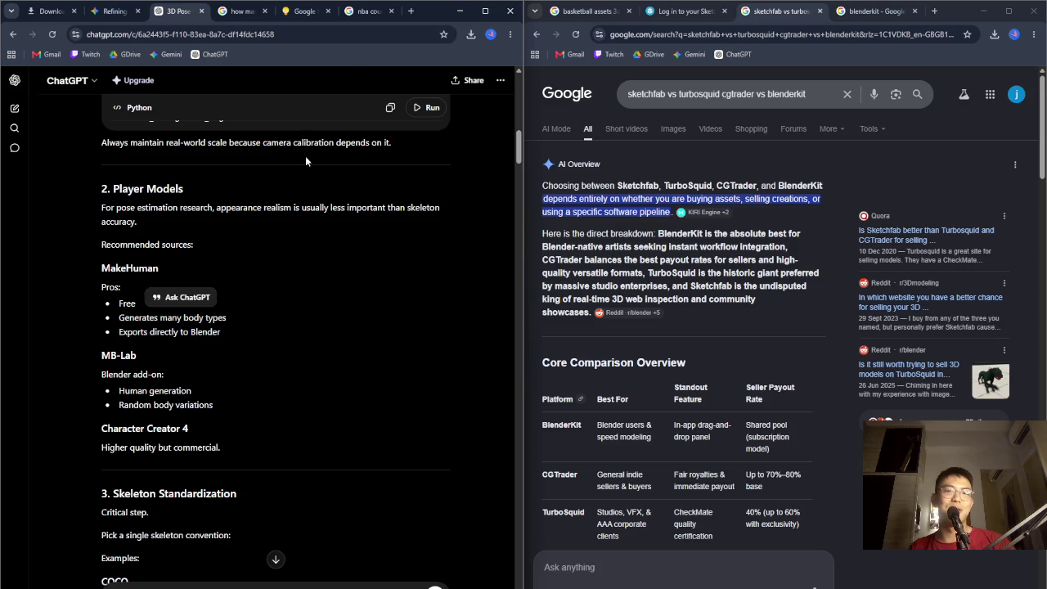
Put the NBA court dimensions results on the left and a blank tab on the right
left_click(239, 12)
left_click(366, 11)
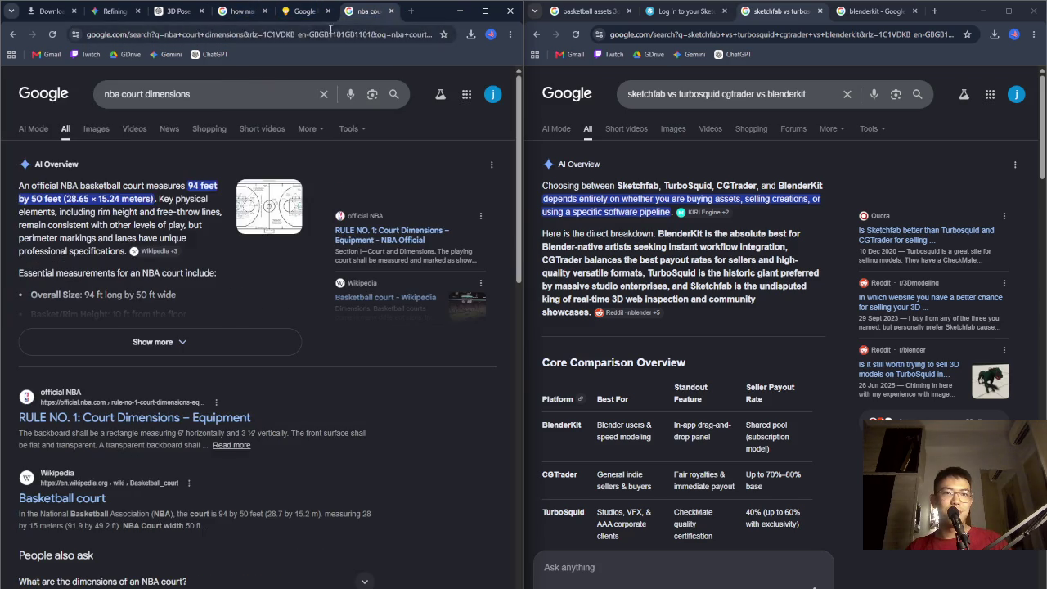
left_click(425, 34)
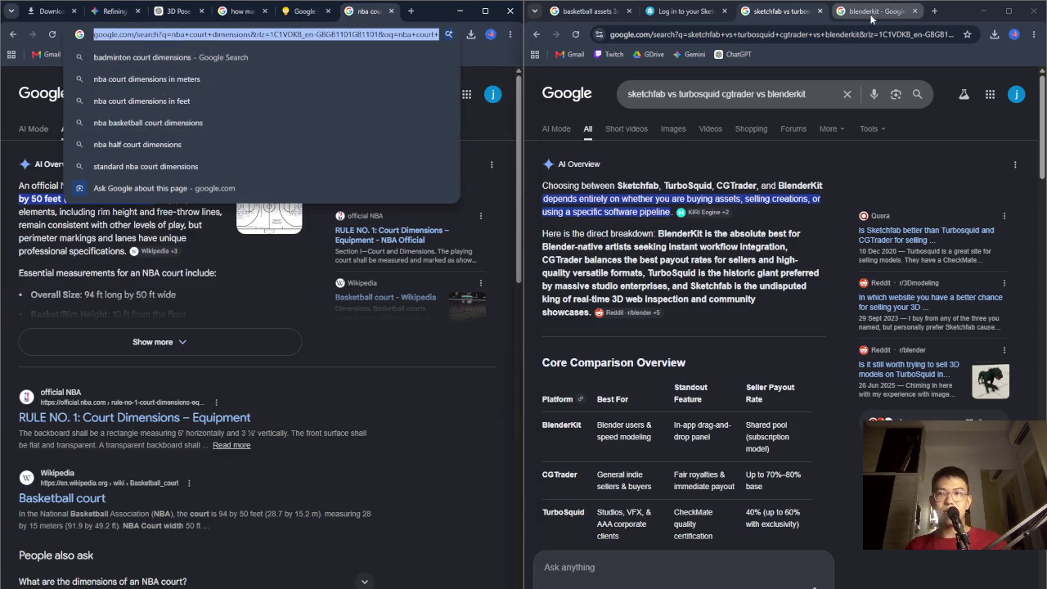
left_click(879, 11)
left_click(933, 11)
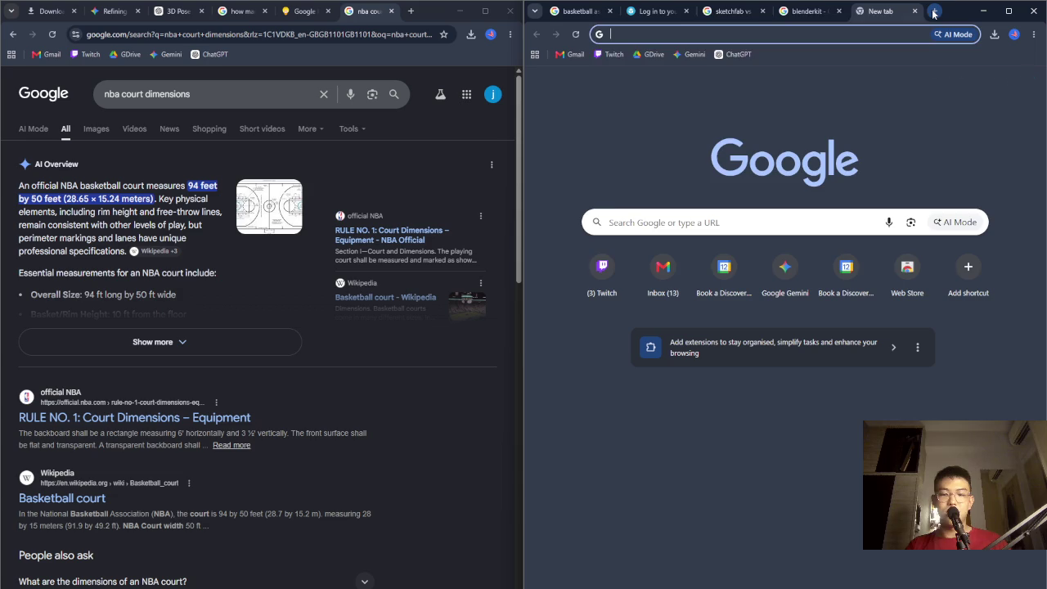
Search Google for MakeHuman ('make humkan'), re-read the ChatGPT pose plan, and open another blank tab
type("make humkan")
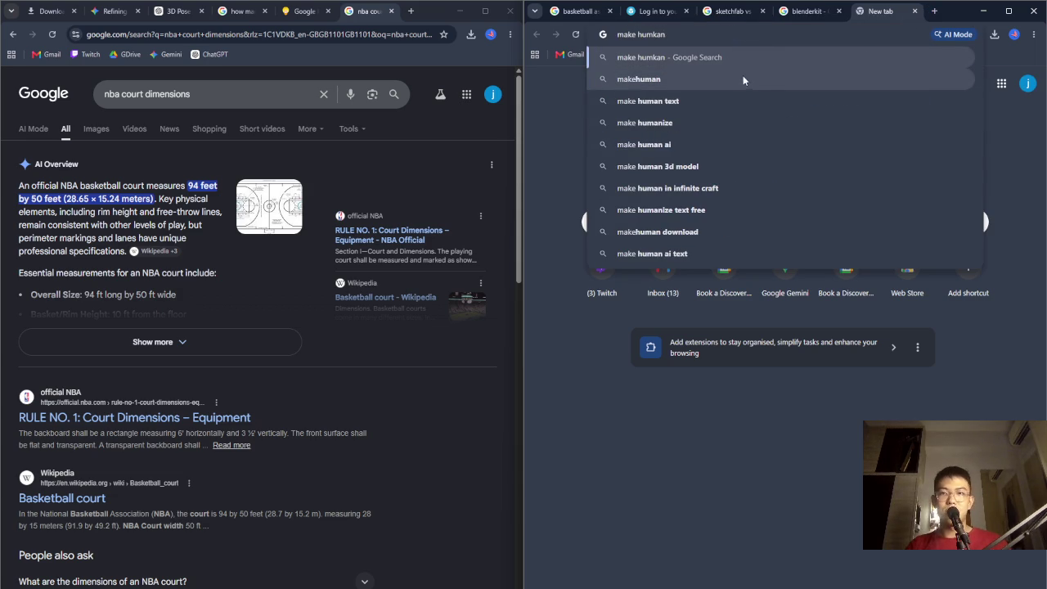
left_click(747, 79)
left_click(173, 14)
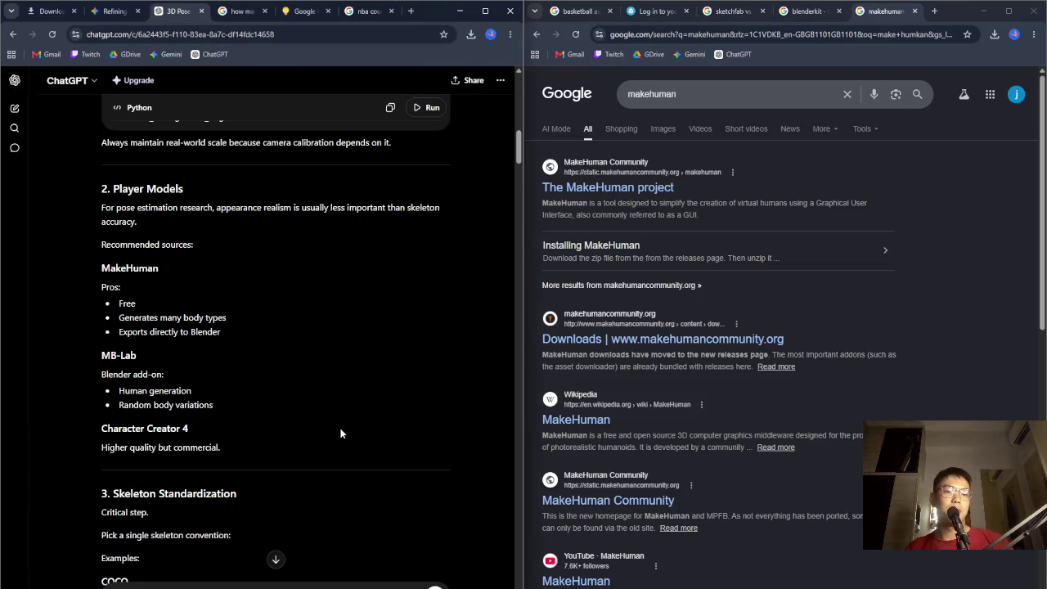
scroll(343, 429, "down", 2)
scroll(348, 430, "down", 2)
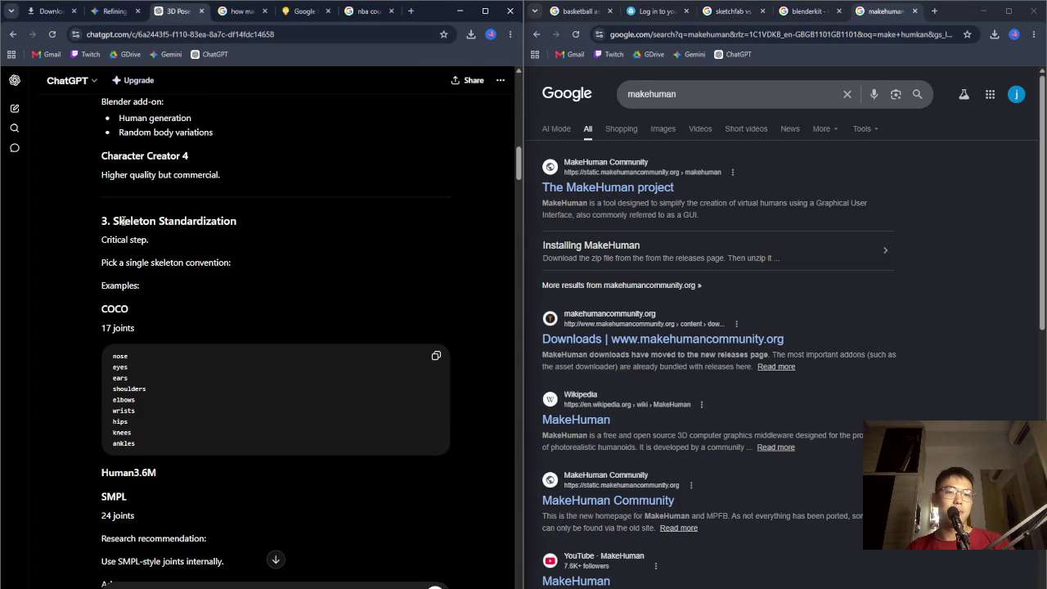
scroll(342, 240, "down", 1)
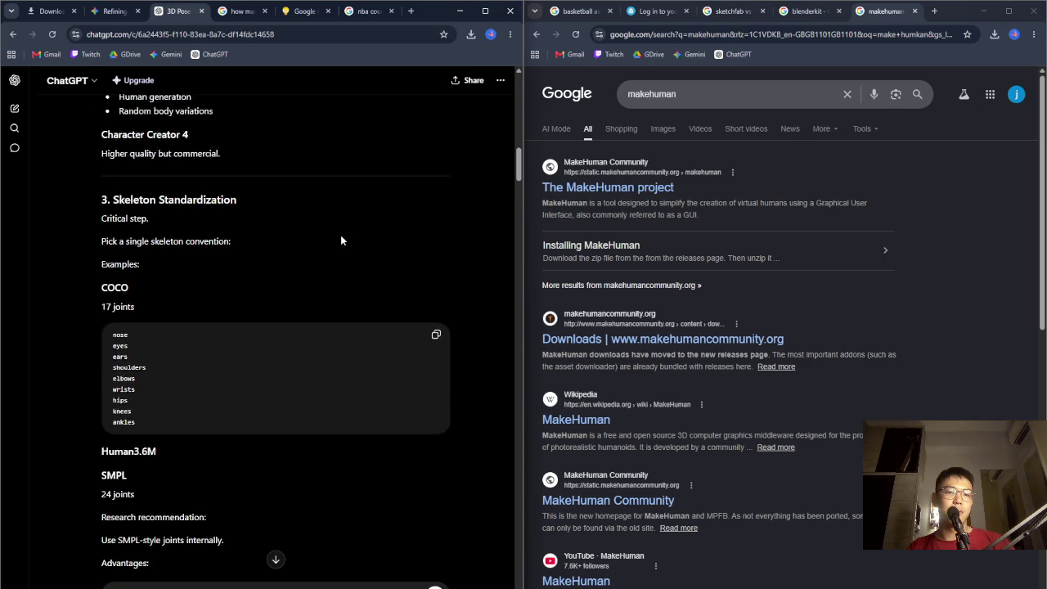
scroll(341, 241, "down", 2)
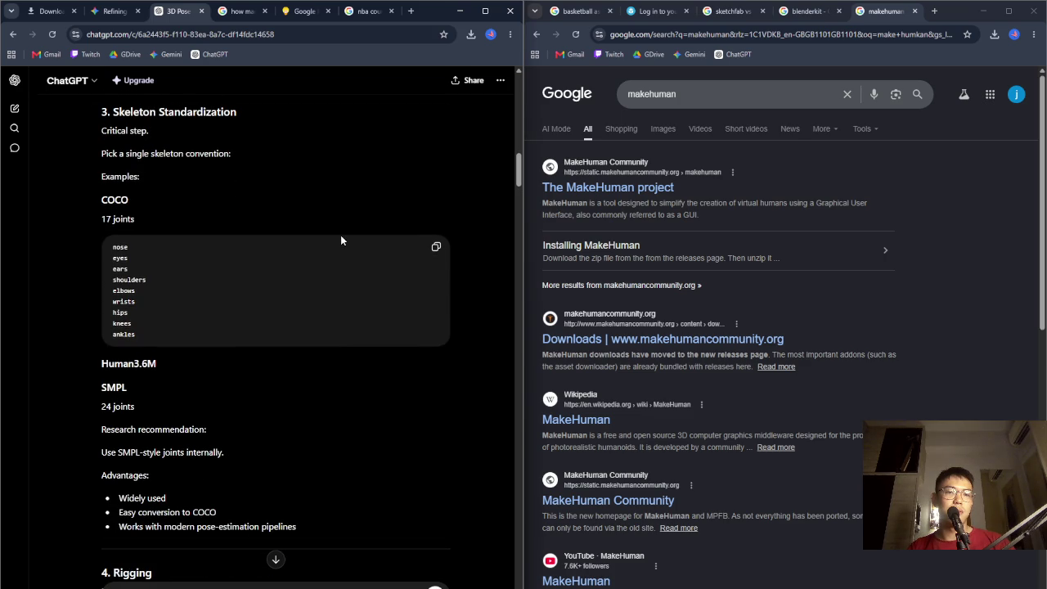
scroll(341, 240, "up", 1)
scroll(341, 237, "down", 1)
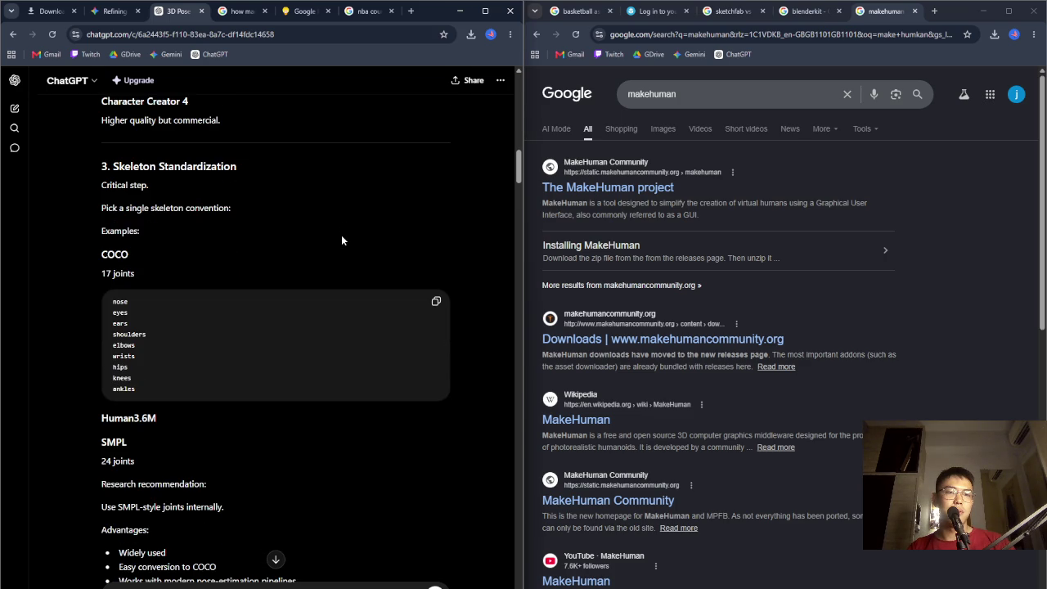
scroll(341, 237, "down", 1)
left_click(932, 11)
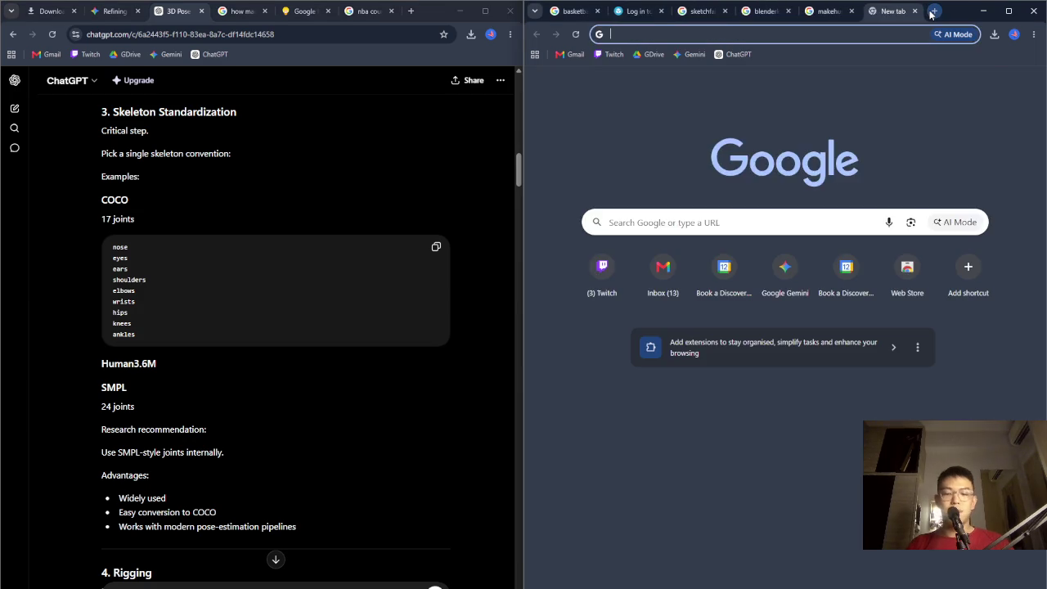
Search 'coco vs smpl and which one does yolo use' and expand the AI Overview, noting SMPL's vertex count
type("coco vs smpl and which on")
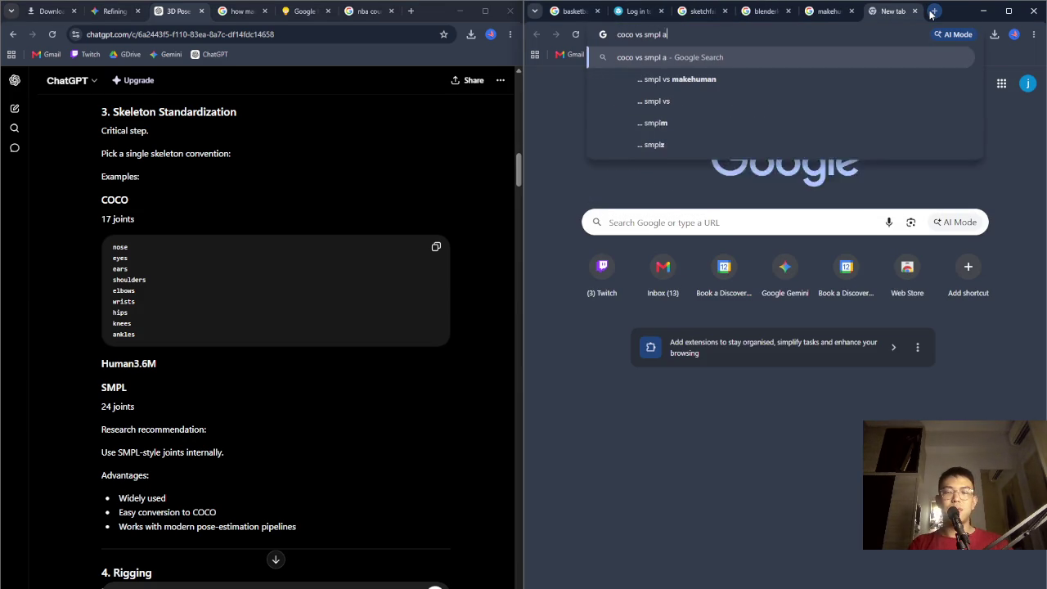
type("e doe")
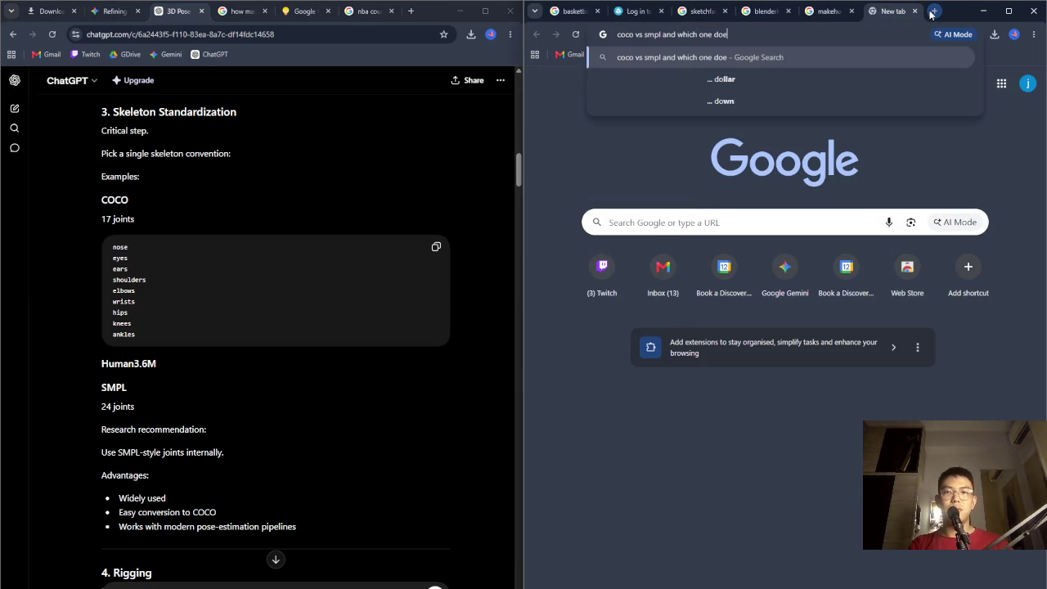
type("s yolo use")
key("Return")
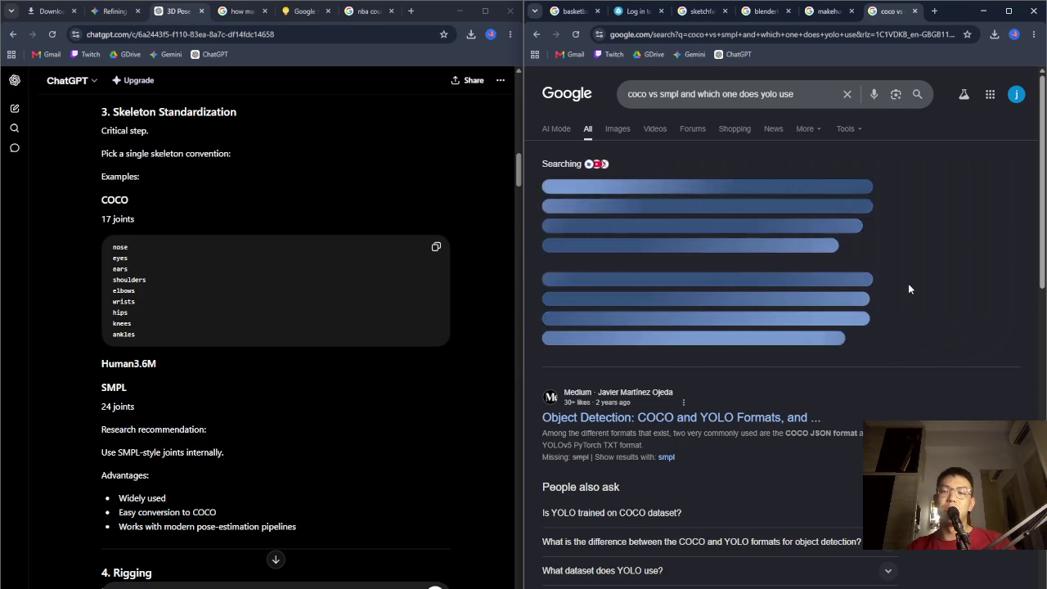
left_click(764, 339)
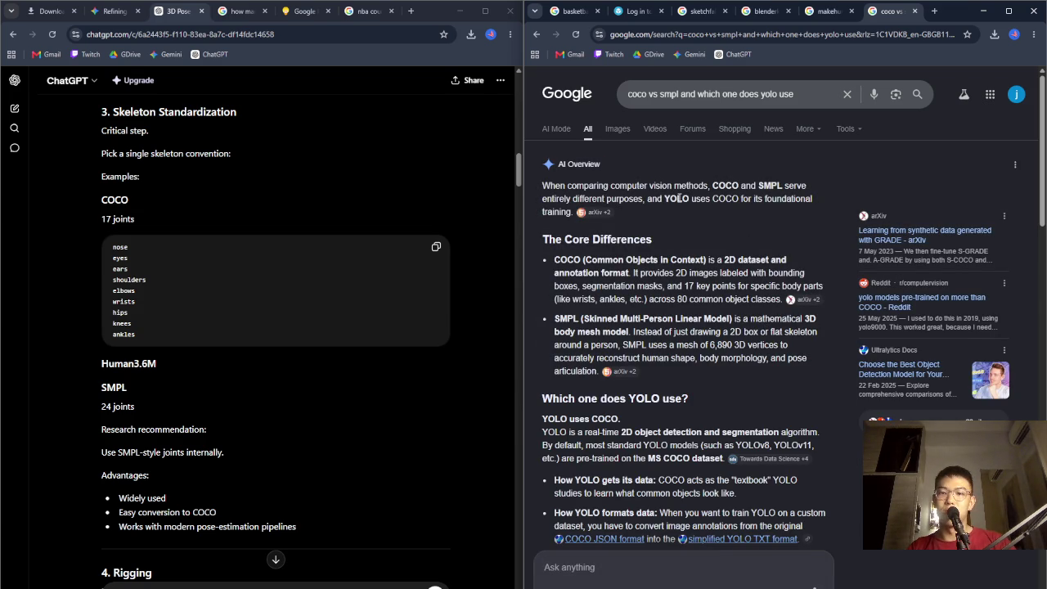
scroll(714, 219, "down", 1)
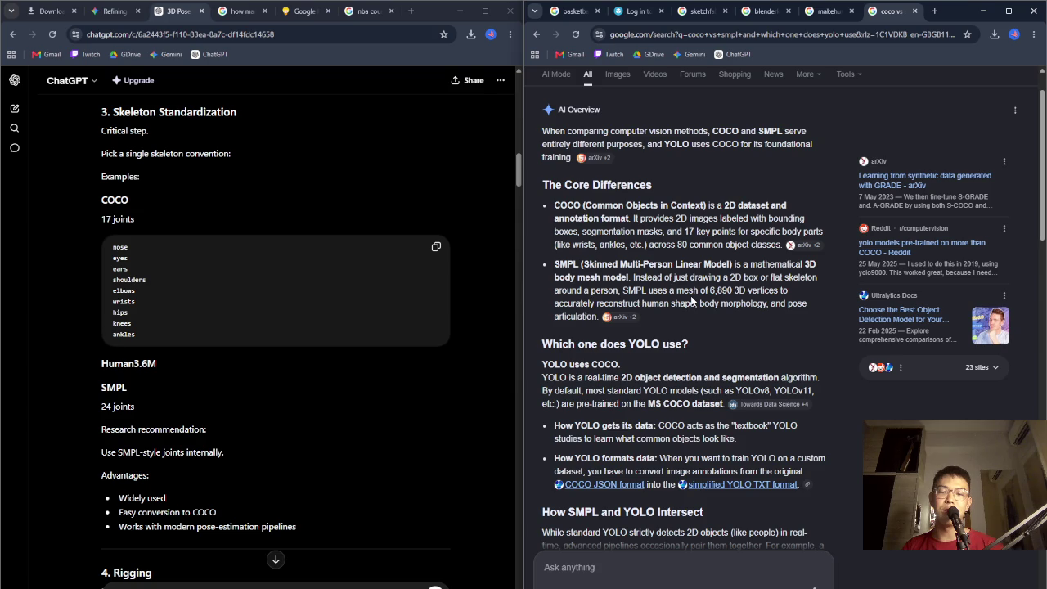
left_click_drag(709, 290, 743, 289)
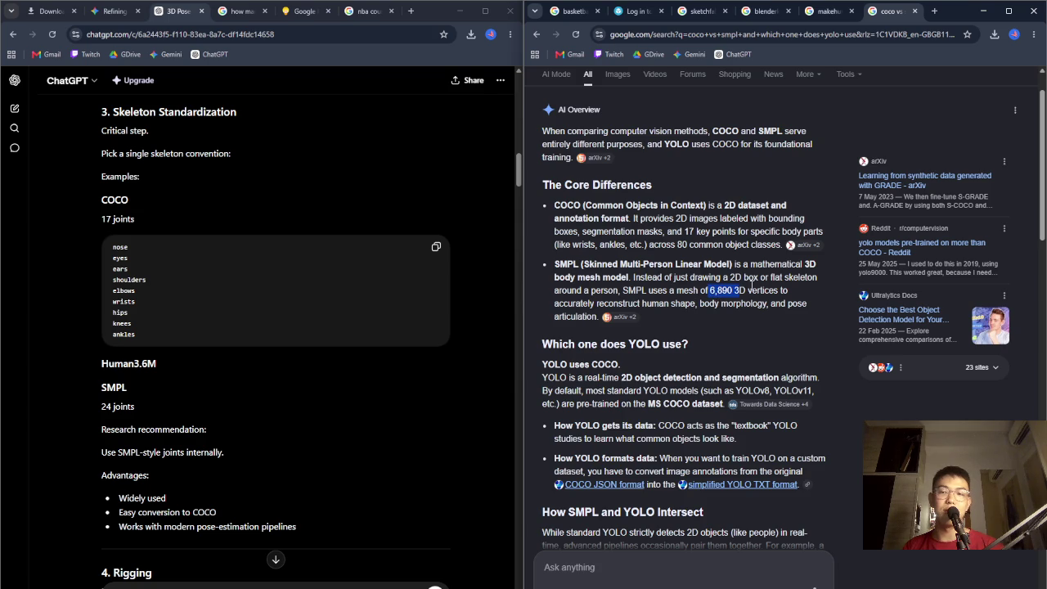
left_click(801, 289)
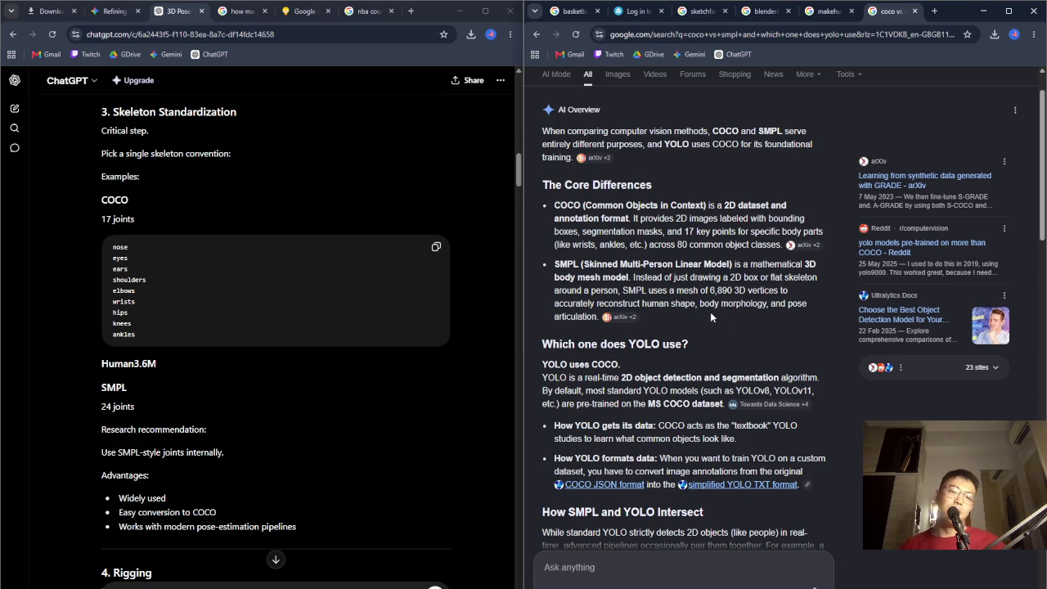
scroll(384, 364, "down", 3)
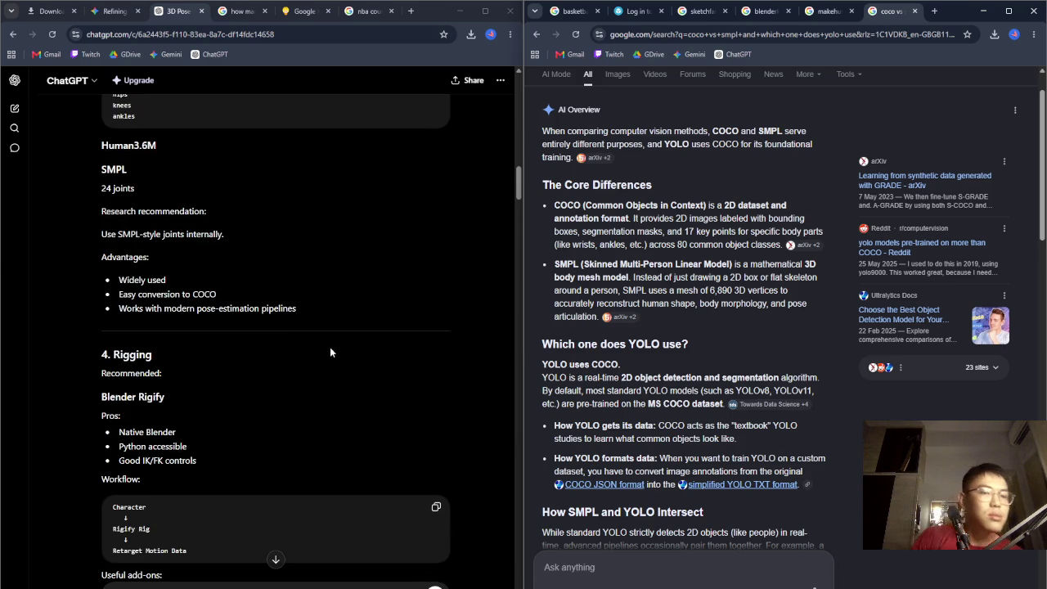
scroll(328, 355, "down", 2)
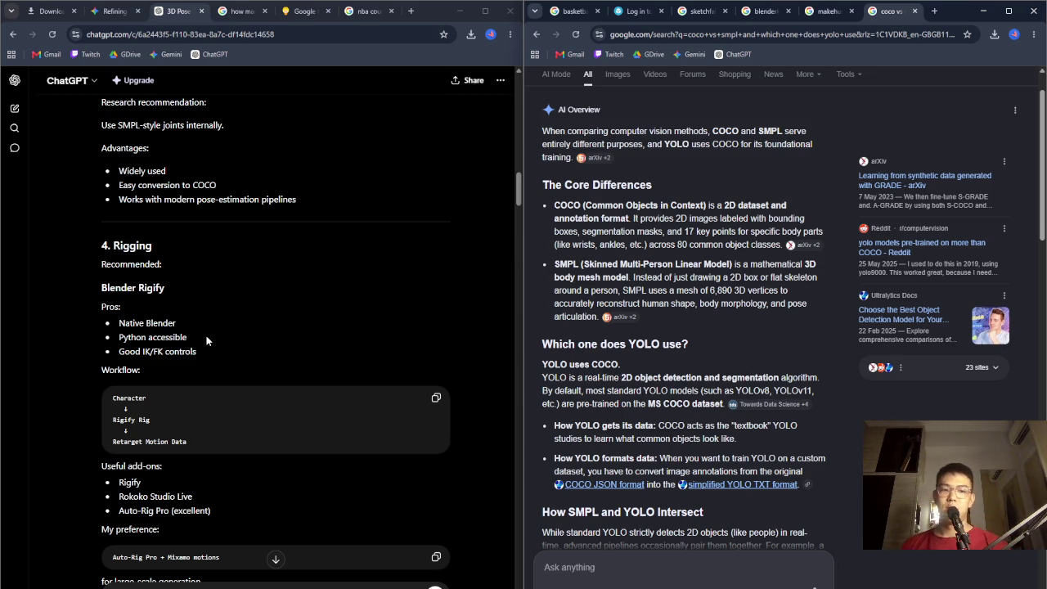
scroll(318, 377, "up", 10)
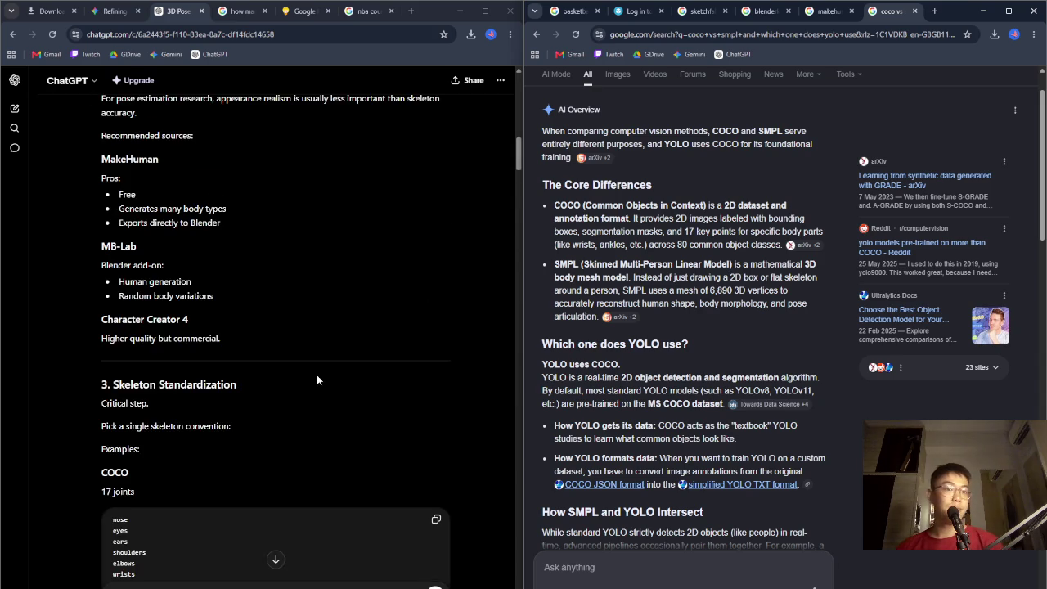
scroll(316, 376, "down", 10)
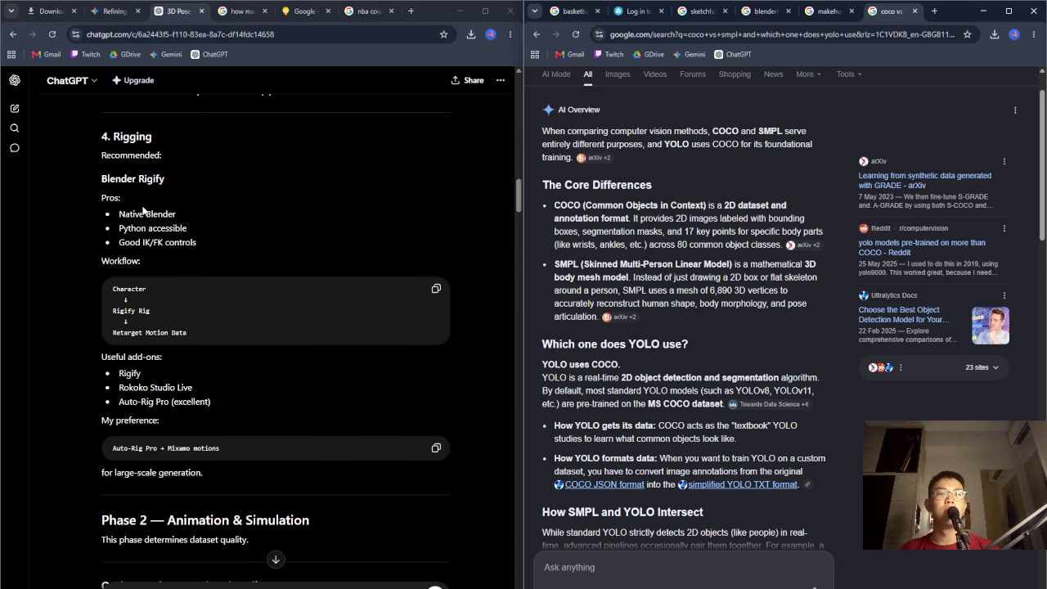
left_click_drag(101, 179, 169, 187)
left_click(114, 241)
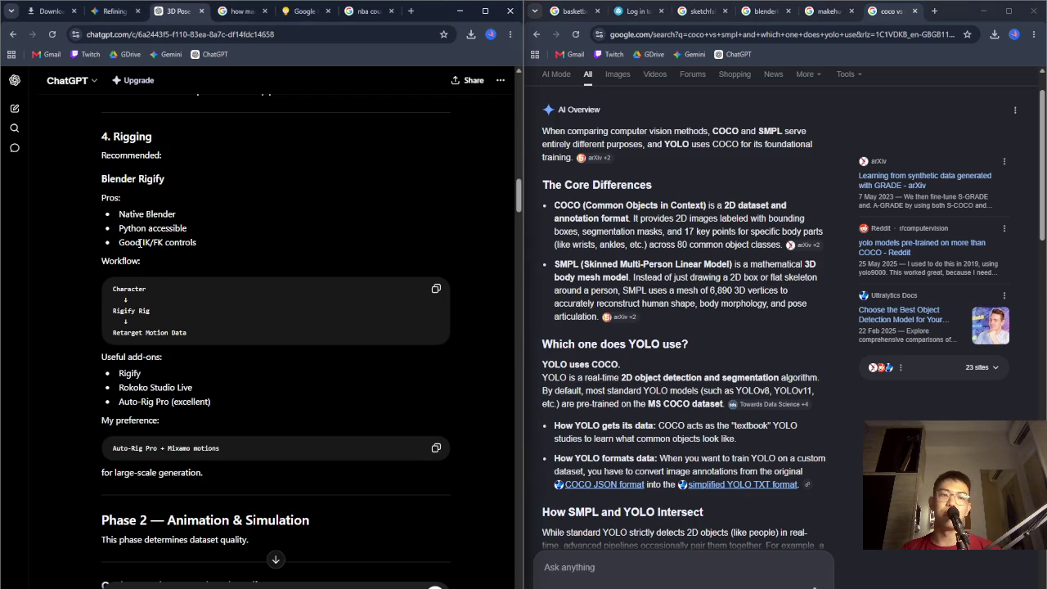
left_click_drag(142, 242, 164, 242)
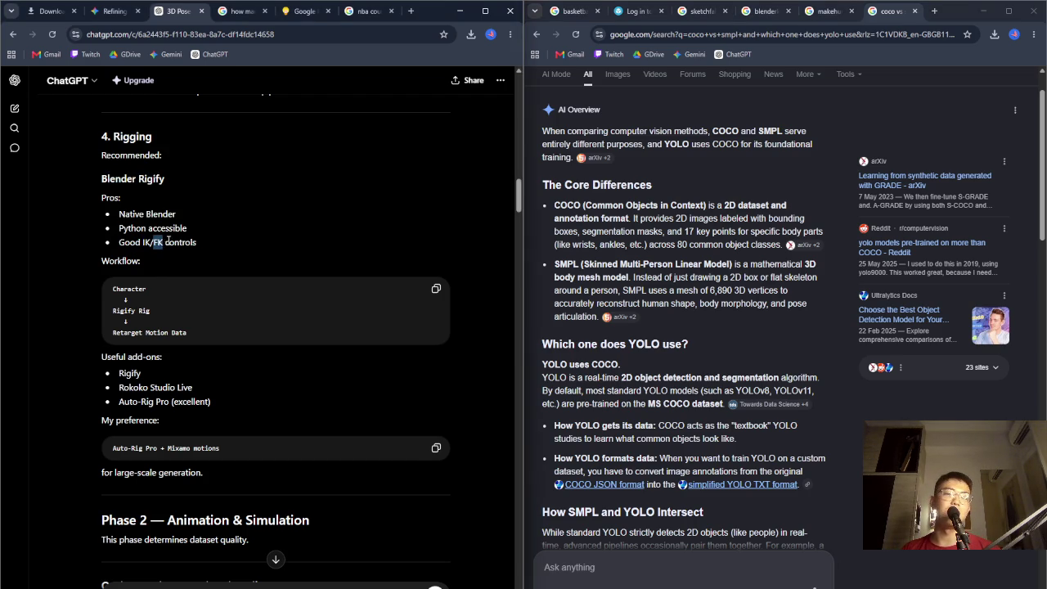
left_click(189, 240)
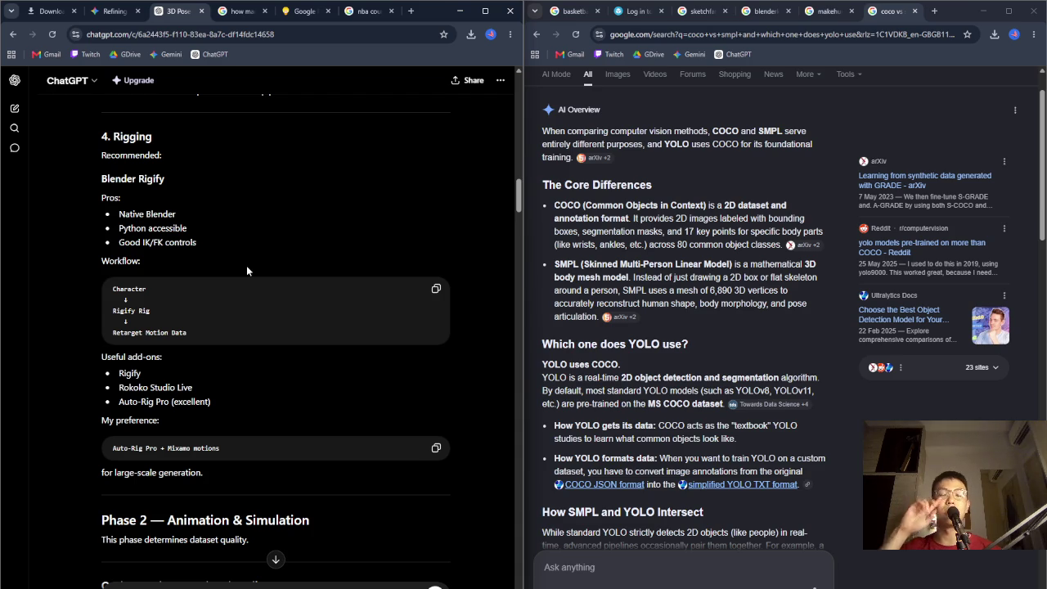
mouse_move(119, 372)
left_mouse_down()
mouse_move(129, 388)
mouse_move(219, 407)
left_mouse_up()
left_click(229, 406)
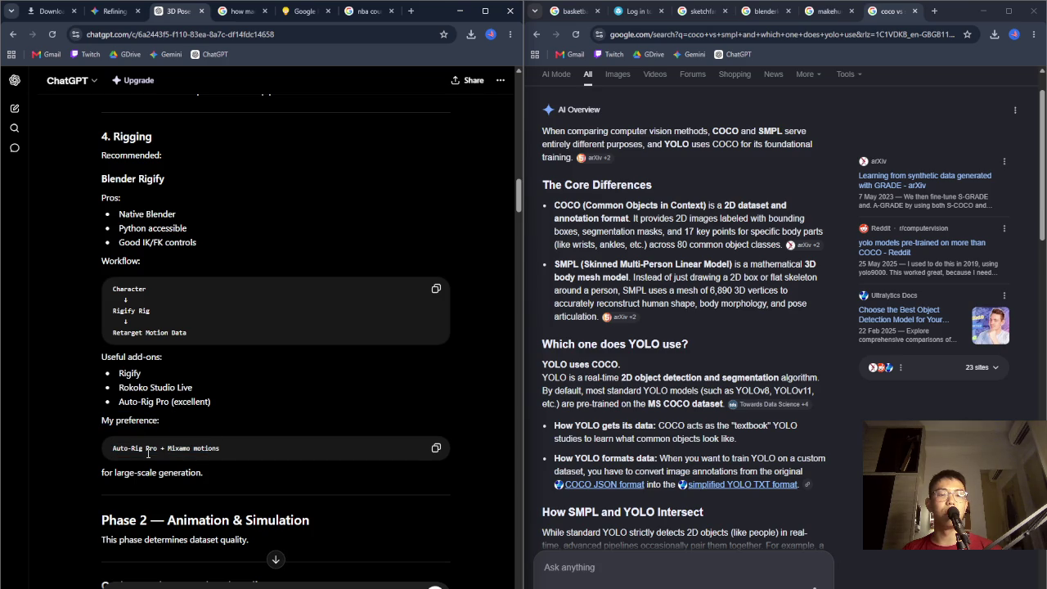
scroll(233, 455, "down", 2)
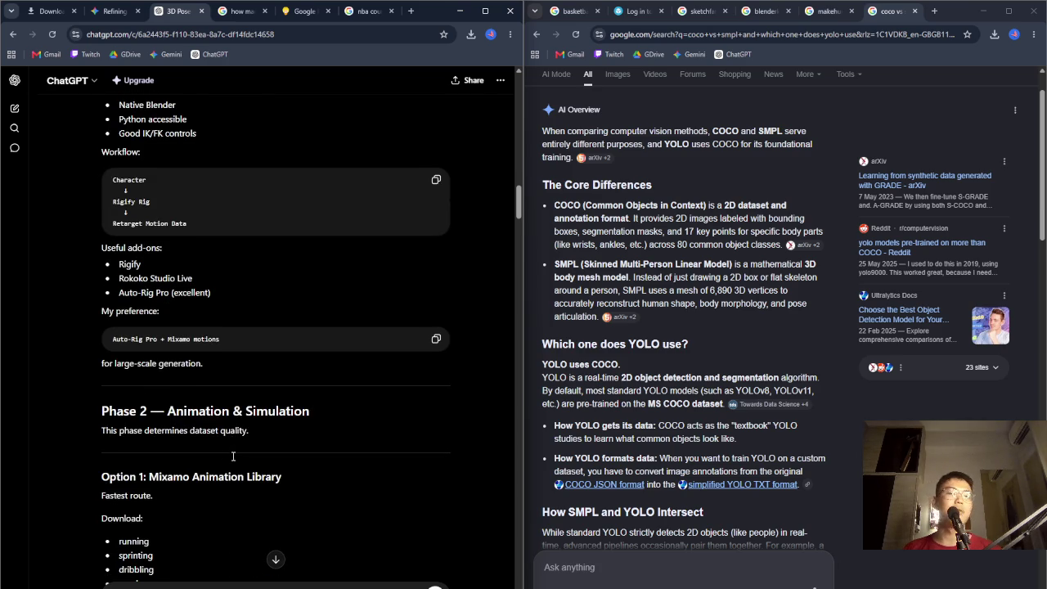
scroll(230, 456, "down", 3)
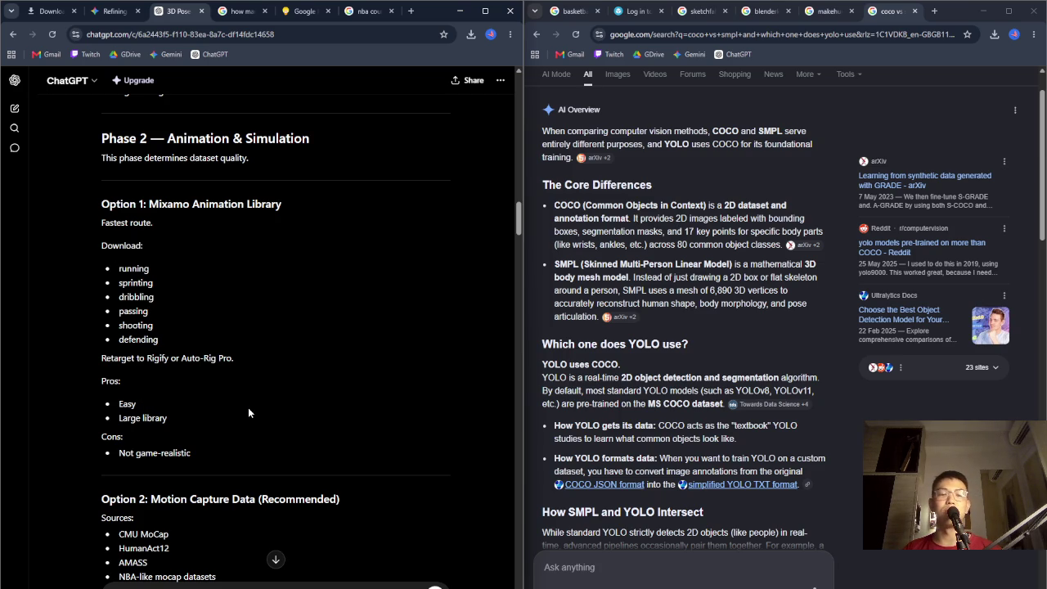
scroll(245, 407, "down", 4)
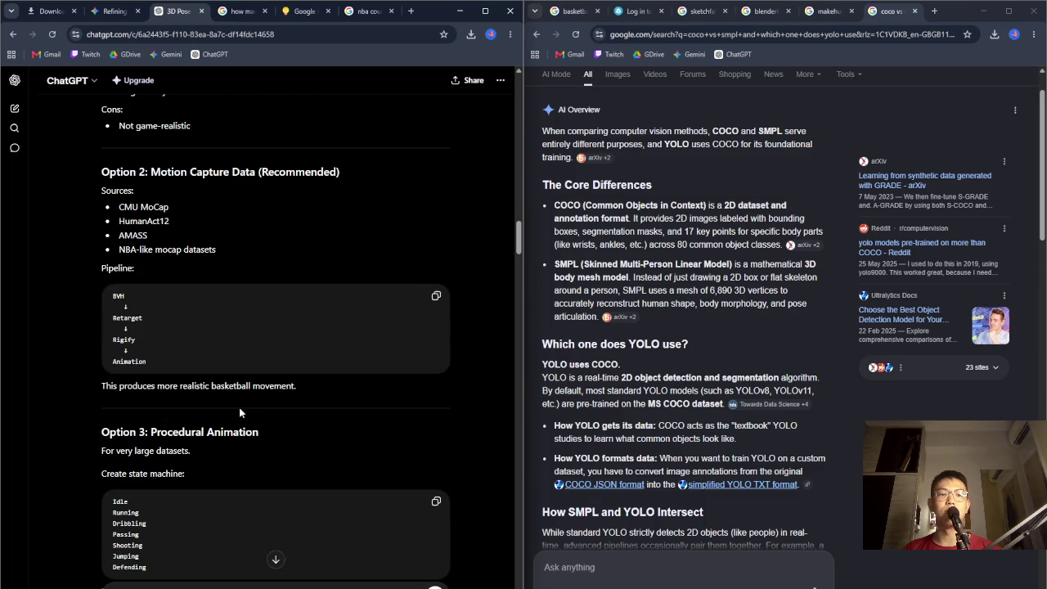
scroll(239, 407, "down", 3)
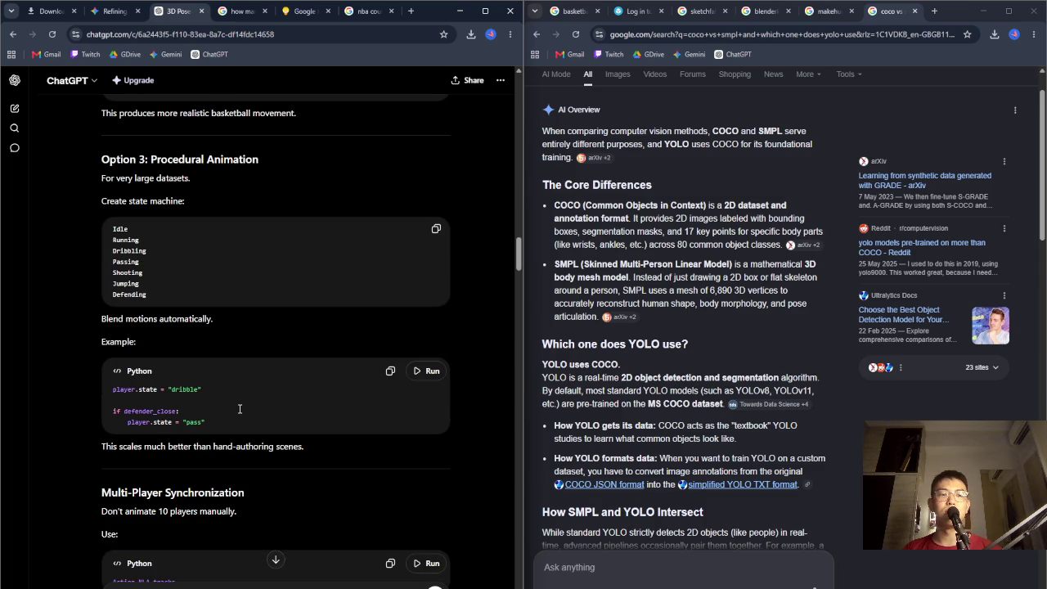
scroll(237, 409, "down", 3)
scroll(236, 412, "down", 5)
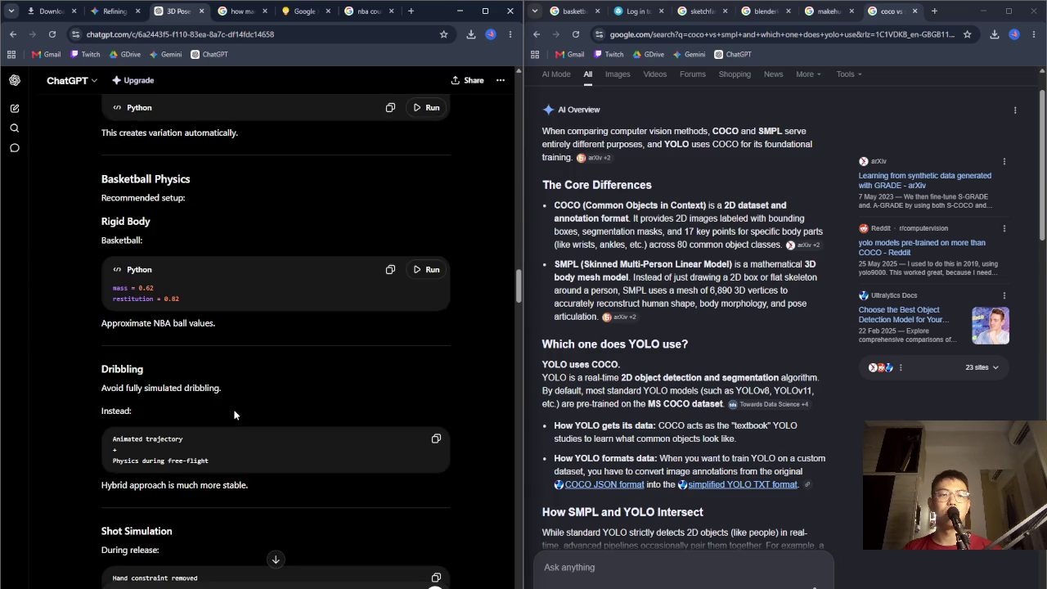
scroll(234, 414, "down", 13)
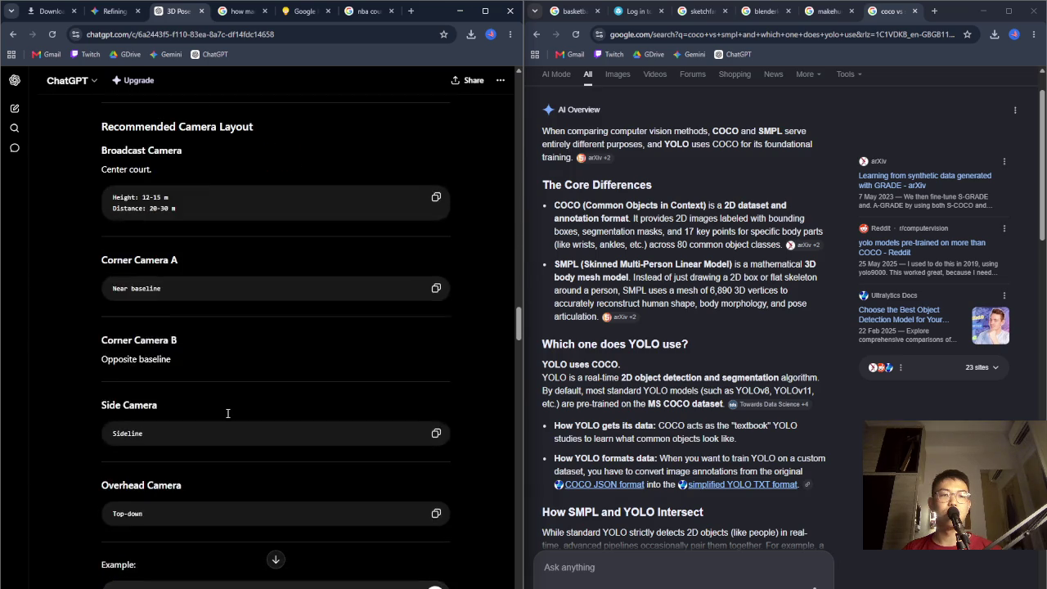
scroll(223, 419, "down", 10)
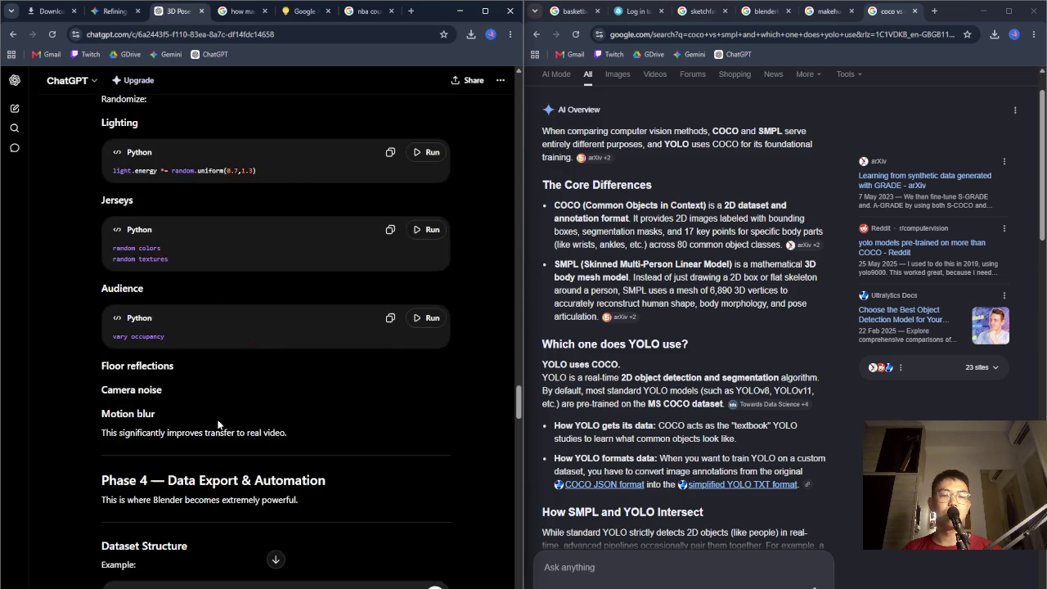
scroll(216, 425, "down", 16)
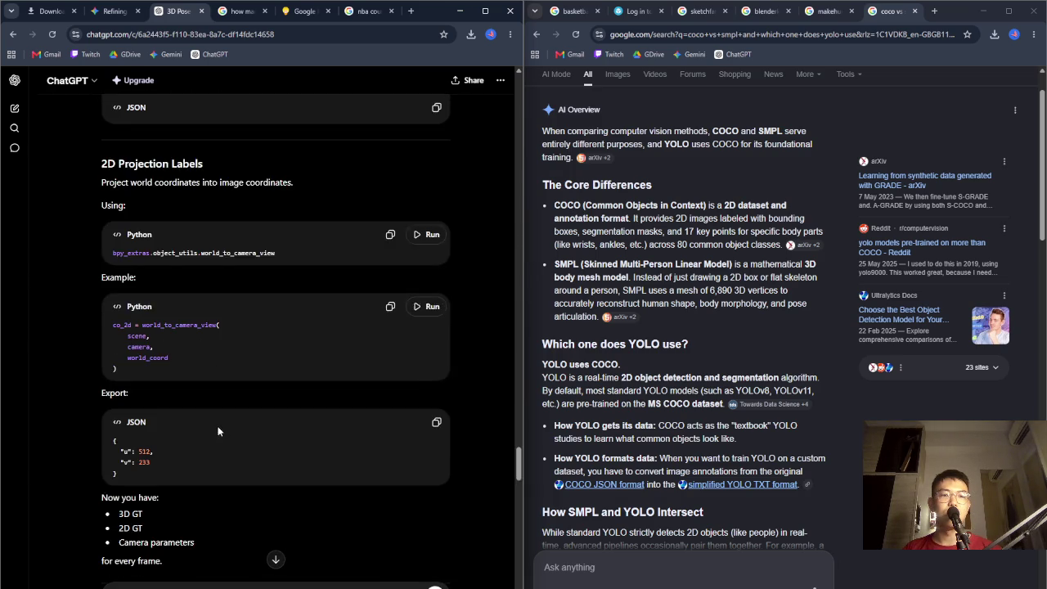
scroll(209, 434, "down", 8)
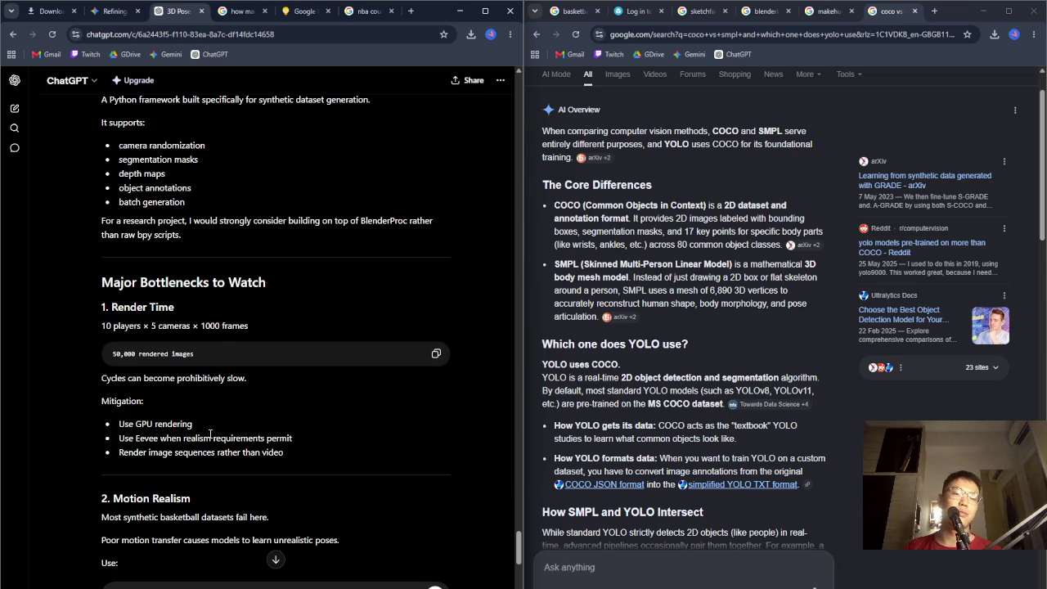
scroll(211, 439, "down", 11)
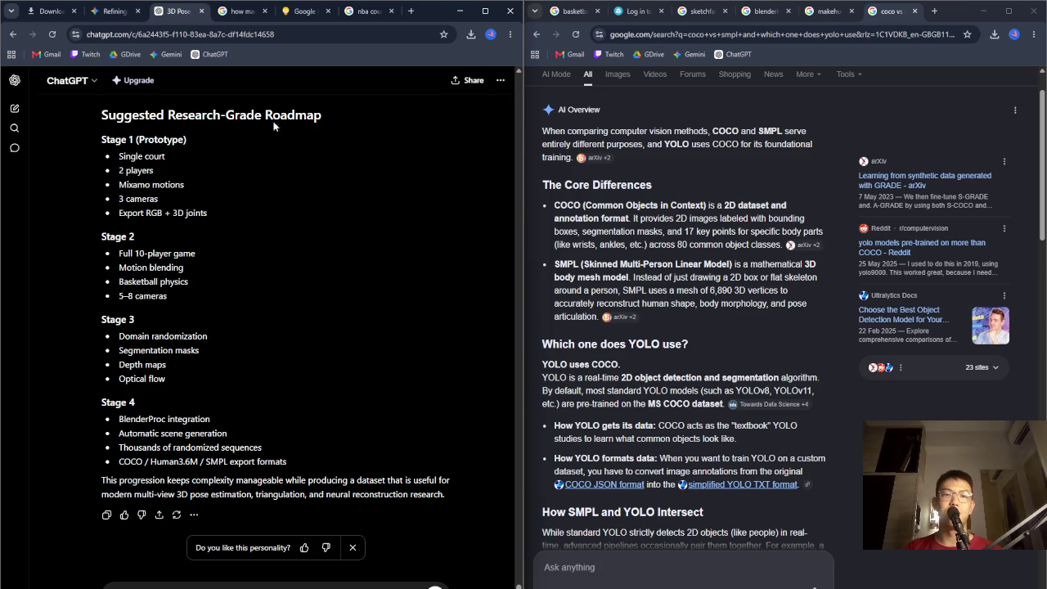
left_click_drag(255, 119, 335, 121)
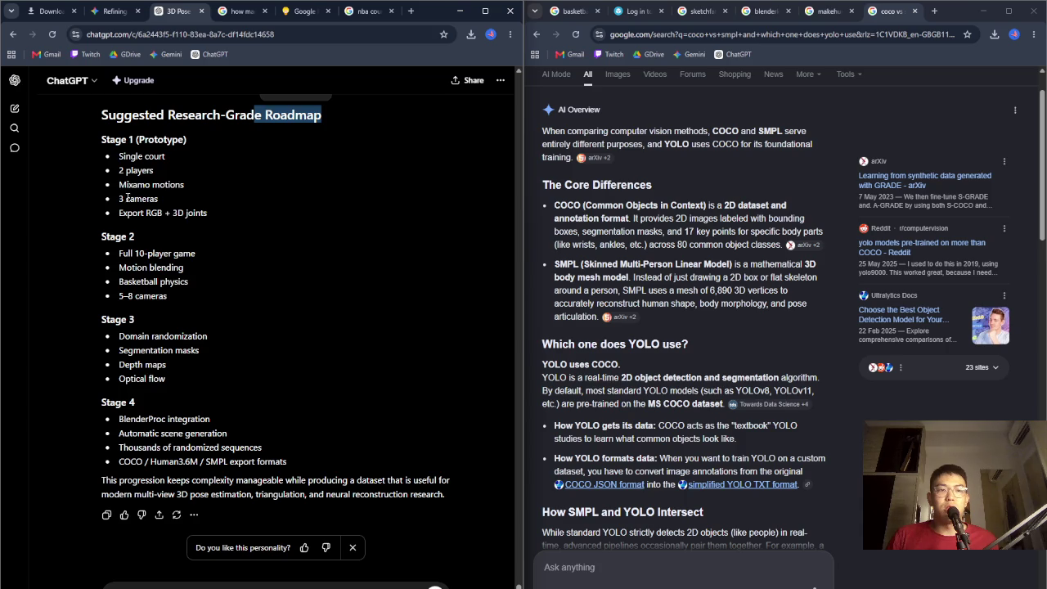
left_click_drag(120, 214, 213, 216)
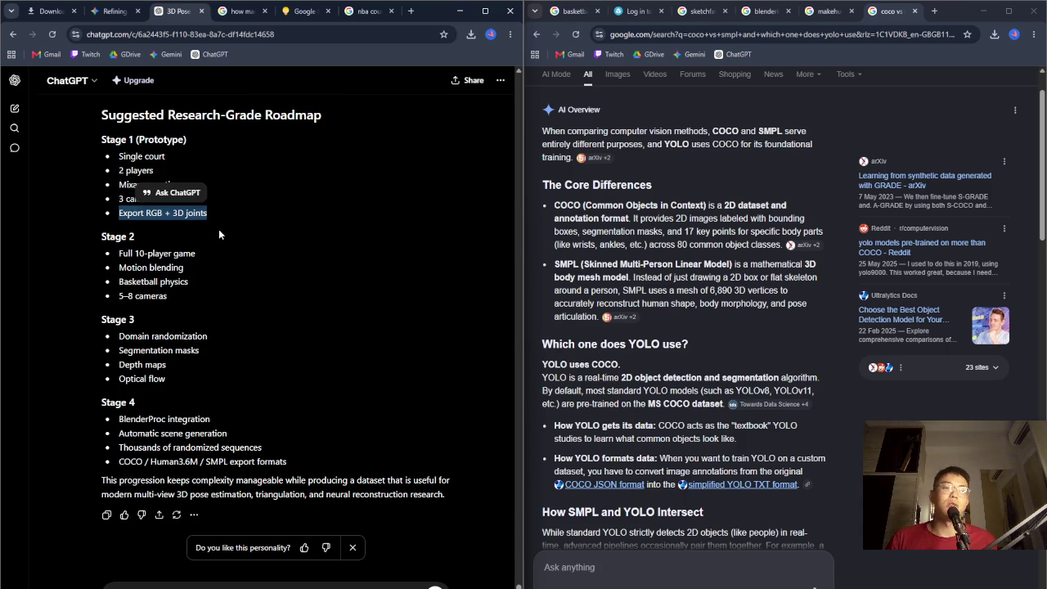
left_click(221, 229)
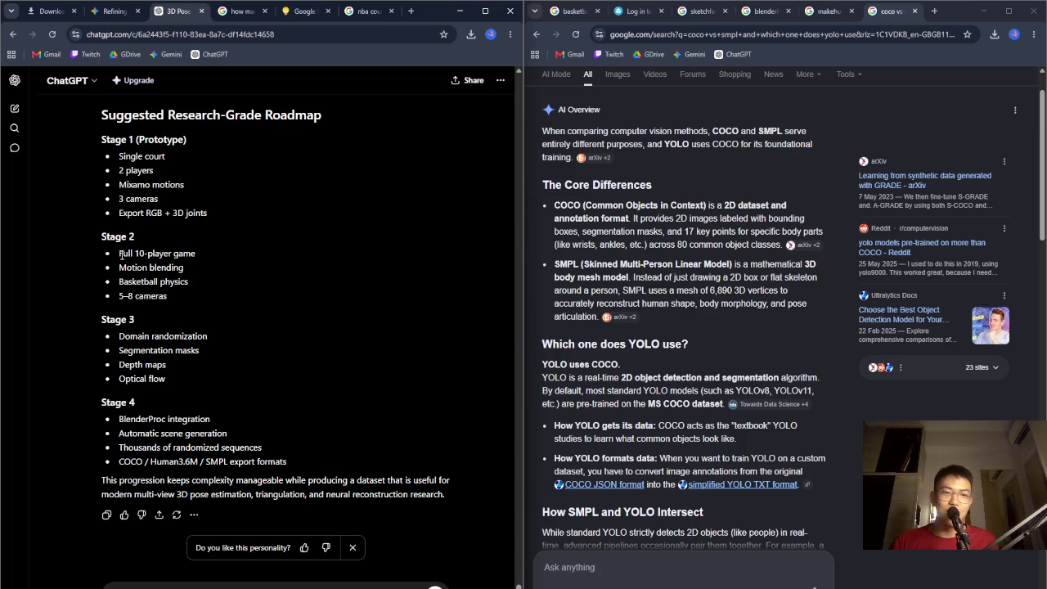
left_click_drag(121, 254, 196, 254)
left_click(231, 213)
triple_click(166, 213)
left_click(216, 201)
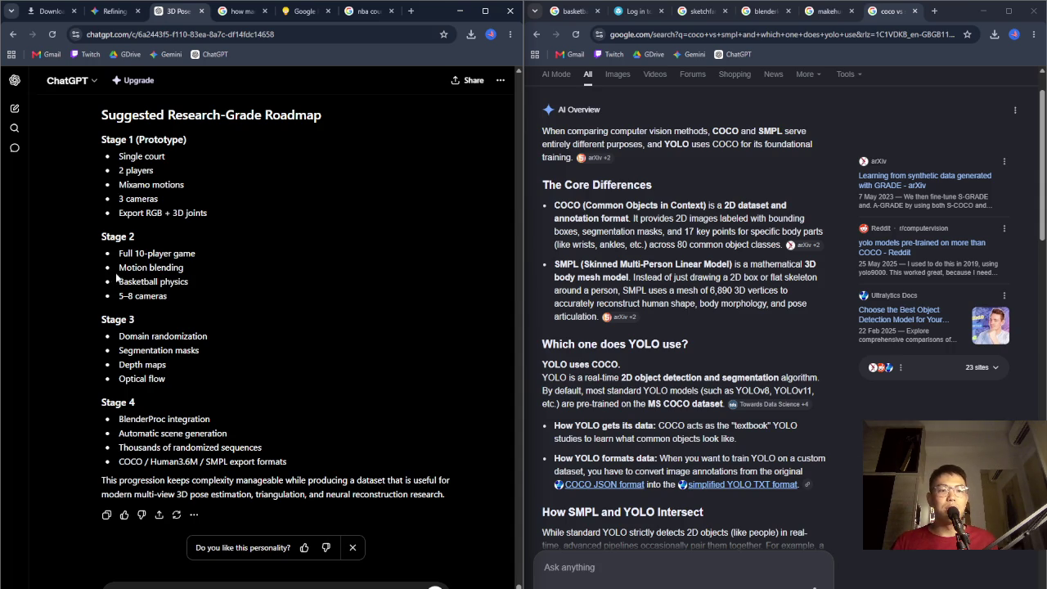
triple_click(148, 295)
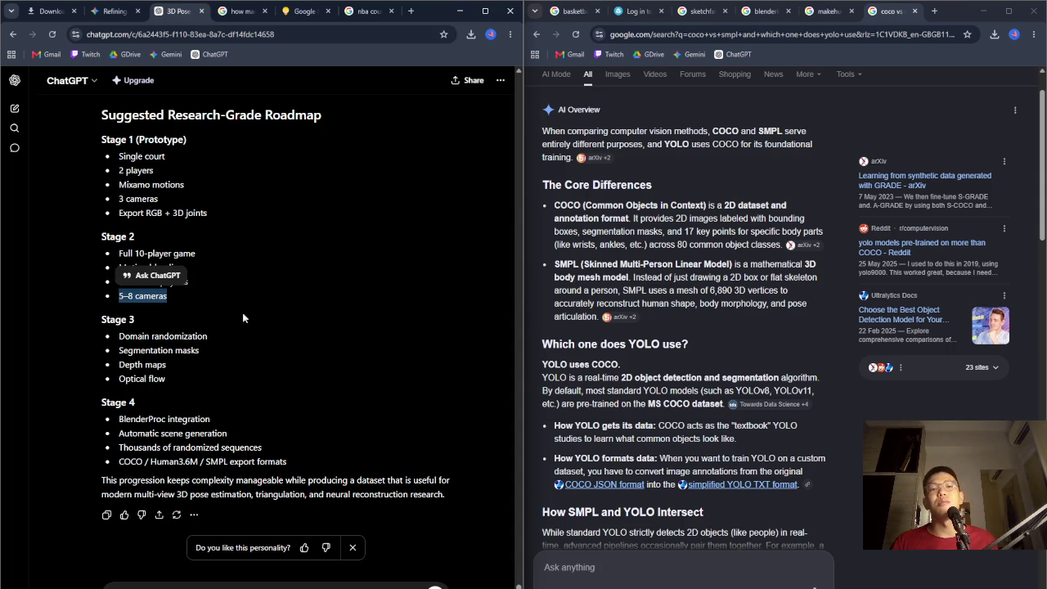
left_click(295, 324)
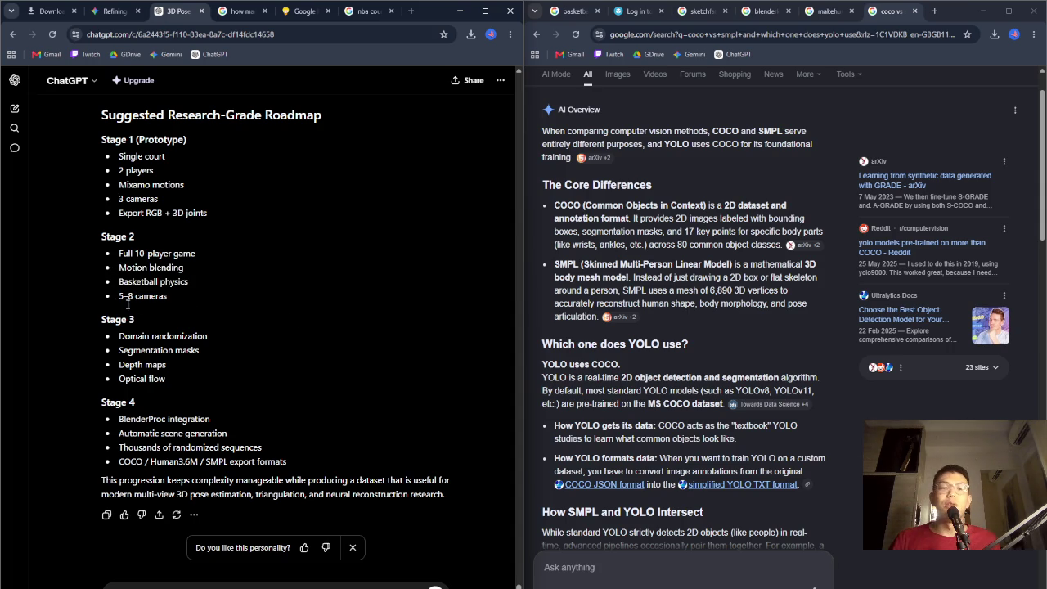
left_click_drag(124, 296, 175, 300)
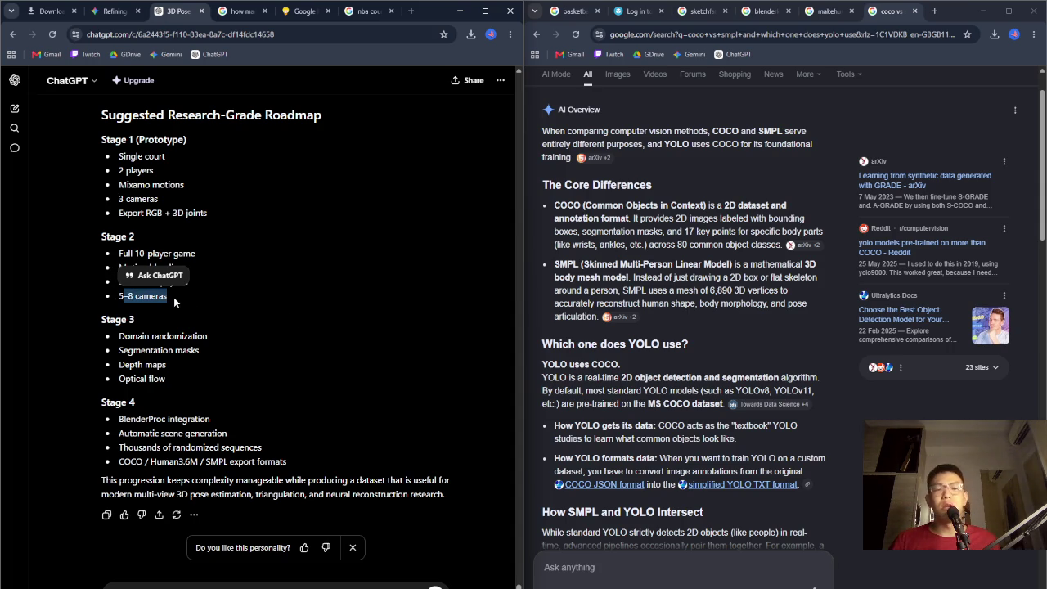
left_click_drag(120, 347, 220, 348)
left_click(152, 296)
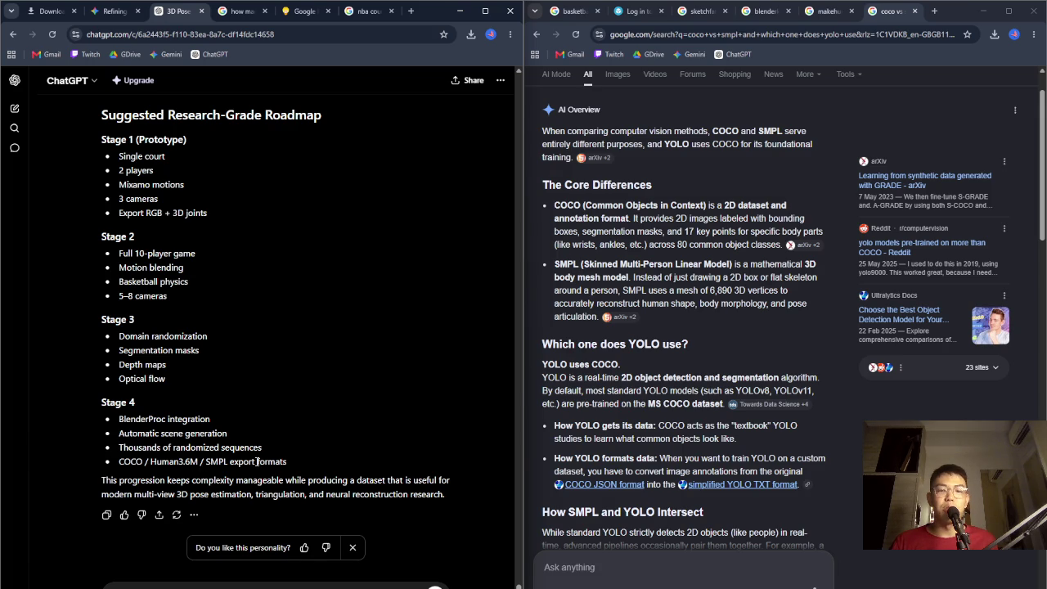
mouse_move(321, 462)
left_mouse_down()
mouse_move(140, 461)
mouse_move(116, 478)
left_mouse_up()
left_click(121, 476)
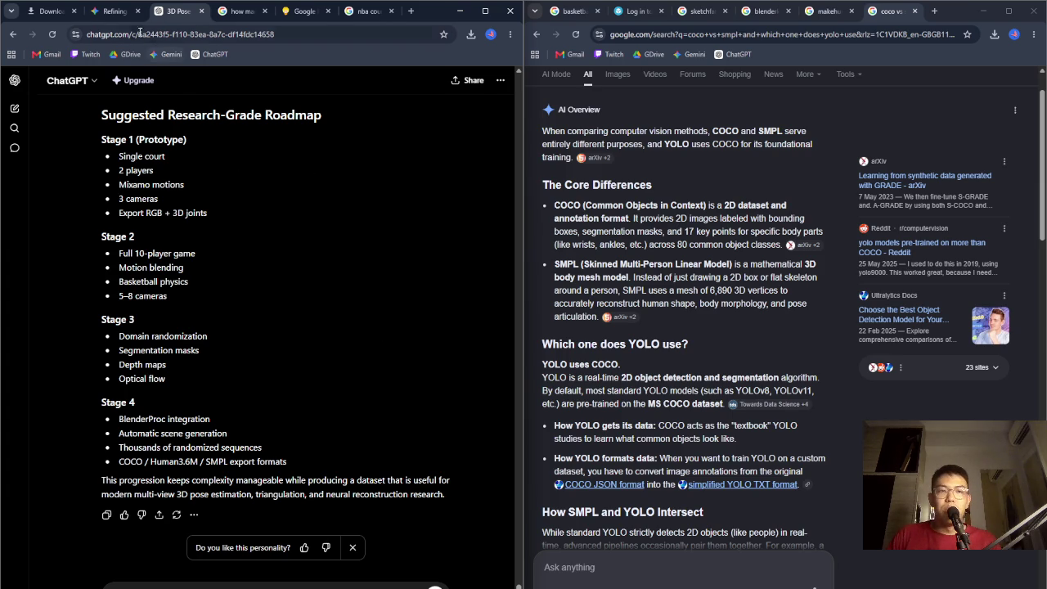
Return to the Gemini prompt-refining conversation and check its attachment and tools options
left_click(107, 11)
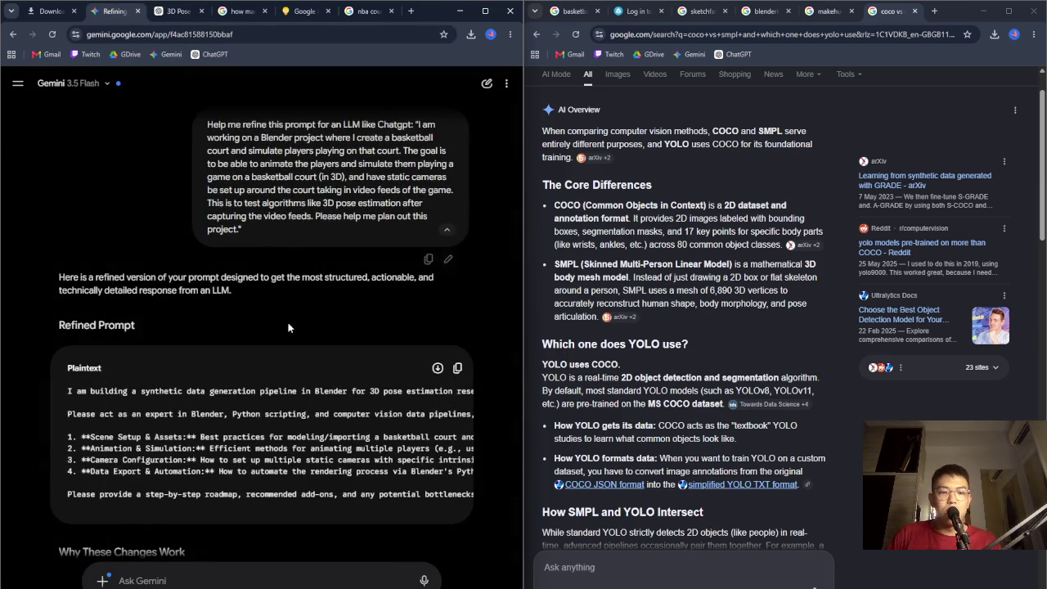
scroll(292, 303, "down", 2)
left_click(102, 580)
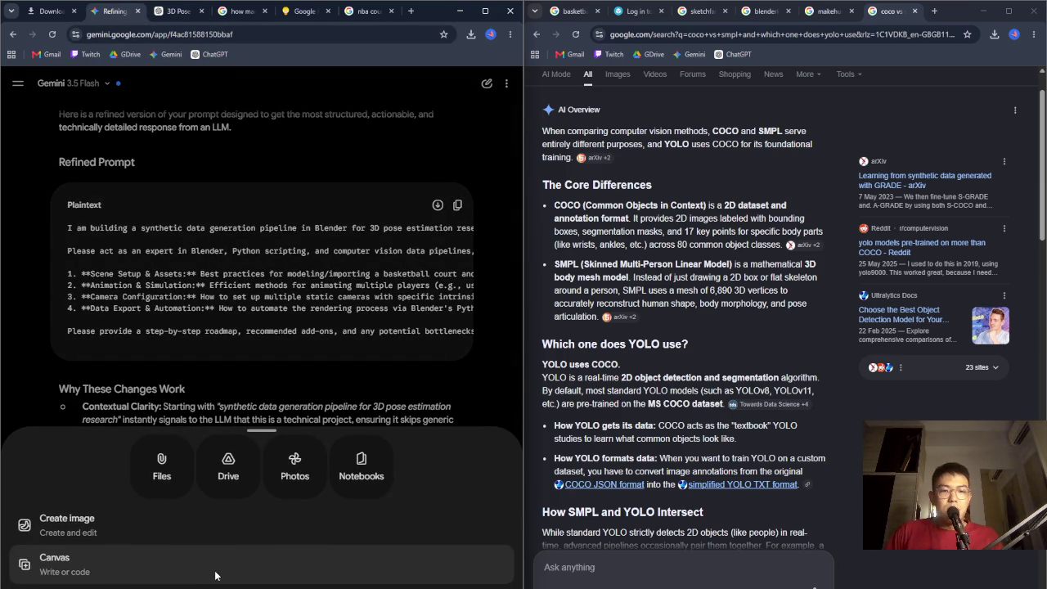
key("Escape")
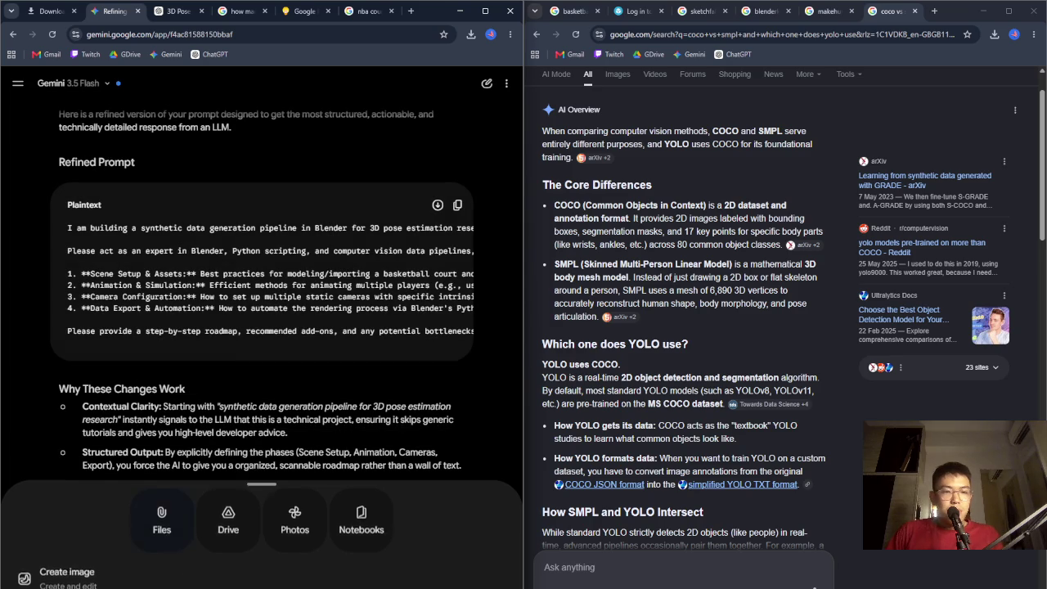
left_click(103, 581)
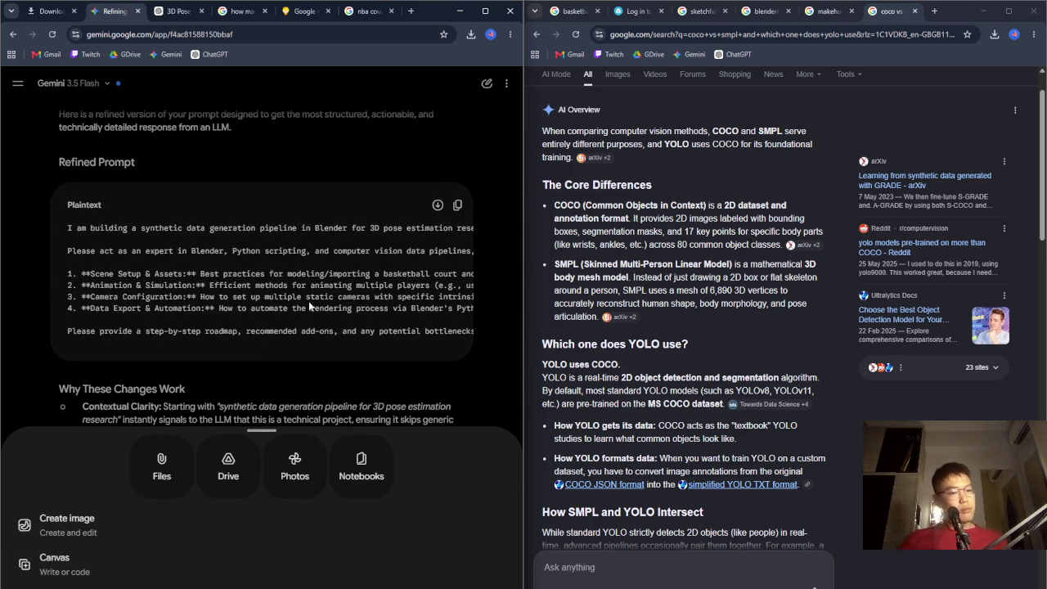
left_click(327, 276)
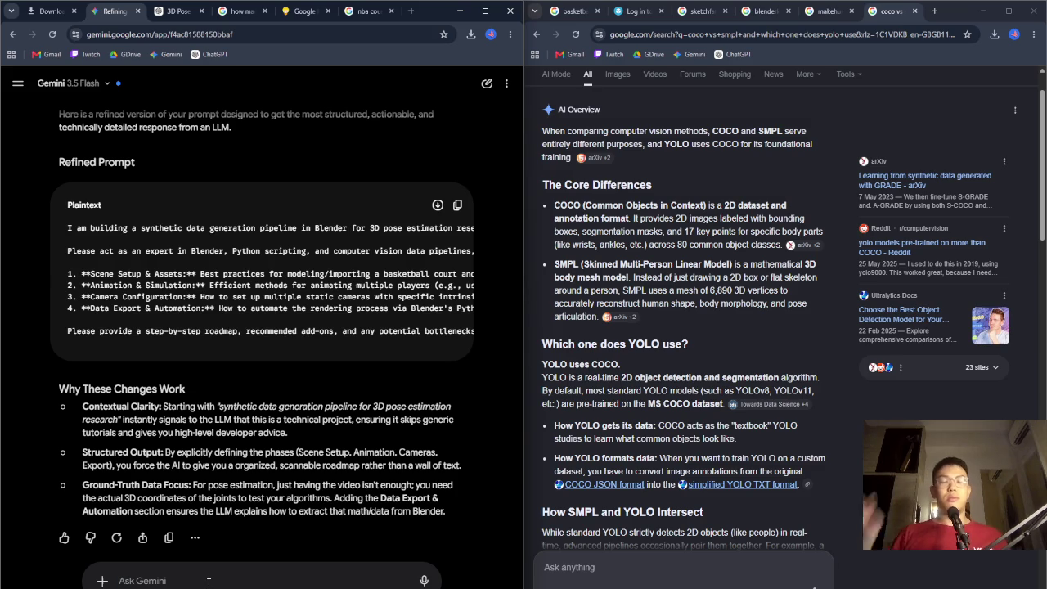
Start asking Gemini for tools that simulate a 3D scene and generate video feeds
type("Are there")
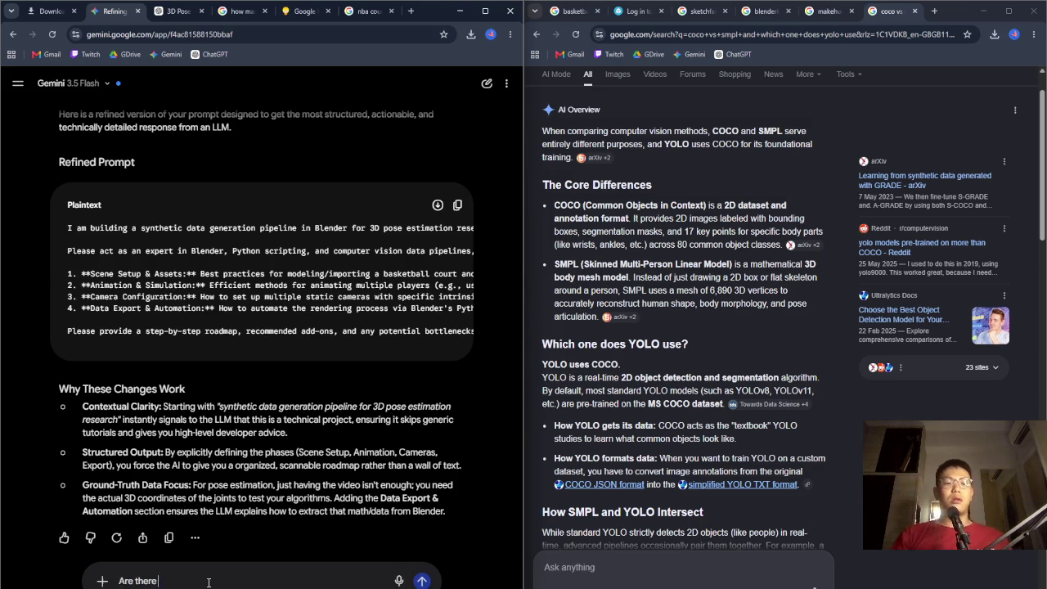
type(" any tools out there")
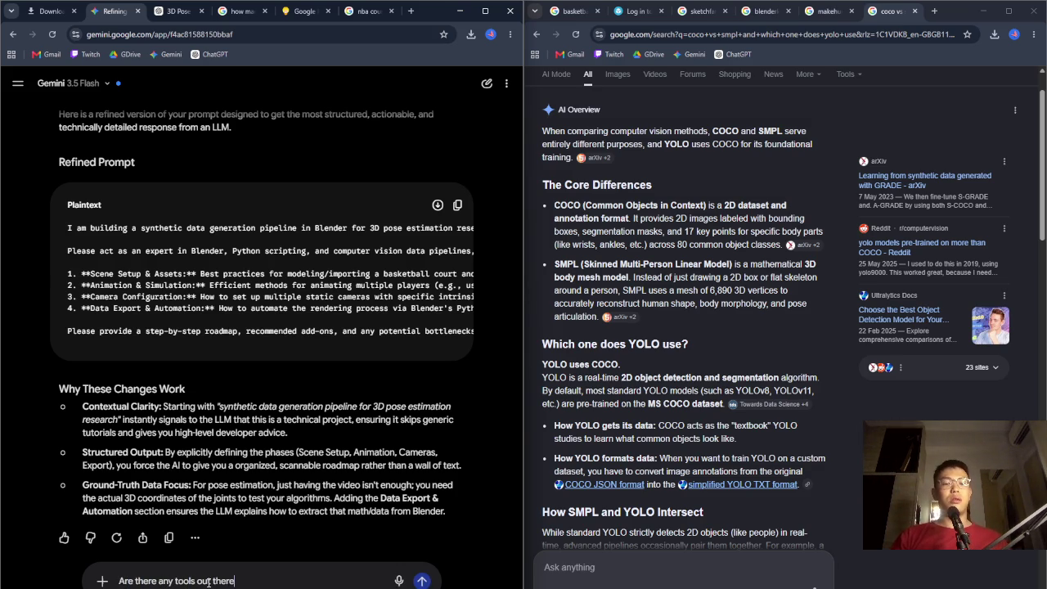
type(" that auto")
key("BackSpace")
key("BackSpace")
key("BackSpace")
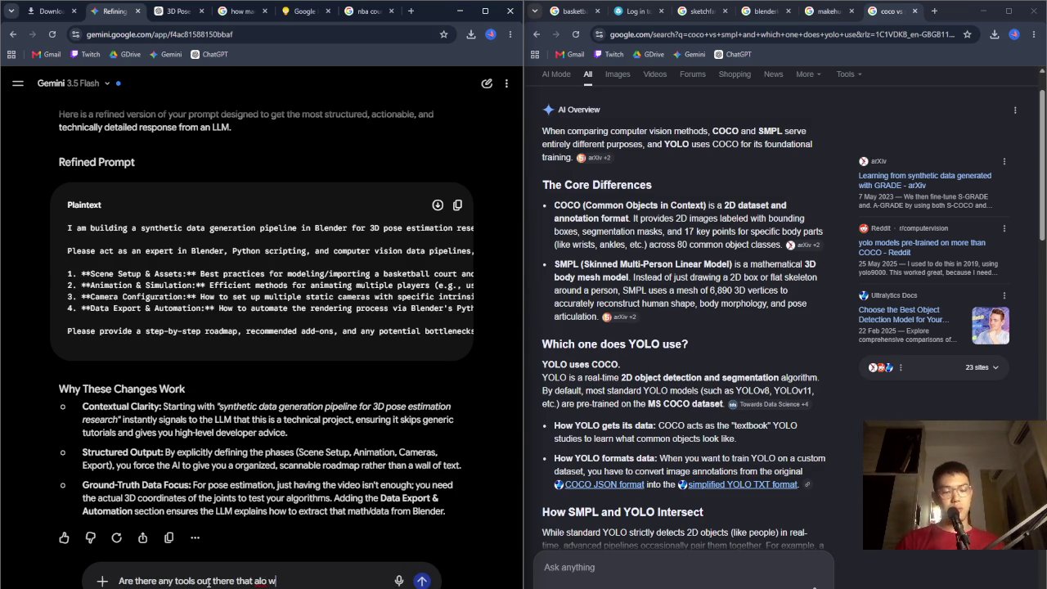
type("low me to ")
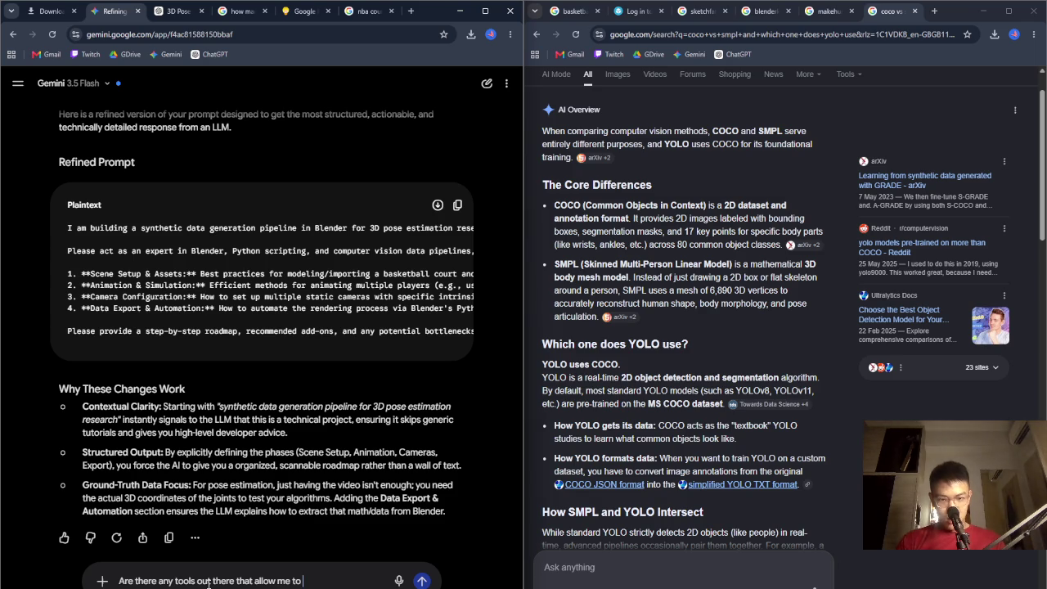
type("simulate a 3D sc")
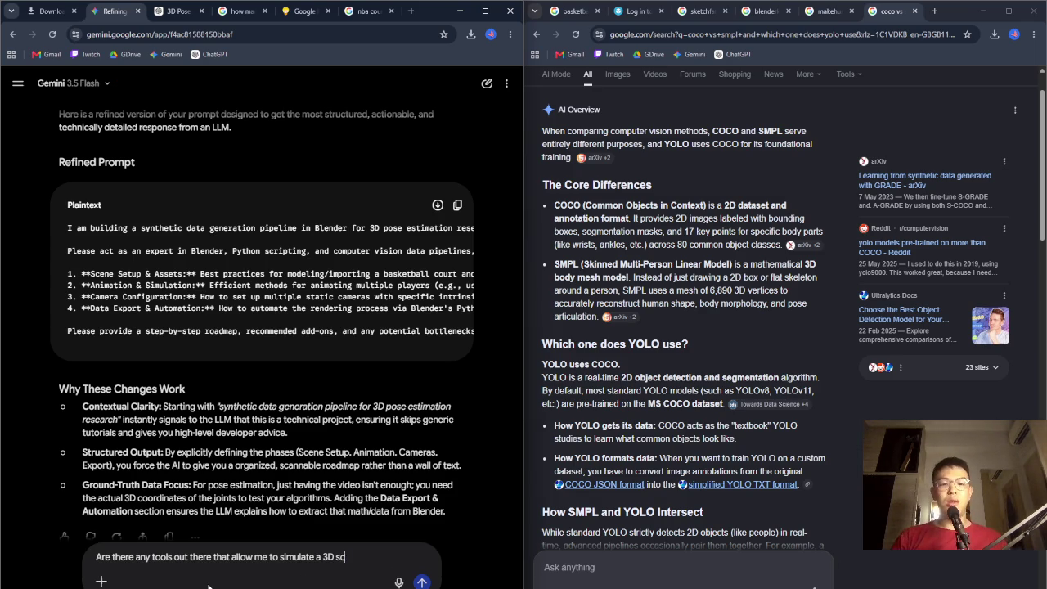
type("ene (similar to")
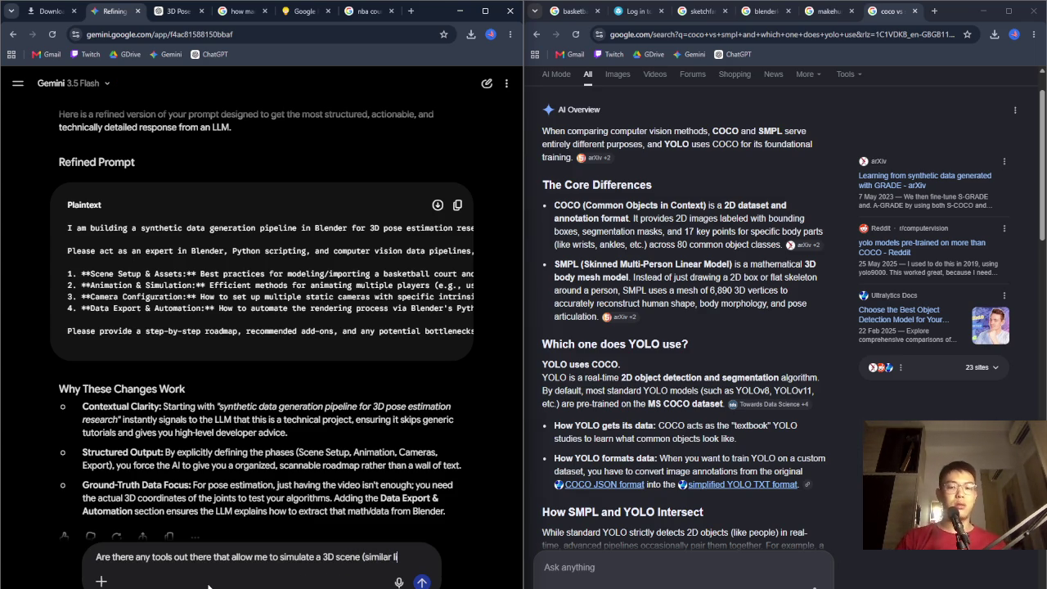
type(" what I")
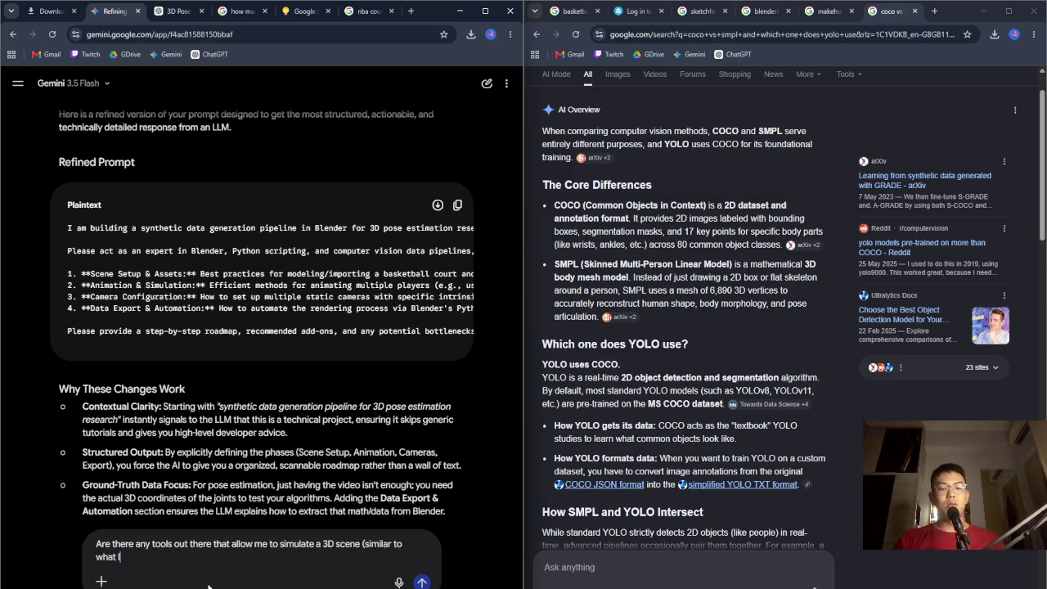
type("'m trying to")
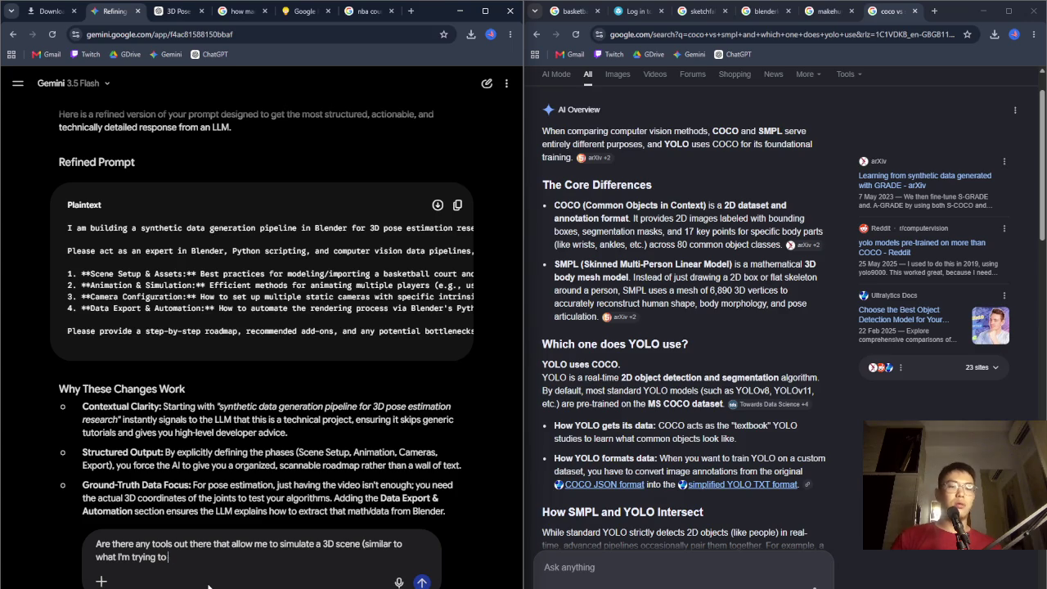
type(" accomplish above) and g")
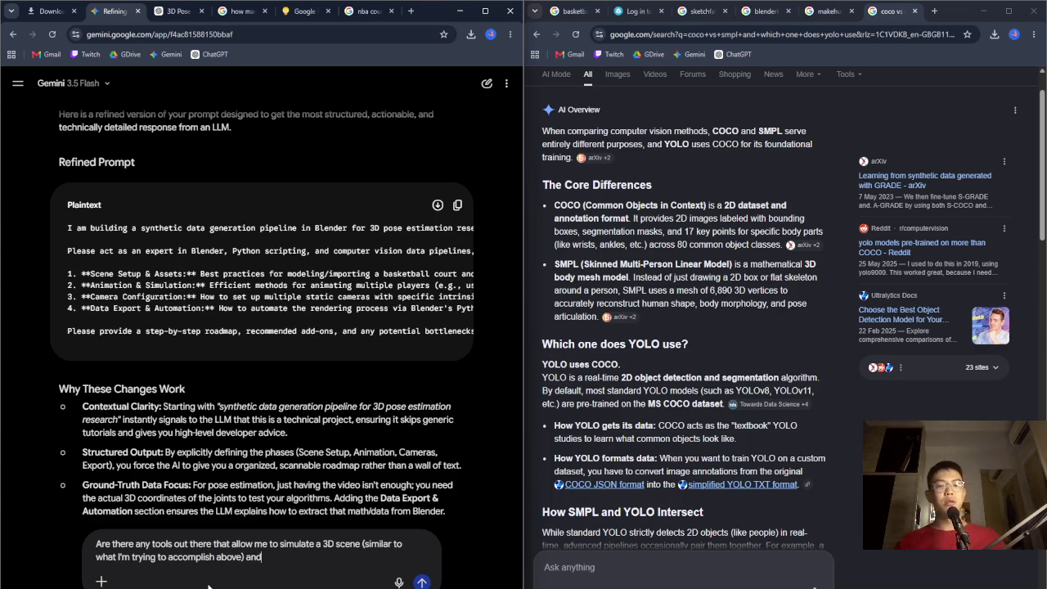
key("BackSpace")
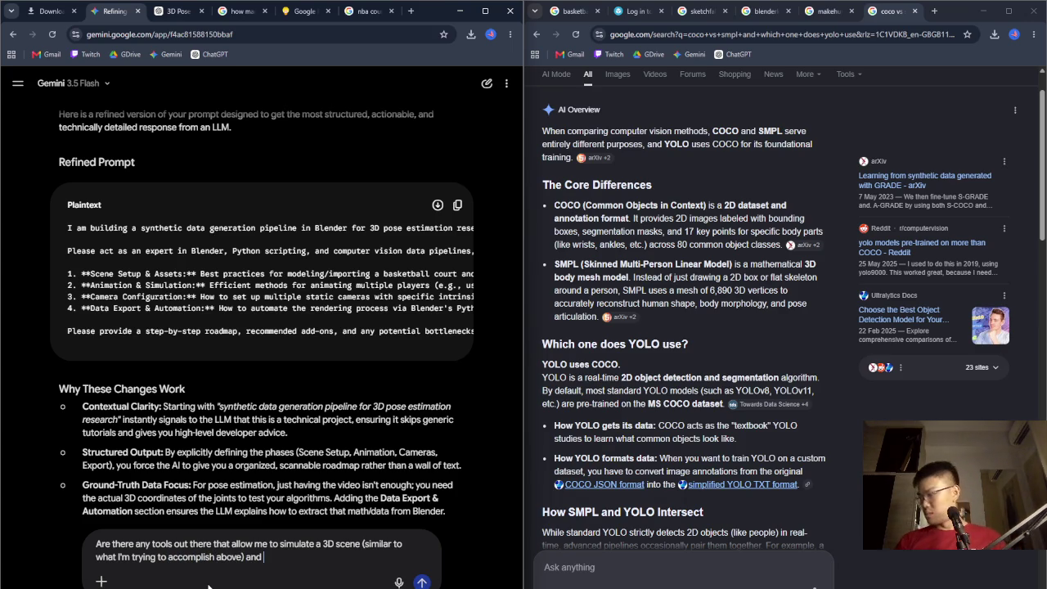
type("generates video feeds and")
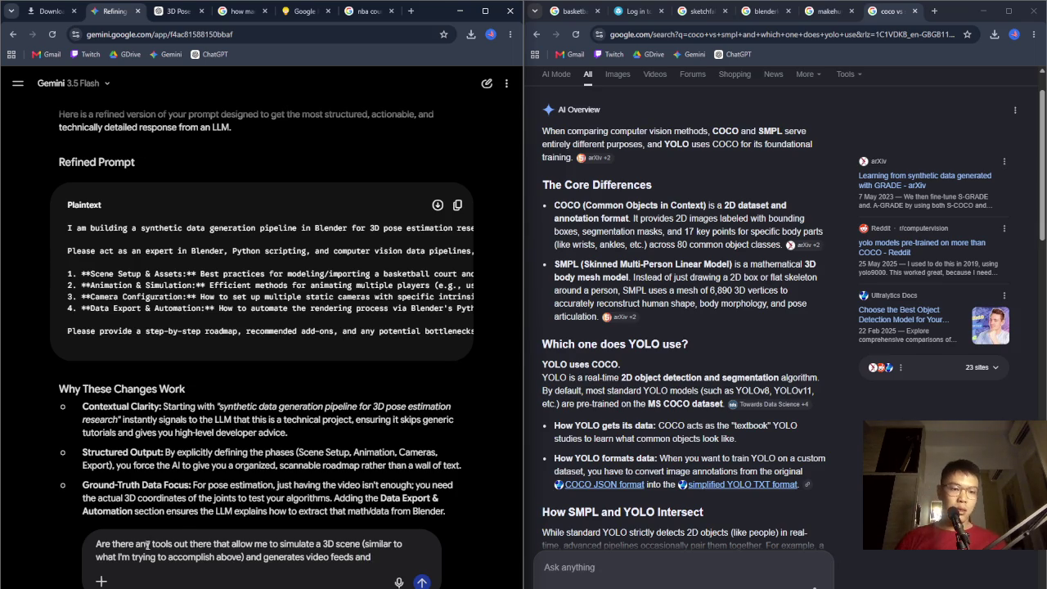
Add 'open source', finish with pose estimation data 'from multiple static video feeds?', and send
left_click(149, 544)
type("open s")
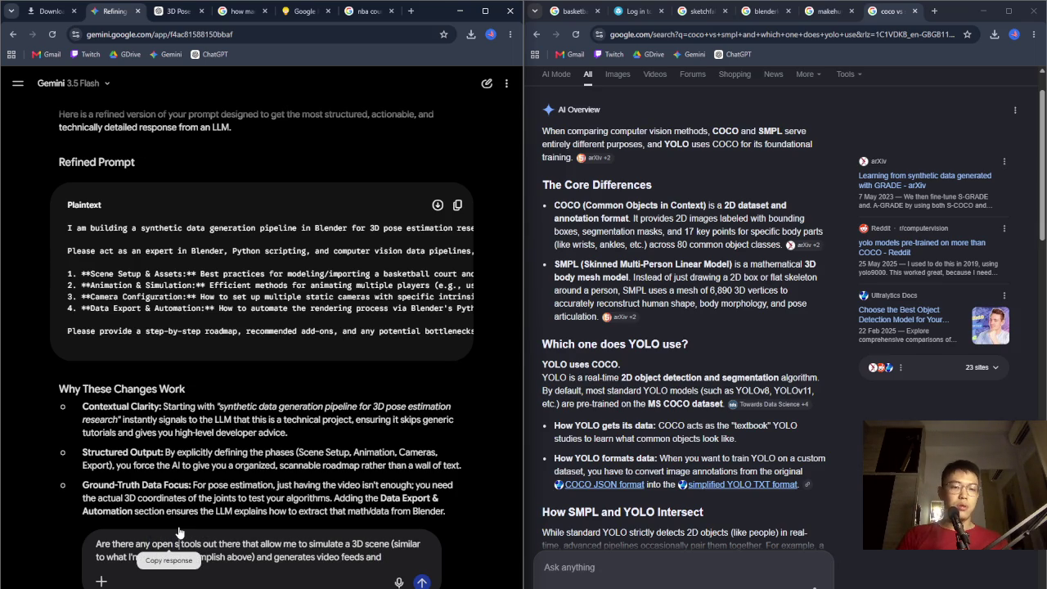
type("ource")
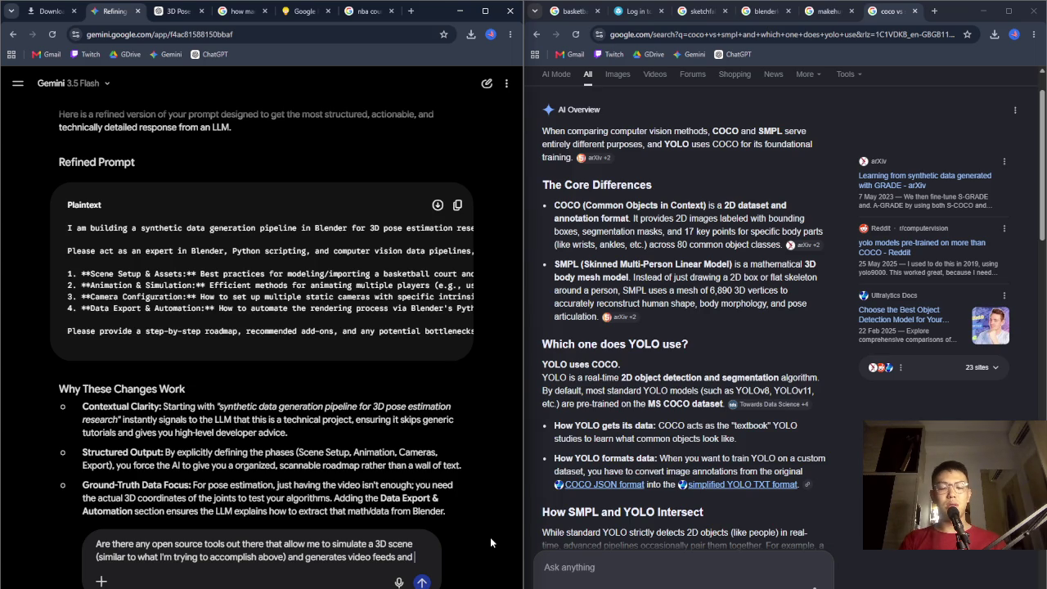
type("pose estimation data")
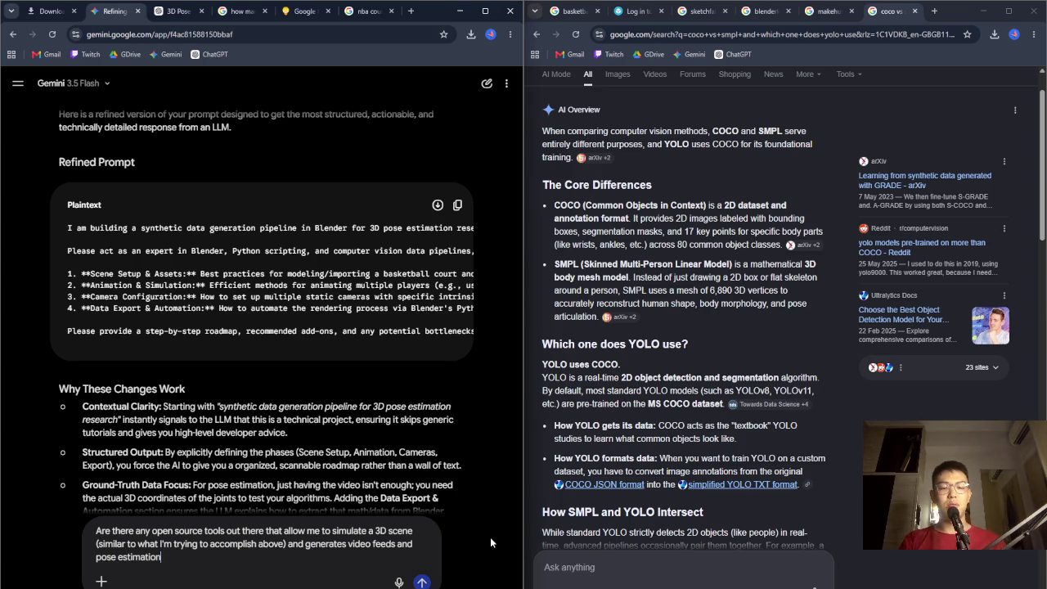
type(" so")
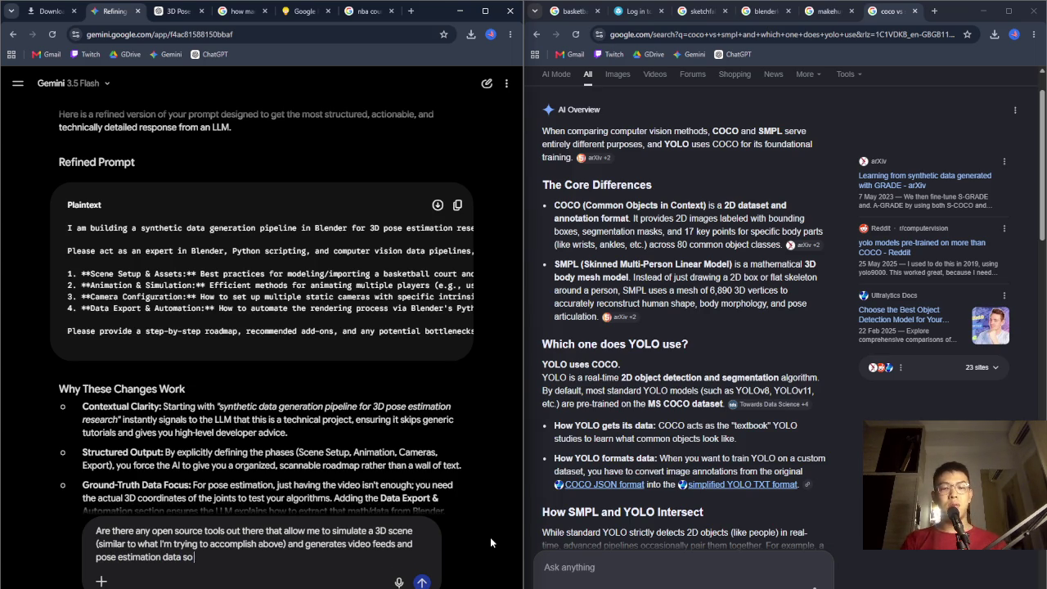
type(" that I can try to ")
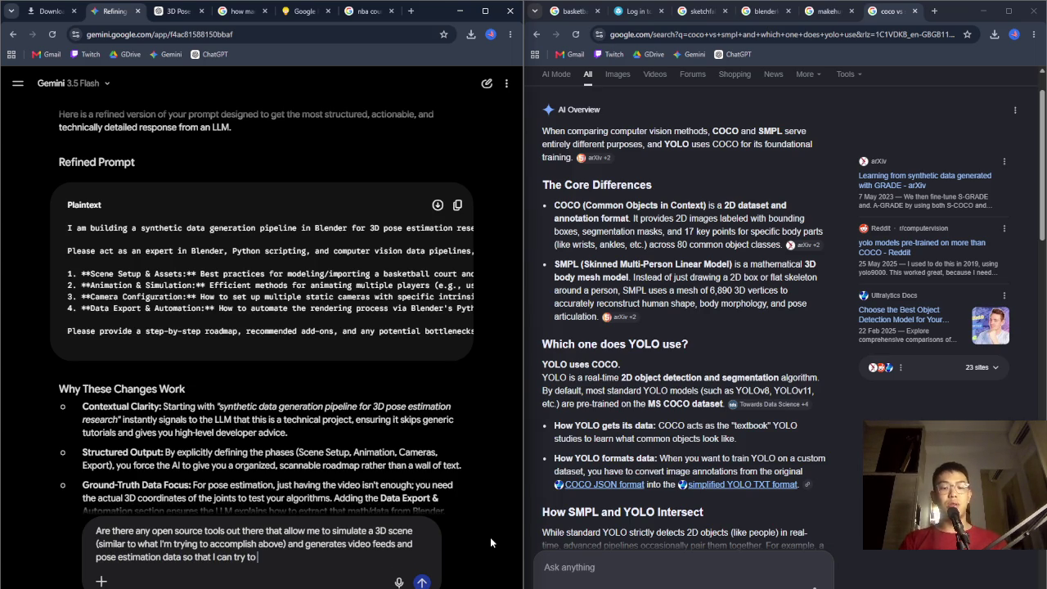
type("reconstruct t")
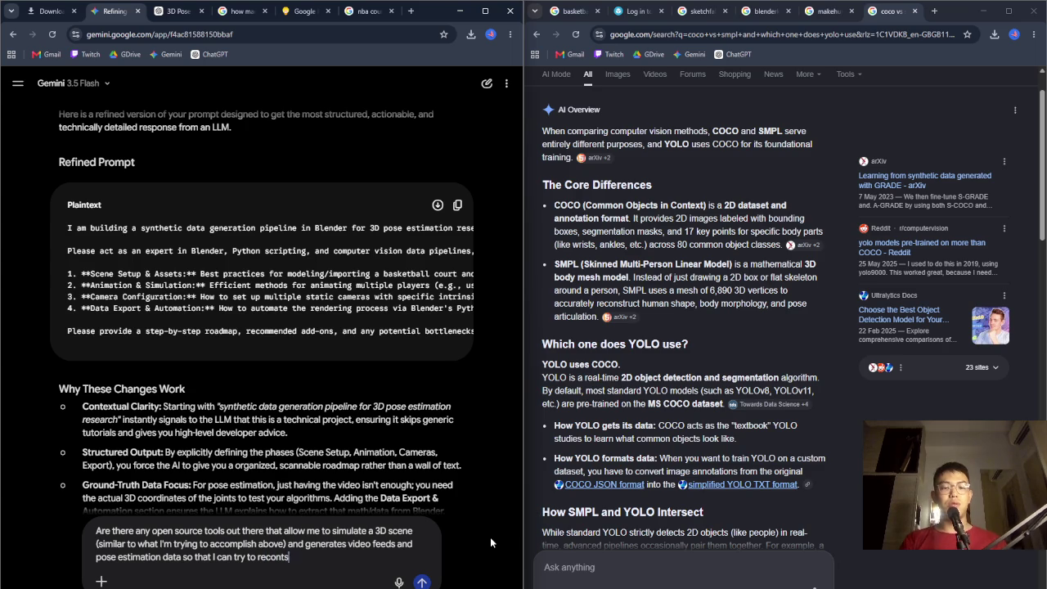
type("he 3D poses?")
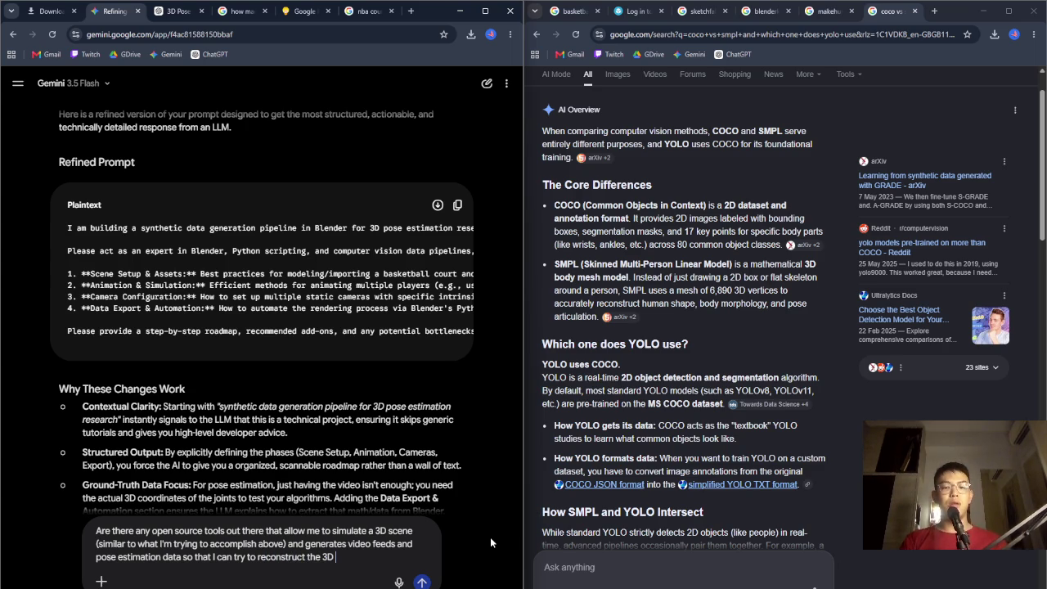
key("BackSpace")
type("from multiple v")
key("BackSpace")
type("static")
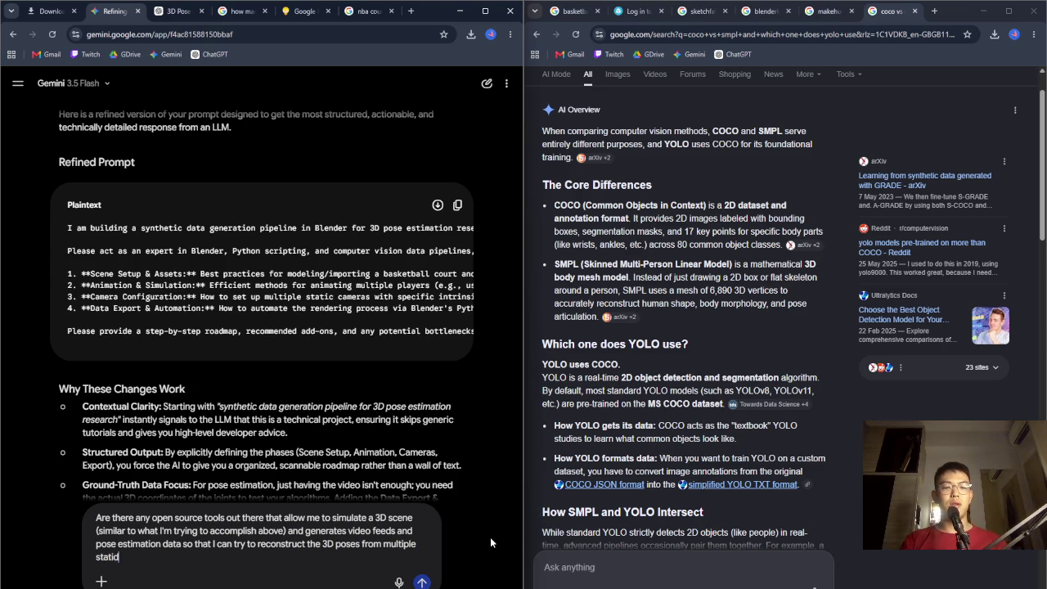
type(" video feeds?")
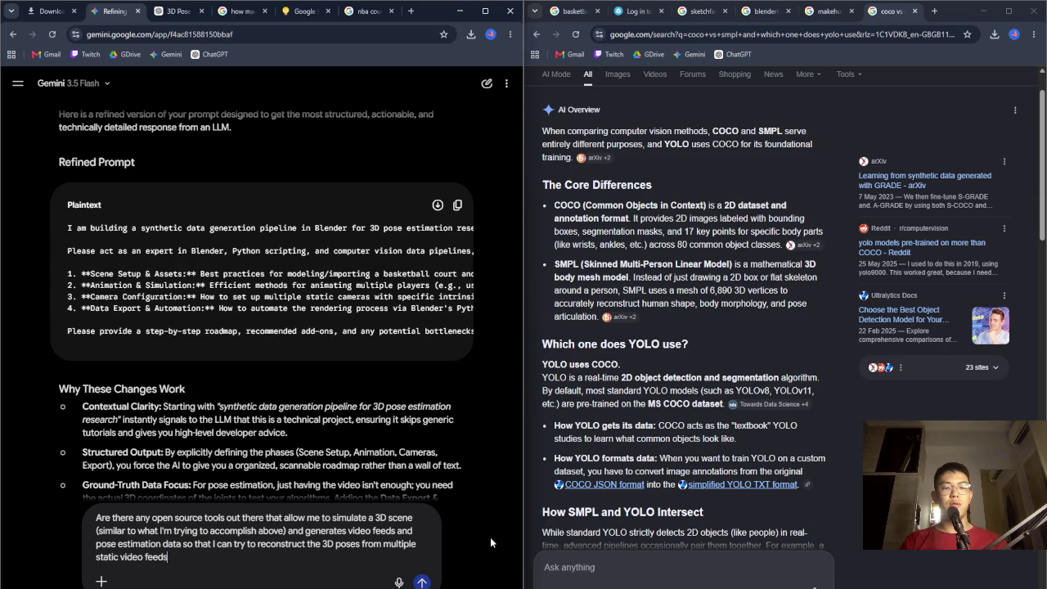
key("Return")
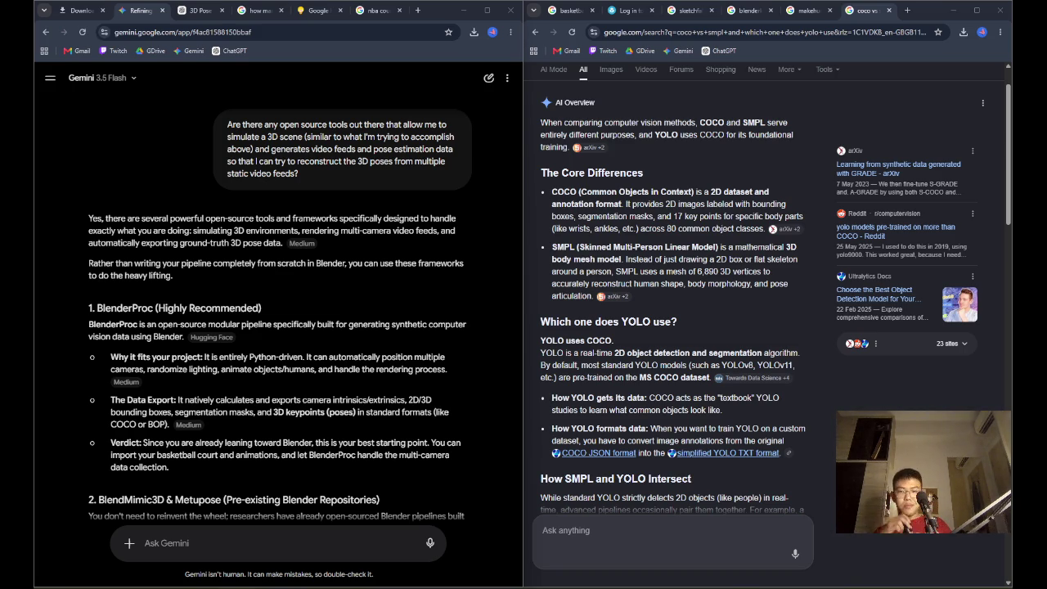
scroll(744, 360, "down", 2)
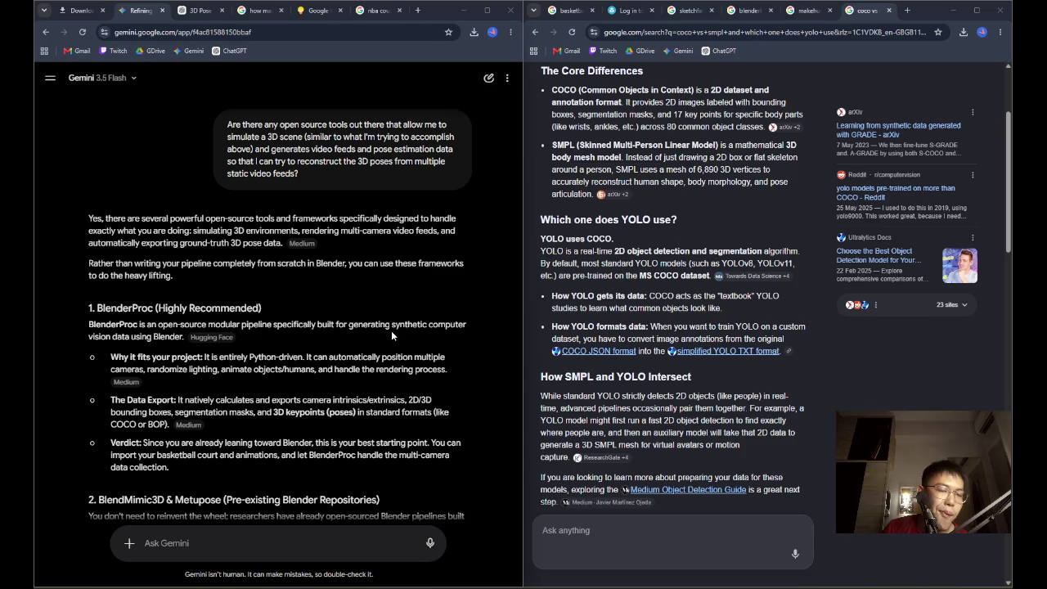
scroll(391, 330, "down", 1)
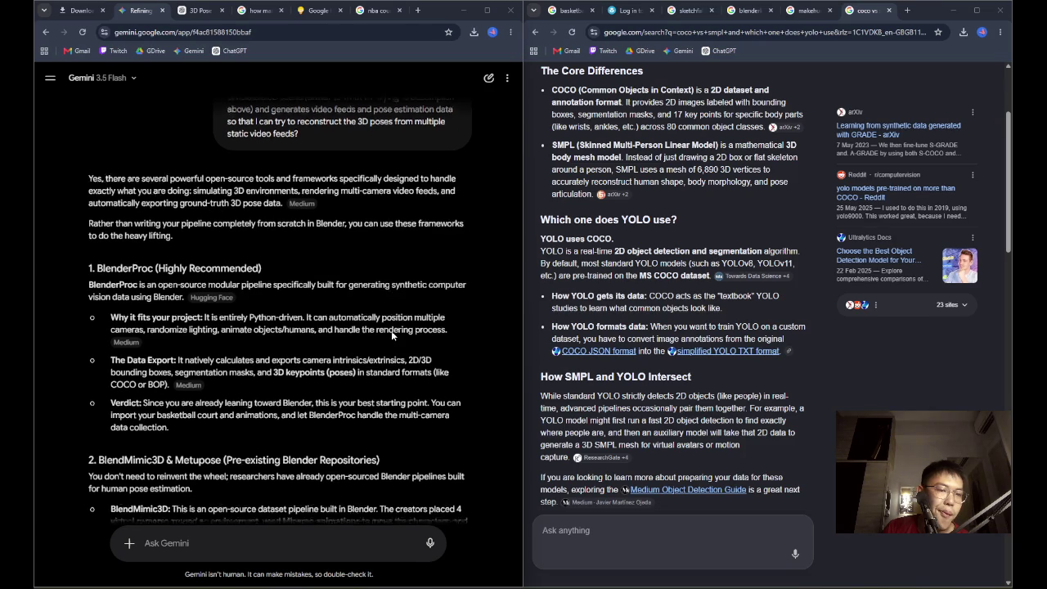
scroll(391, 330, "up", 4)
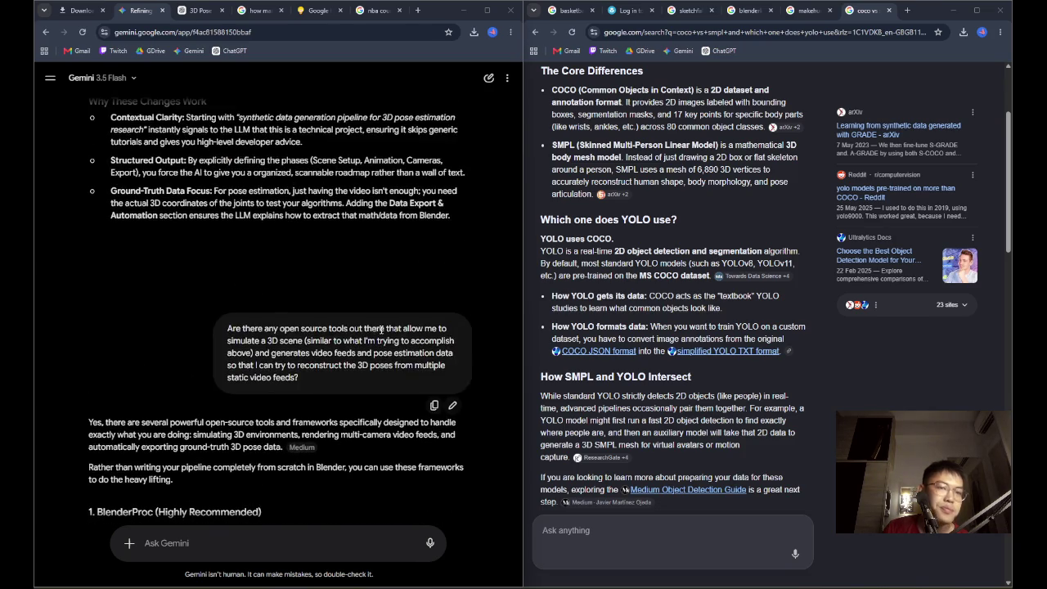
scroll(279, 309, "down", 2)
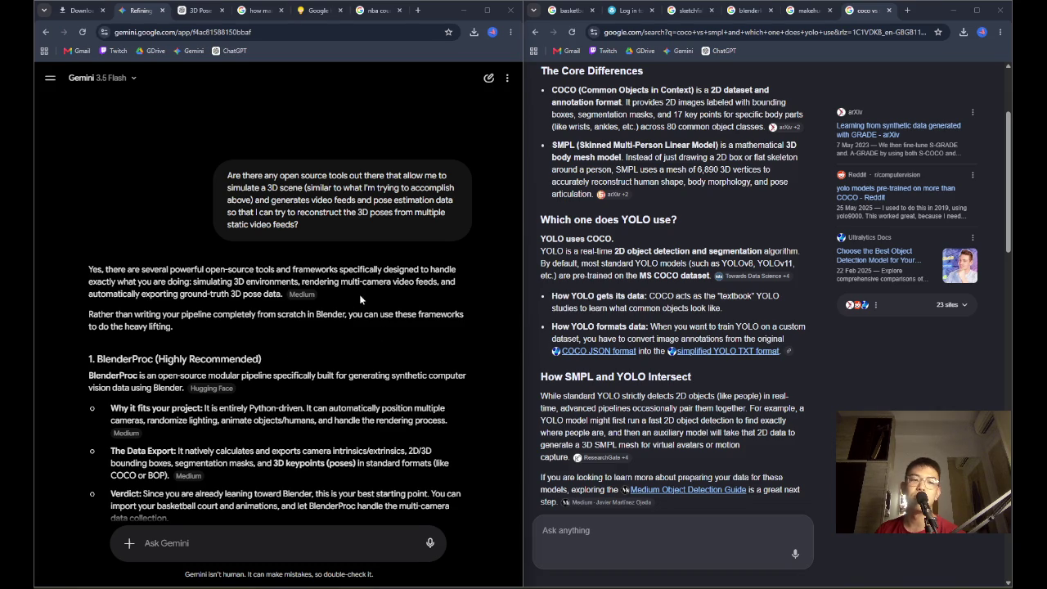
scroll(356, 296, "down", 2)
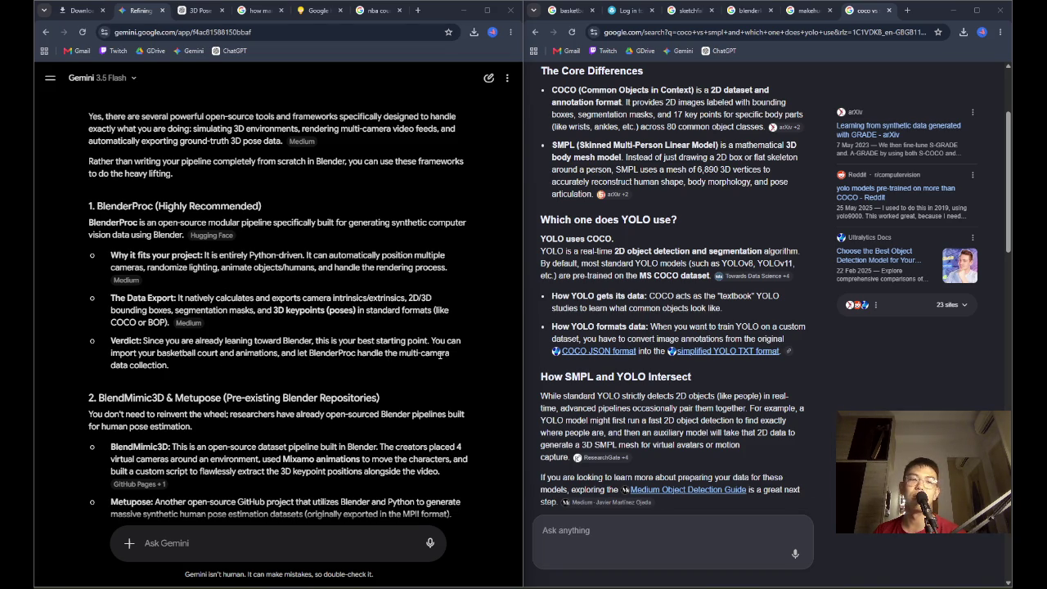
mouse_move(173, 368)
left_mouse_down()
mouse_move(97, 352)
mouse_move(111, 340)
left_mouse_up()
left_click(211, 339)
scroll(255, 336, "down", 2)
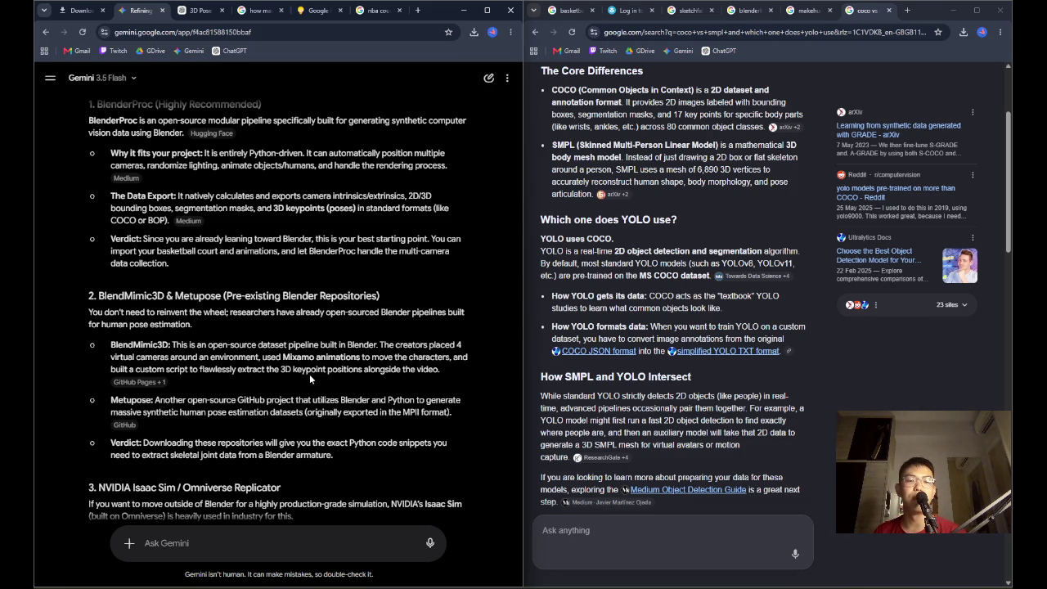
right_click(137, 384)
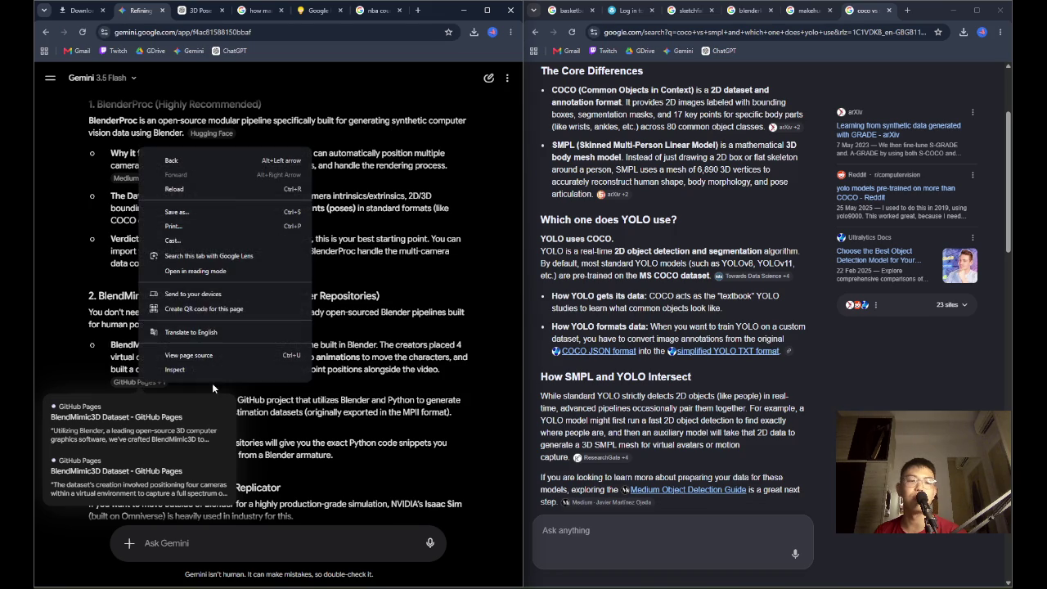
Open the BlendMimic3D Dataset source from the GitHub Pages citation, then return to Gemini
key("Escape")
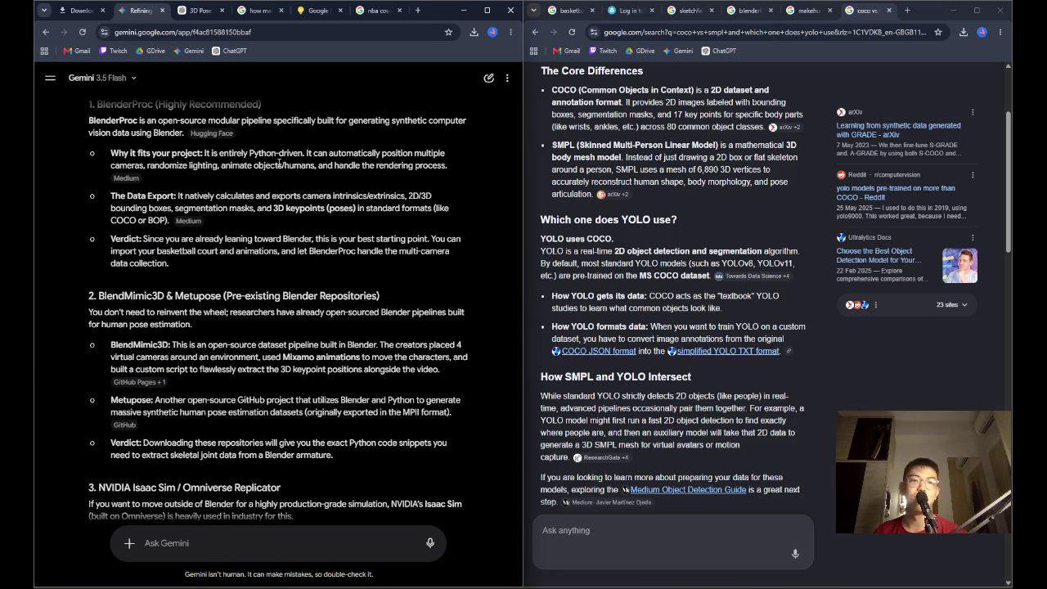
mouse_move(139, 384)
left_click(179, 400)
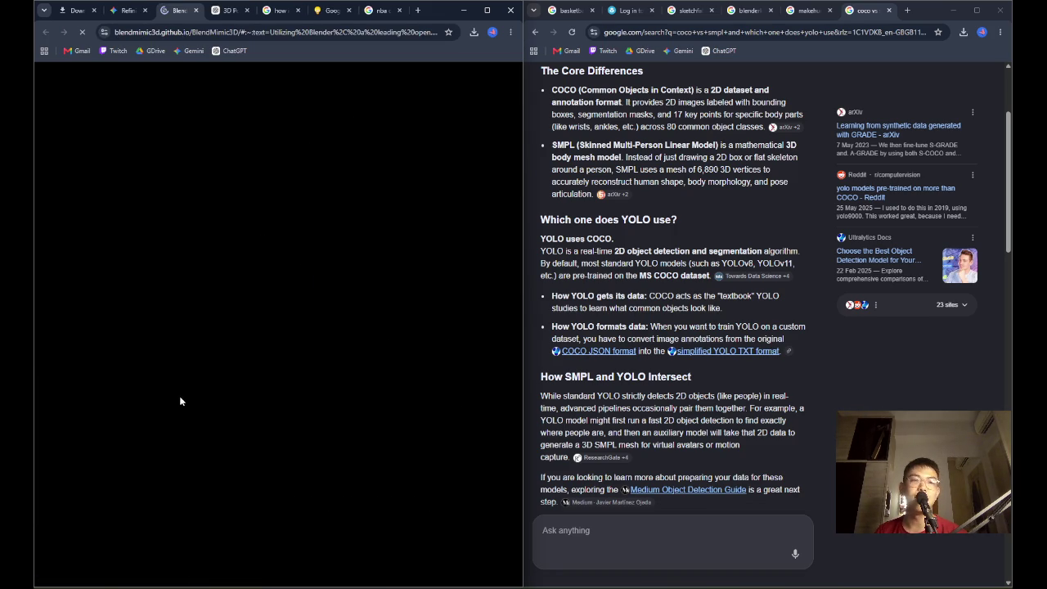
left_click(129, 11)
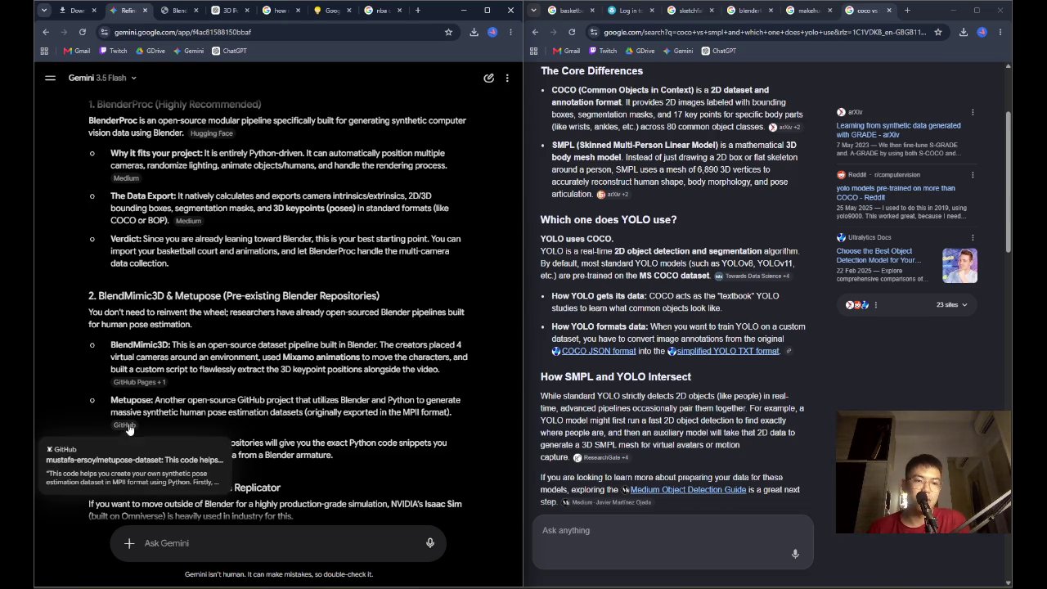
Open the metupose-dataset GitHub repository from its citation and close the Downloads tab
mouse_move(124, 424)
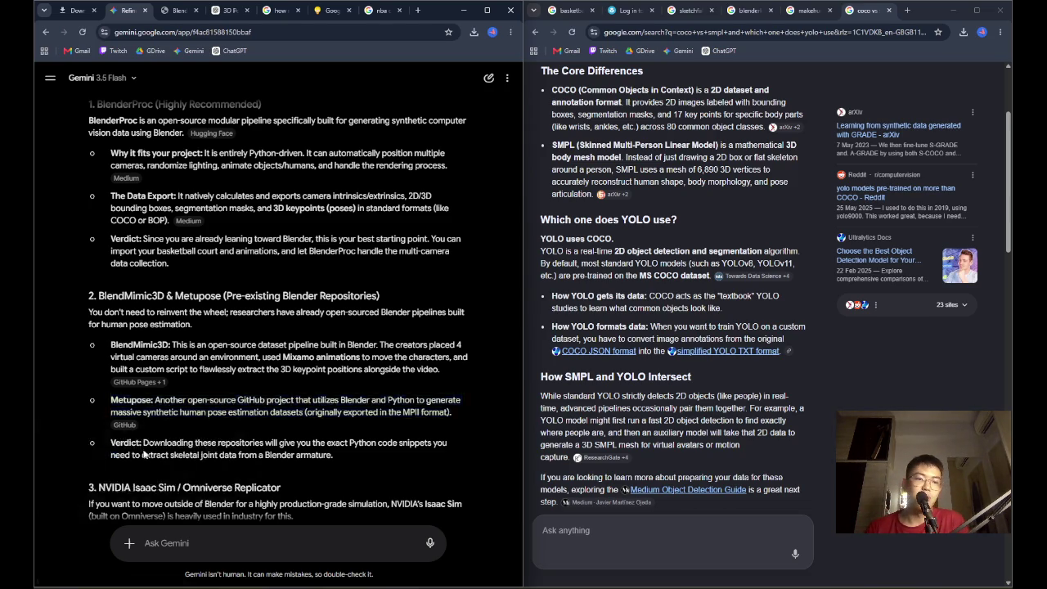
left_click(124, 460)
left_click(121, 16)
left_click(78, 10)
left_click(95, 10)
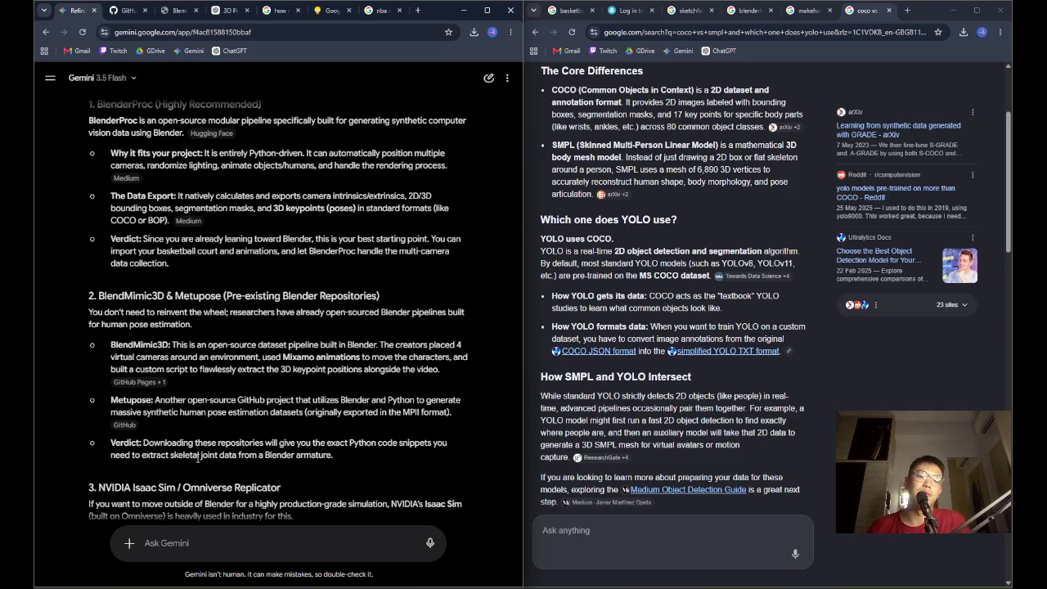
Read the Isaac Sim section and its verdict, continuing down to the Suggested Approach
scroll(327, 430, "down", 3)
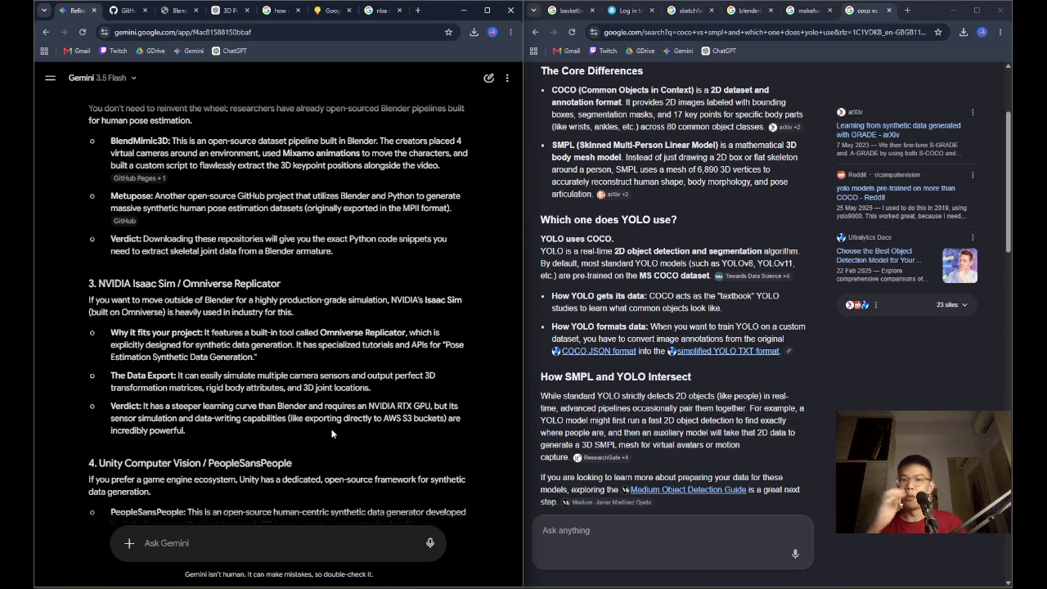
mouse_move(98, 300)
left_mouse_down()
mouse_move(458, 345)
mouse_move(278, 360)
mouse_move(402, 390)
mouse_move(389, 423)
left_mouse_up()
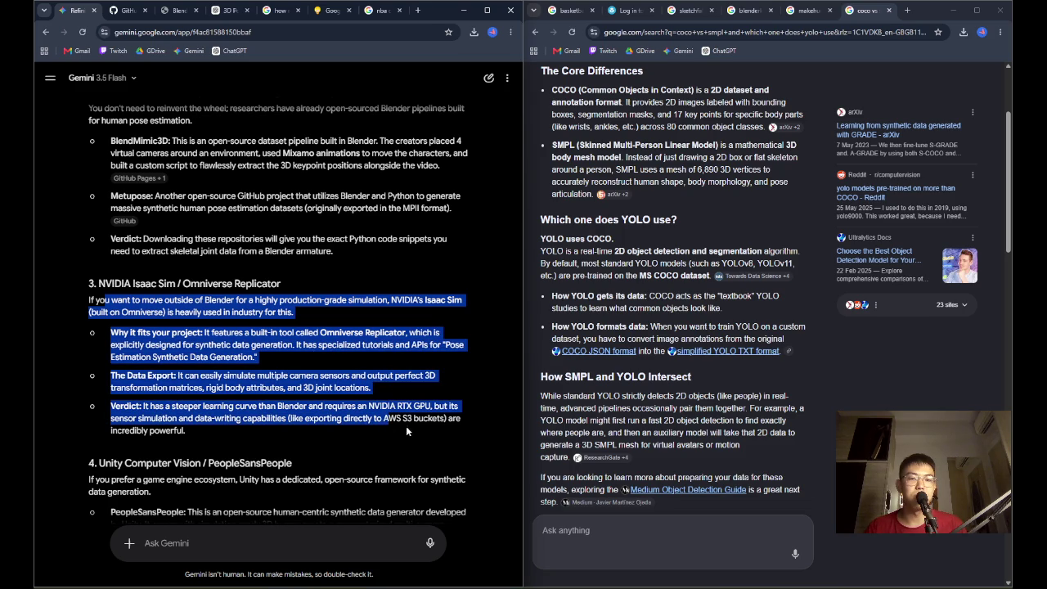
left_click(415, 424)
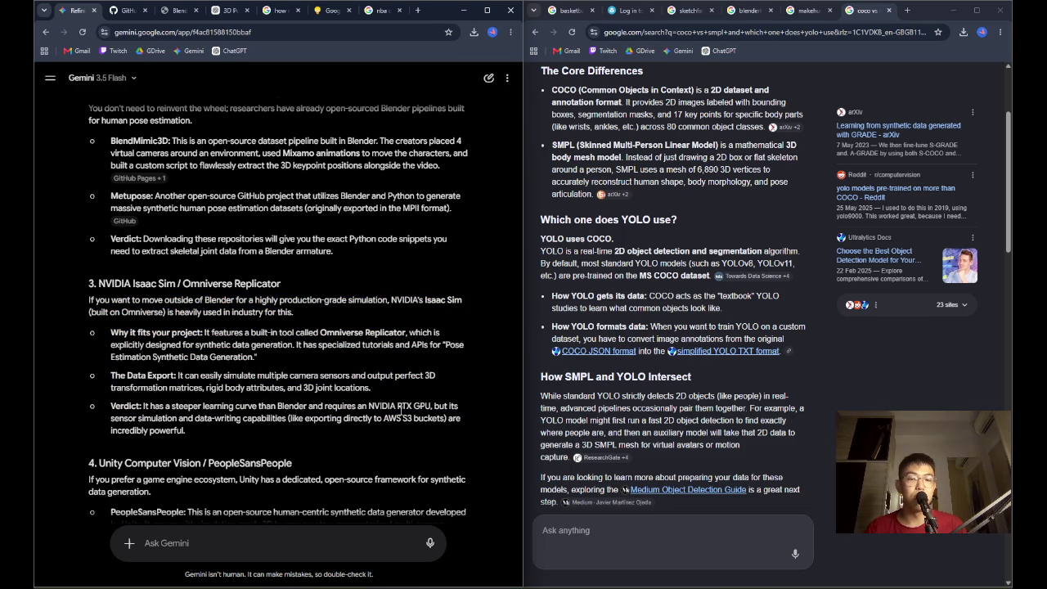
left_click_drag(125, 418, 404, 425)
left_click(401, 425)
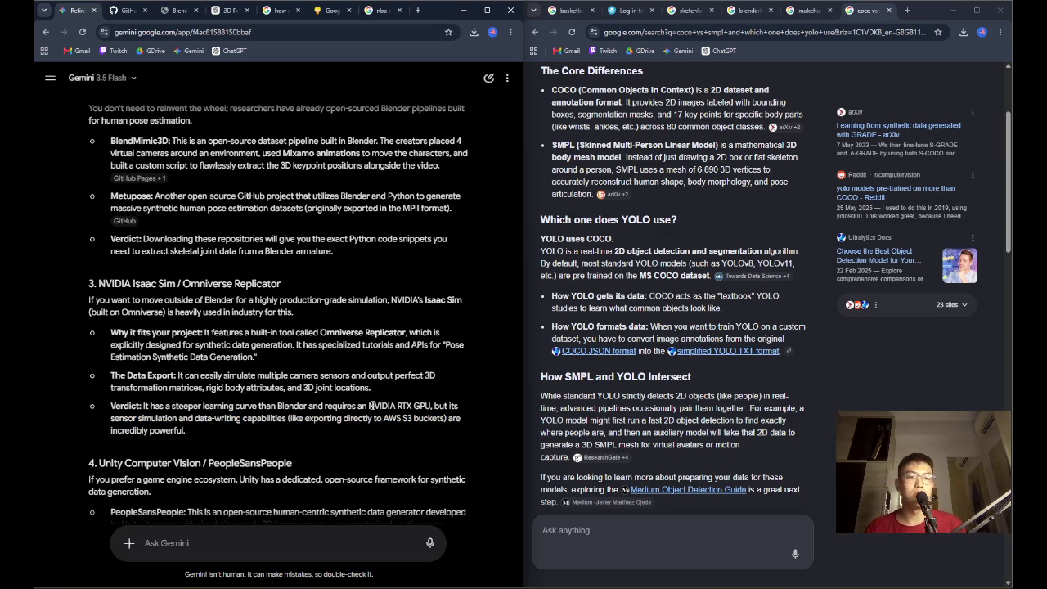
scroll(380, 371, "down", 4)
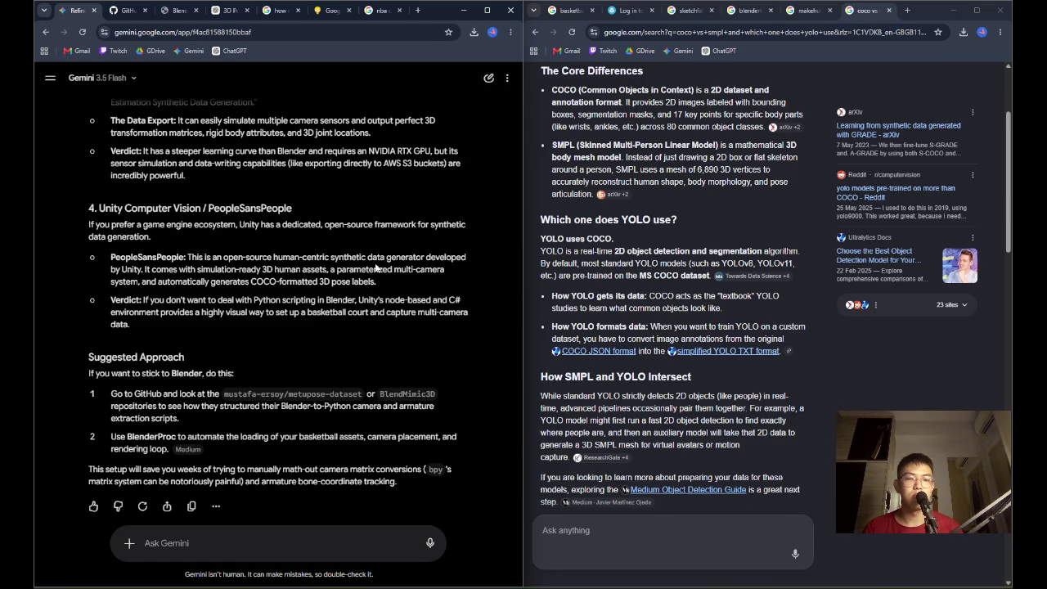
Search 'is unity free for individual use', confirm it's free under $200,000 revenue, then close the tab
left_click(380, 10)
type("is ")
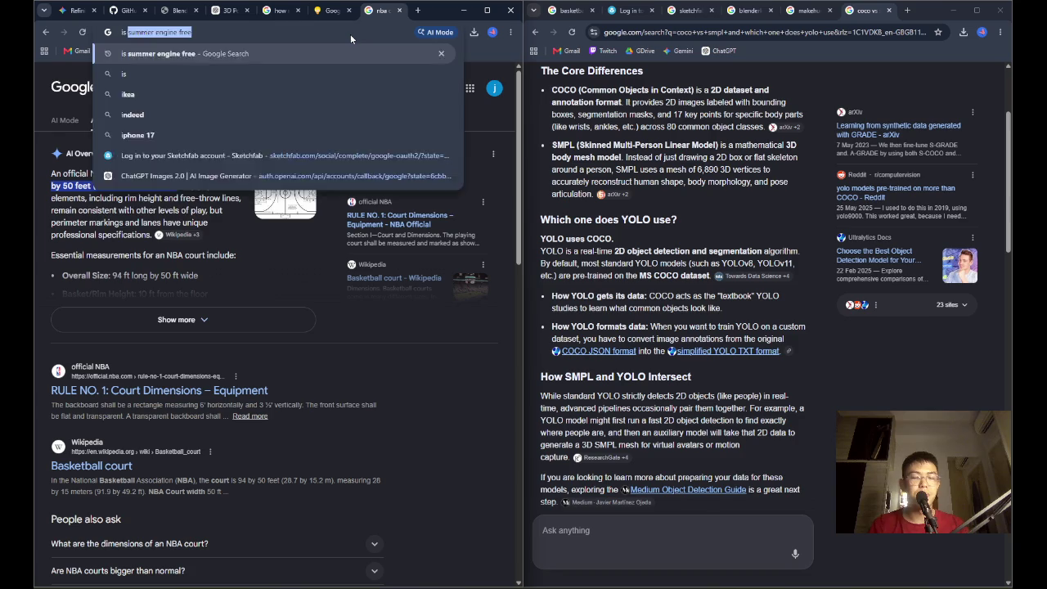
type("unity free for indi")
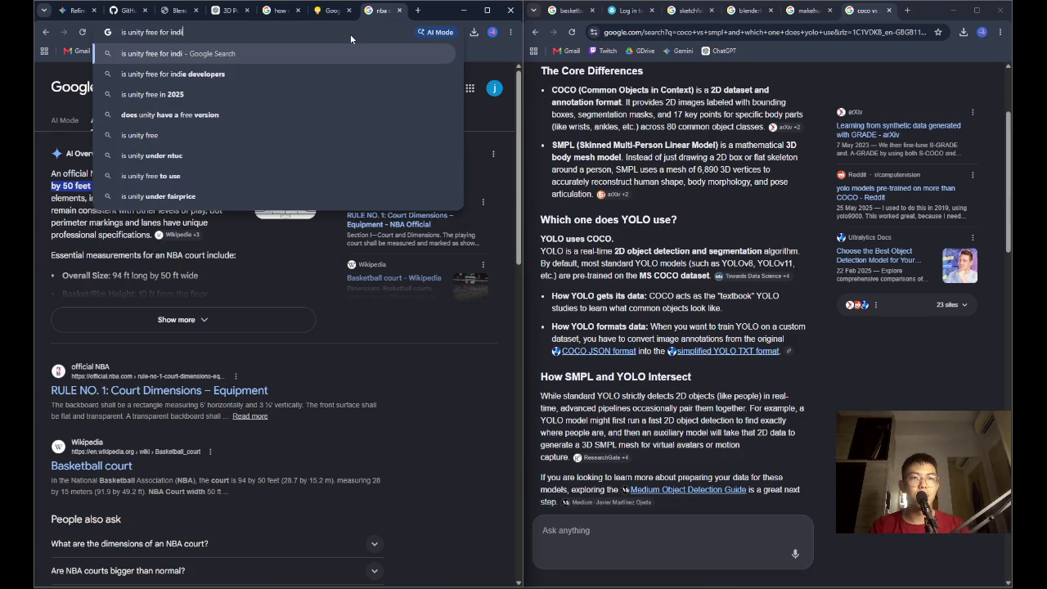
type("vidual use")
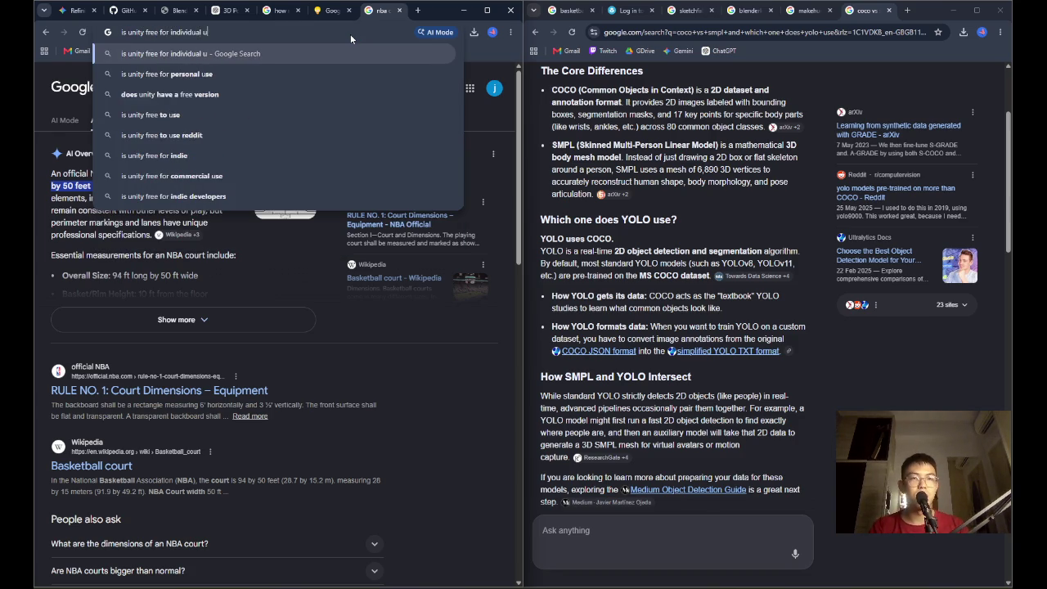
key("Return")
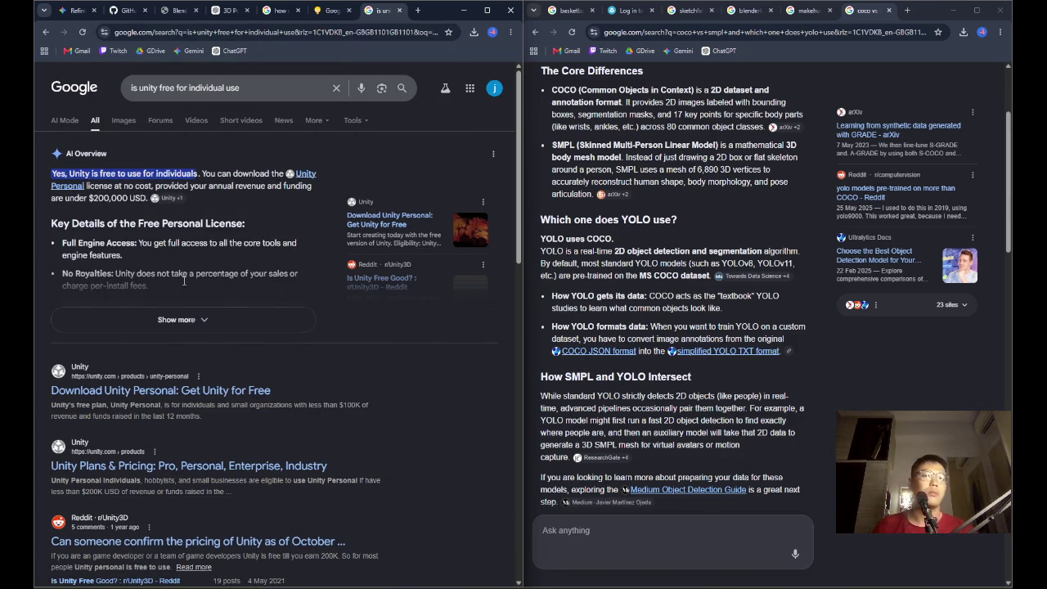
left_click(226, 323)
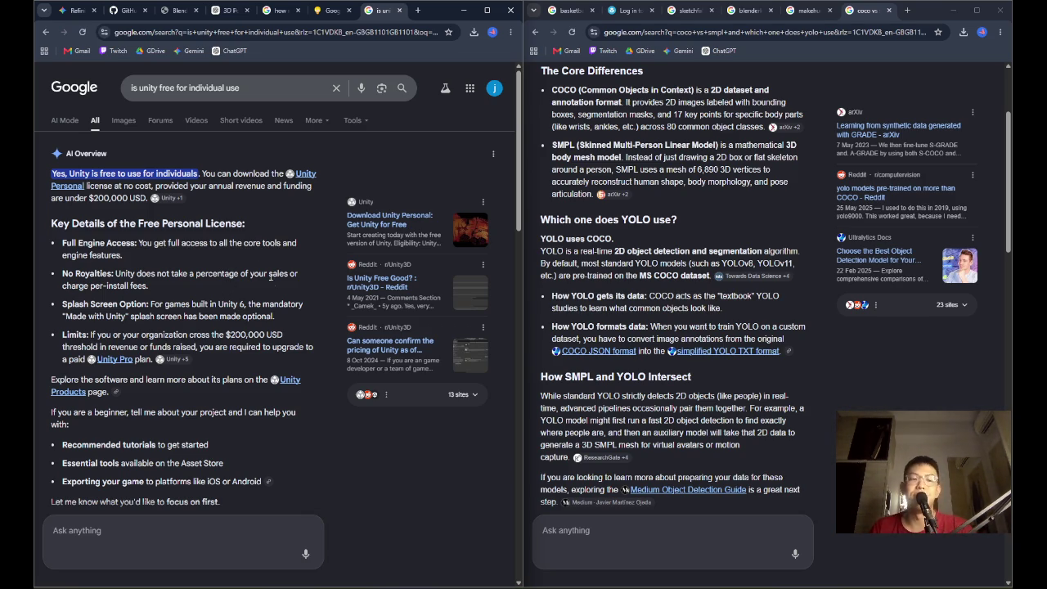
left_click(398, 10)
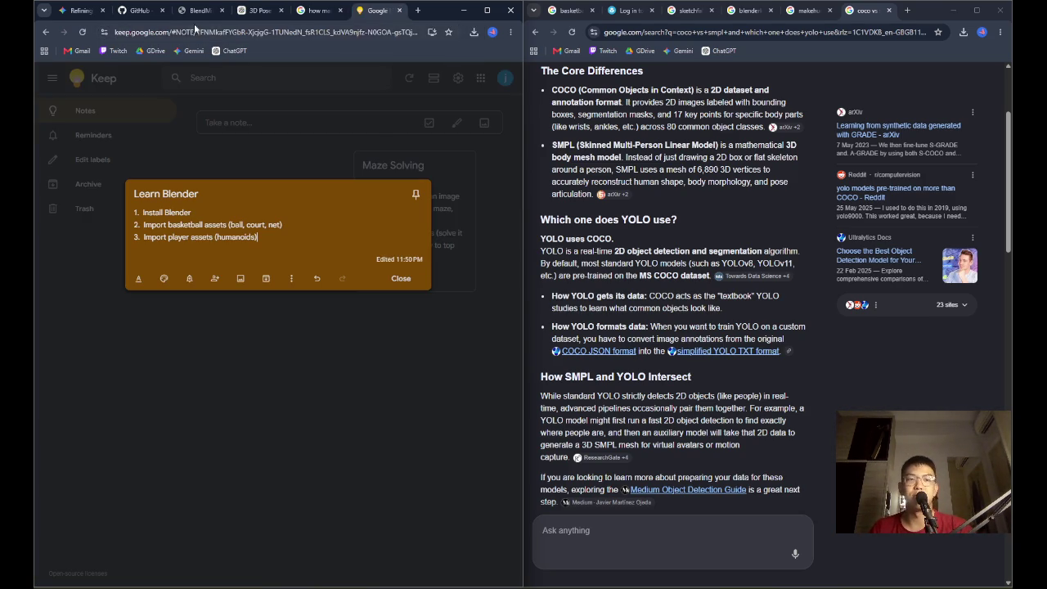
Read the metupose-dataset README down to its dataset folder notes, then return to the BlendMimic3D page
left_click(201, 11)
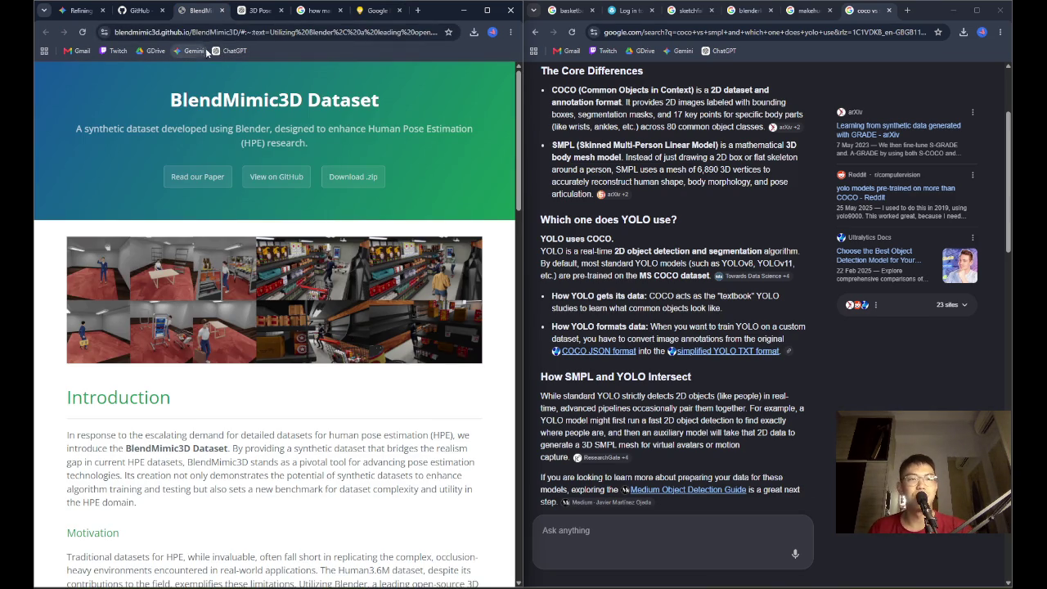
left_click(139, 10)
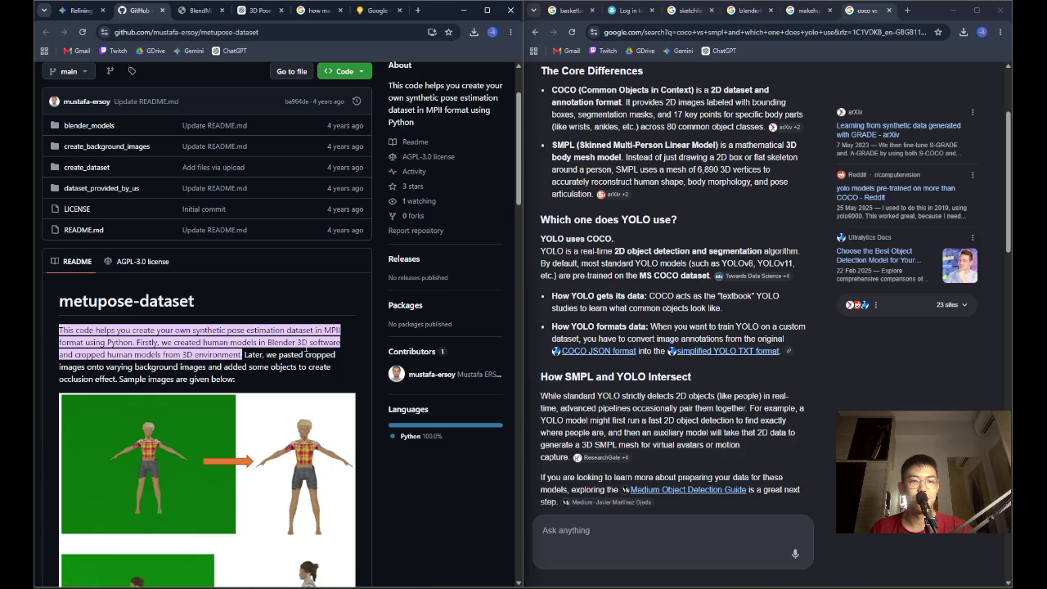
scroll(306, 350, "down", 5)
scroll(304, 421, "down", 3)
scroll(304, 421, "down", 4)
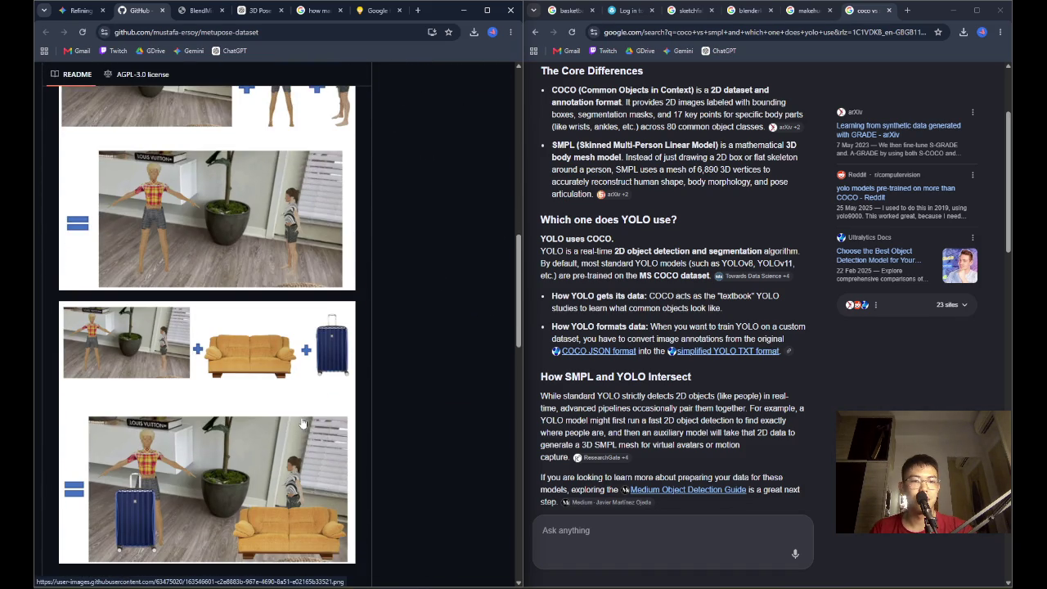
scroll(302, 426, "down", 3)
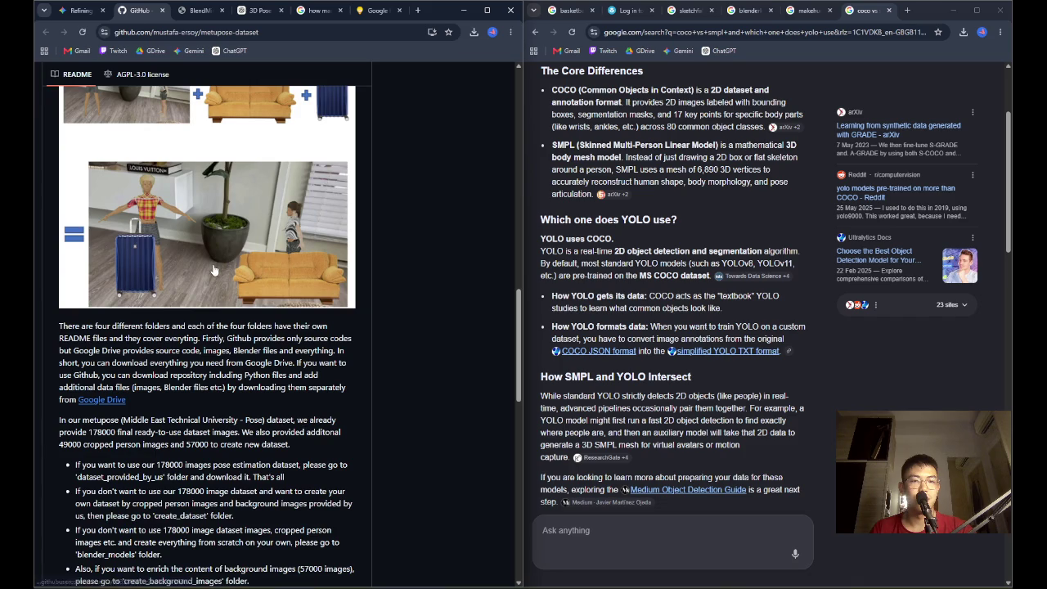
scroll(227, 296, "down", 5)
scroll(229, 305, "down", 7)
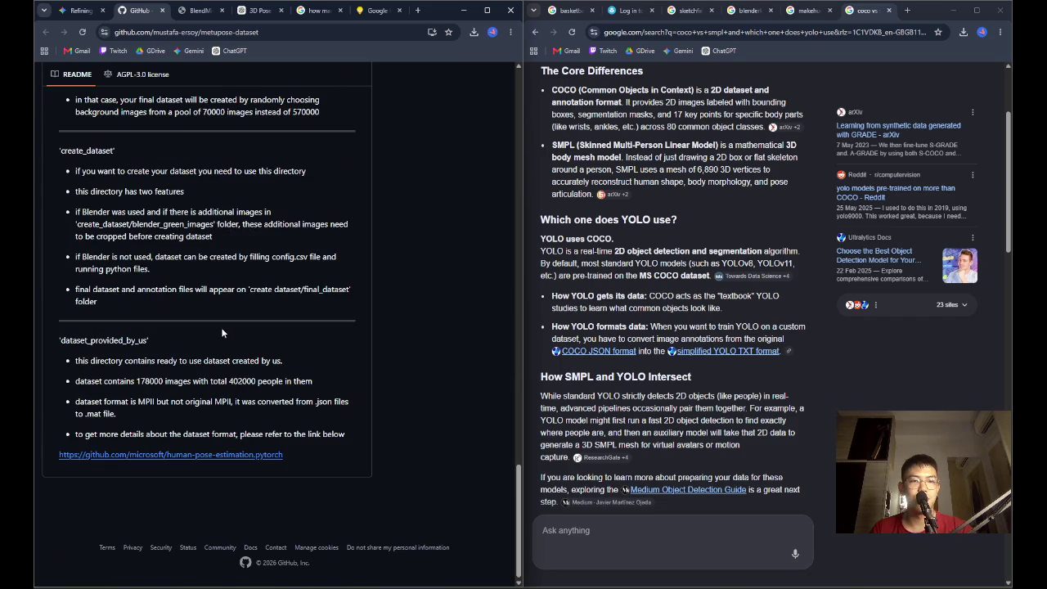
scroll(266, 330, "up", 10)
scroll(265, 330, "up", 10)
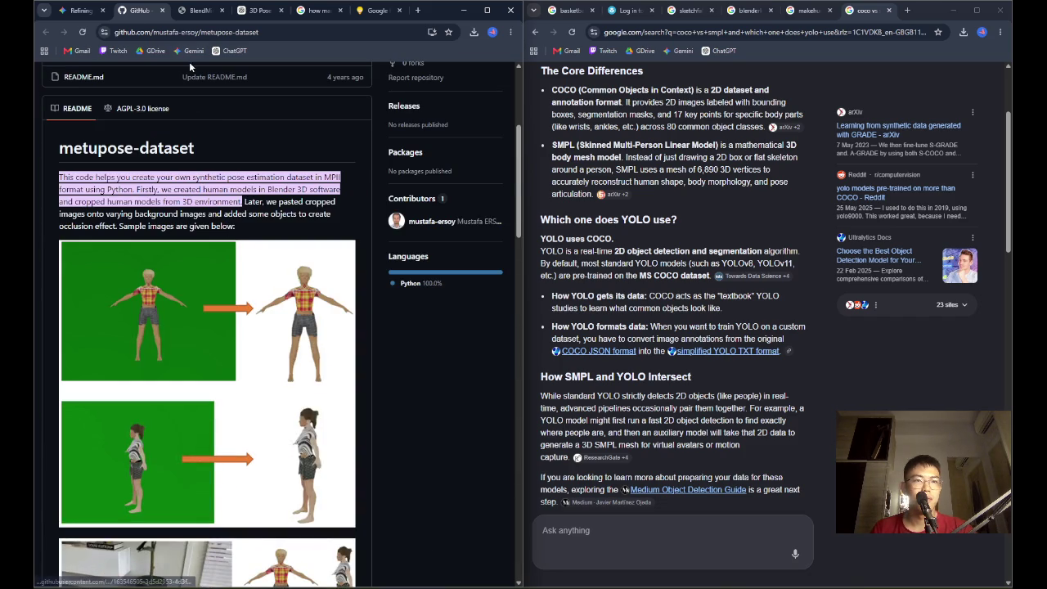
left_click(201, 10)
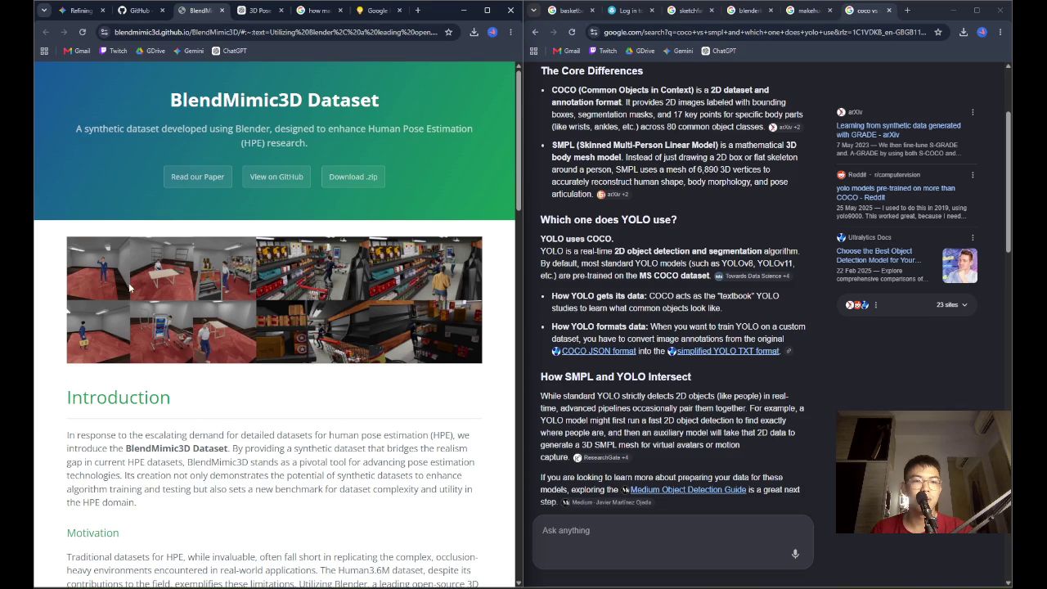
Browse the BlendMimic3D site's scenario videos down to the page footer
scroll(117, 274, "down", 1)
scroll(185, 336, "up", 1)
scroll(183, 333, "down", 4)
scroll(195, 335, "down", 6)
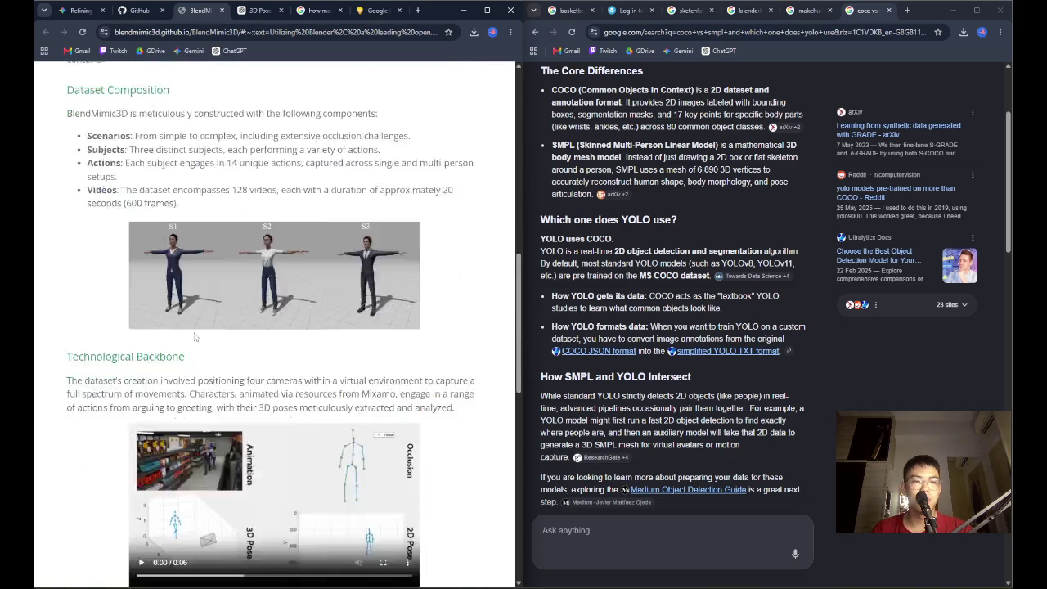
scroll(196, 335, "down", 5)
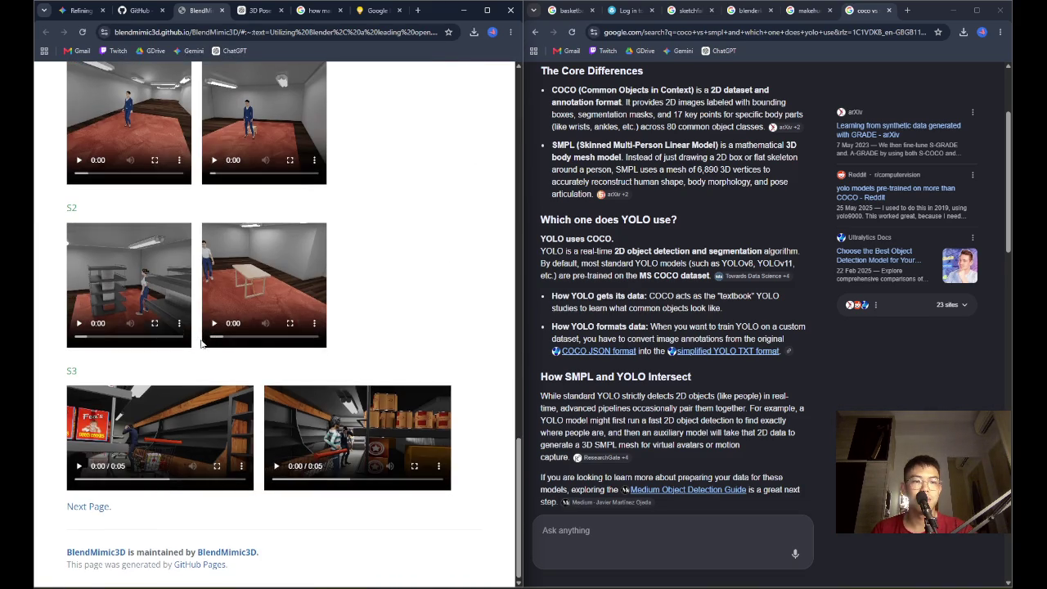
scroll(196, 335, "up", 7)
scroll(197, 335, "up", 6)
scroll(224, 348, "down", 2)
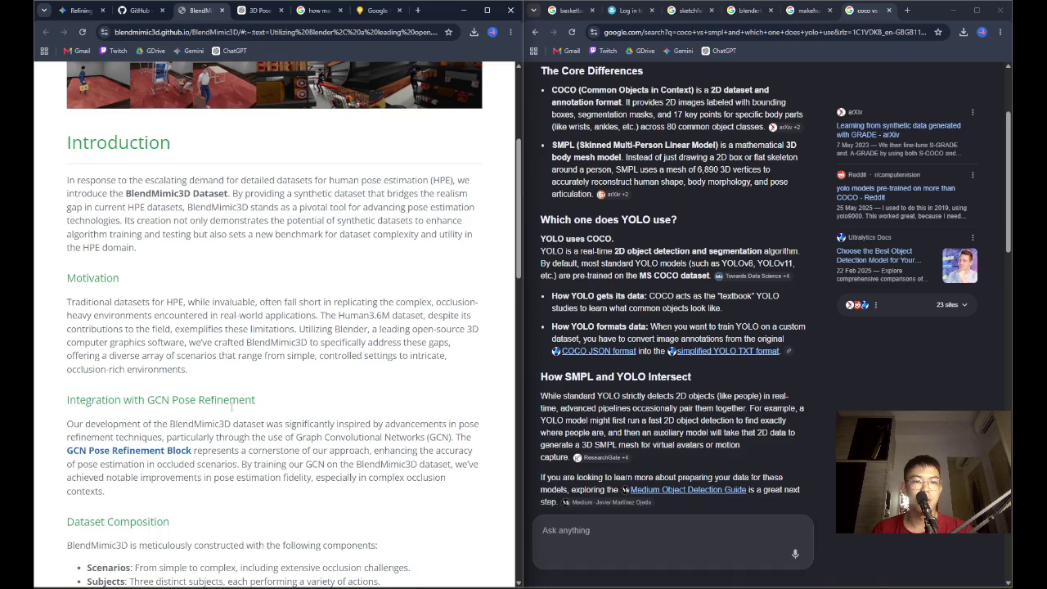
scroll(229, 404, "down", 10)
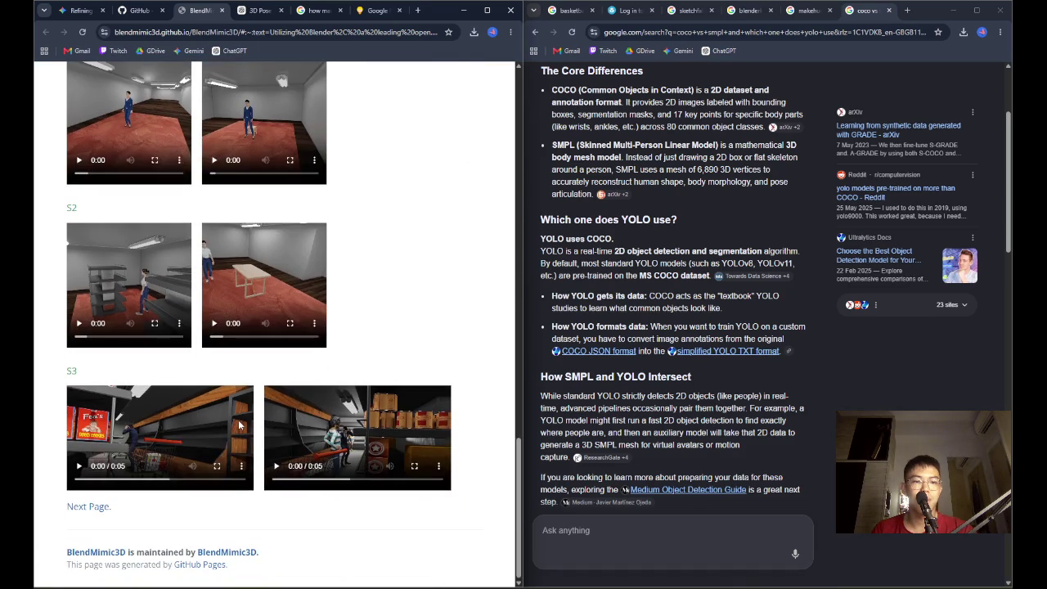
Open the footer's BlendMimic3D GitHub link in a new tab
right_click(201, 570)
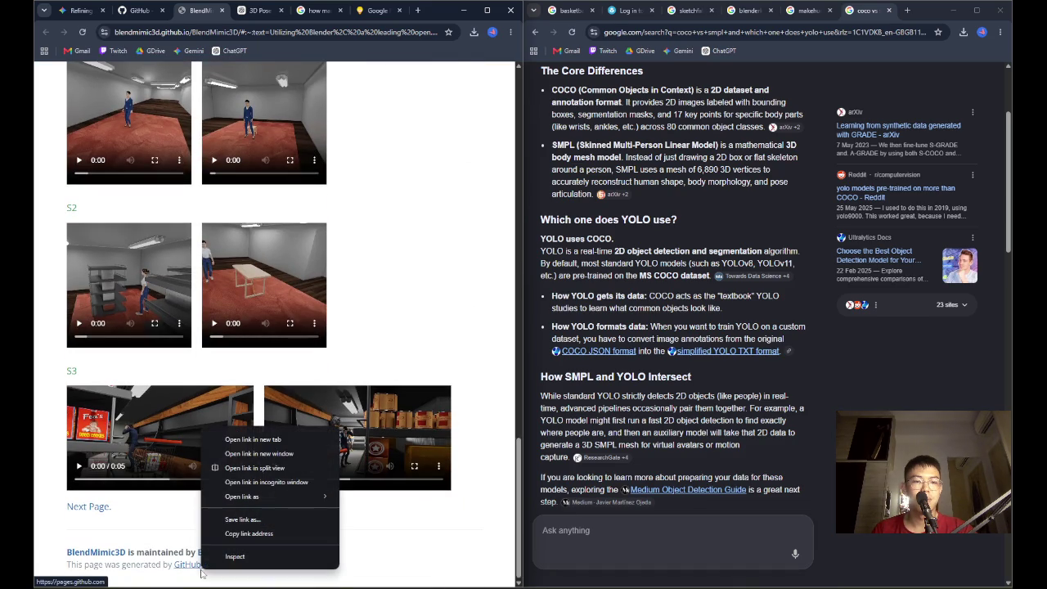
right_click(111, 553)
left_click(278, 561)
right_click(250, 552)
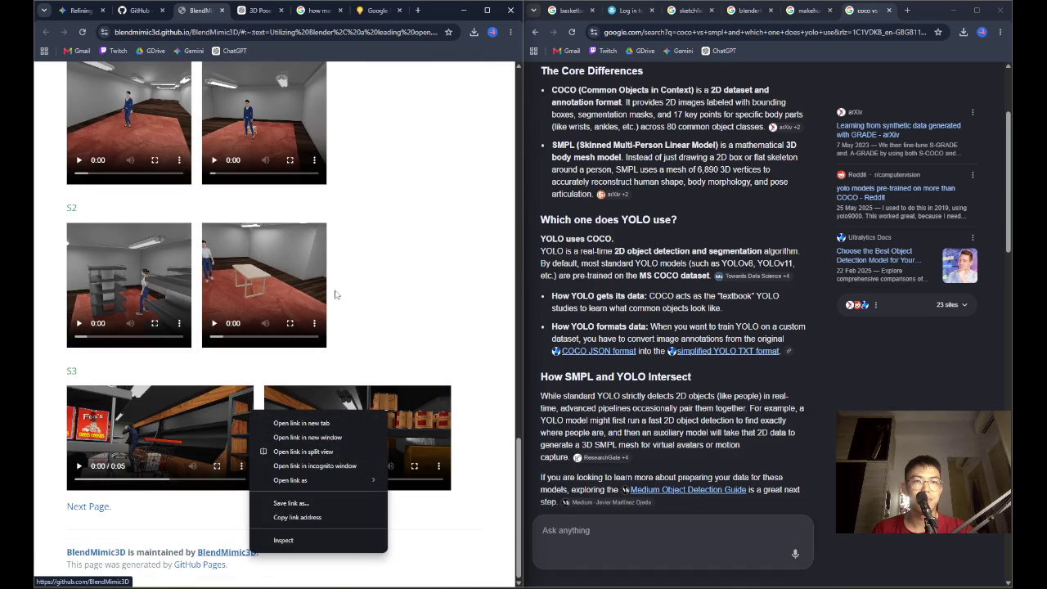
left_click(298, 423)
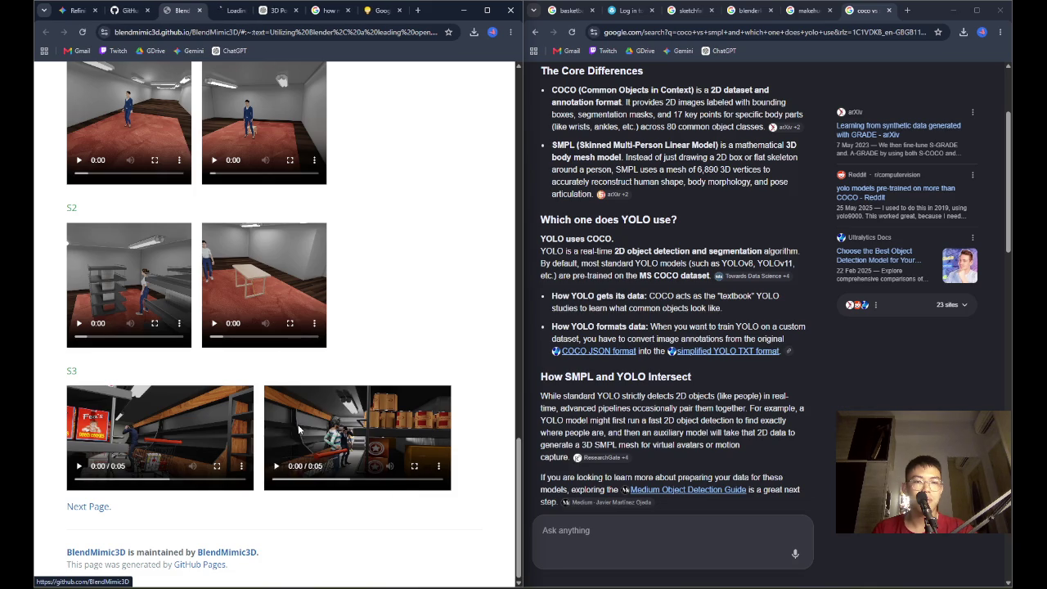
Open the BlendMimic3D repository from the organisation's GitHub page and scan its file list
left_click(231, 10)
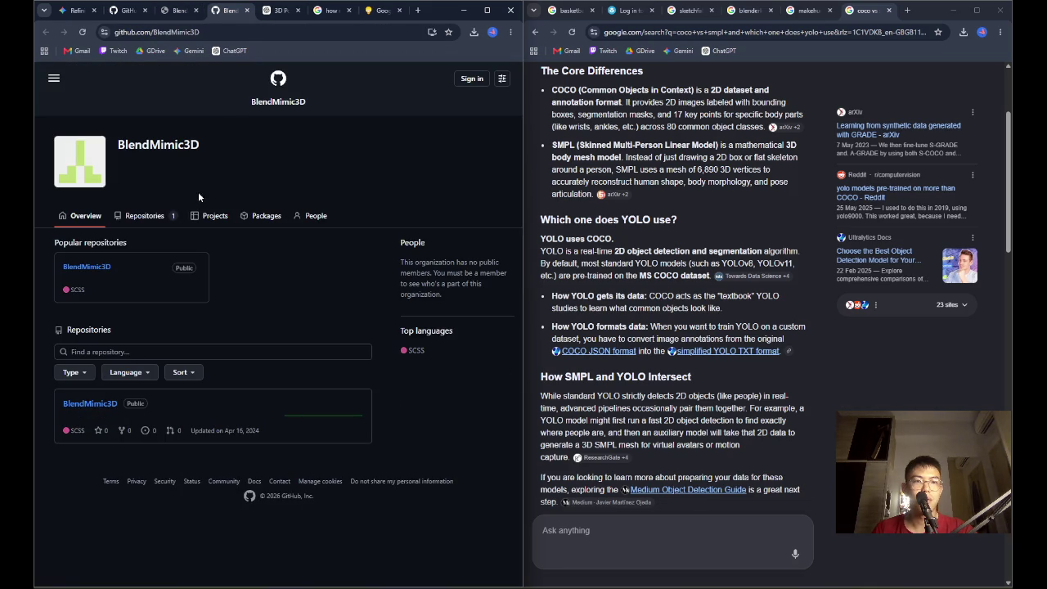
left_click(145, 215)
left_click(224, 245)
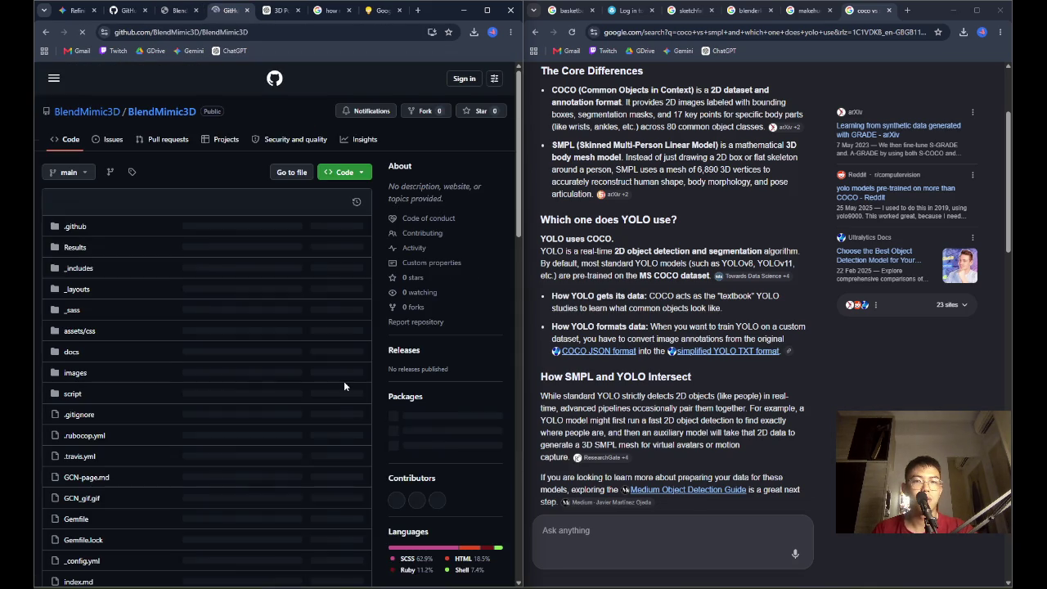
scroll(311, 360, "down", 10)
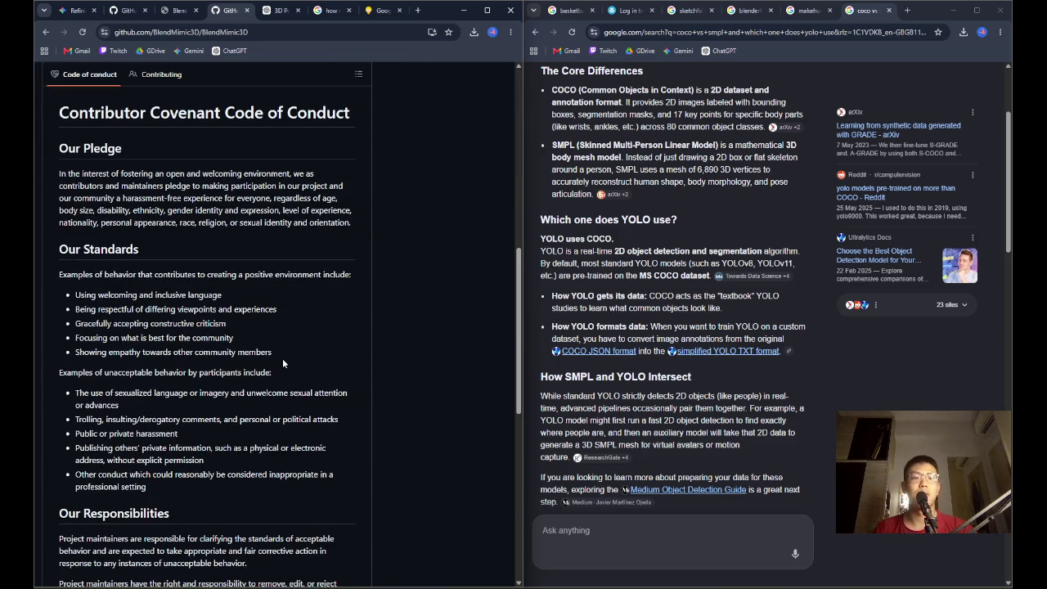
scroll(211, 343, "down", 6)
scroll(223, 331, "up", 20)
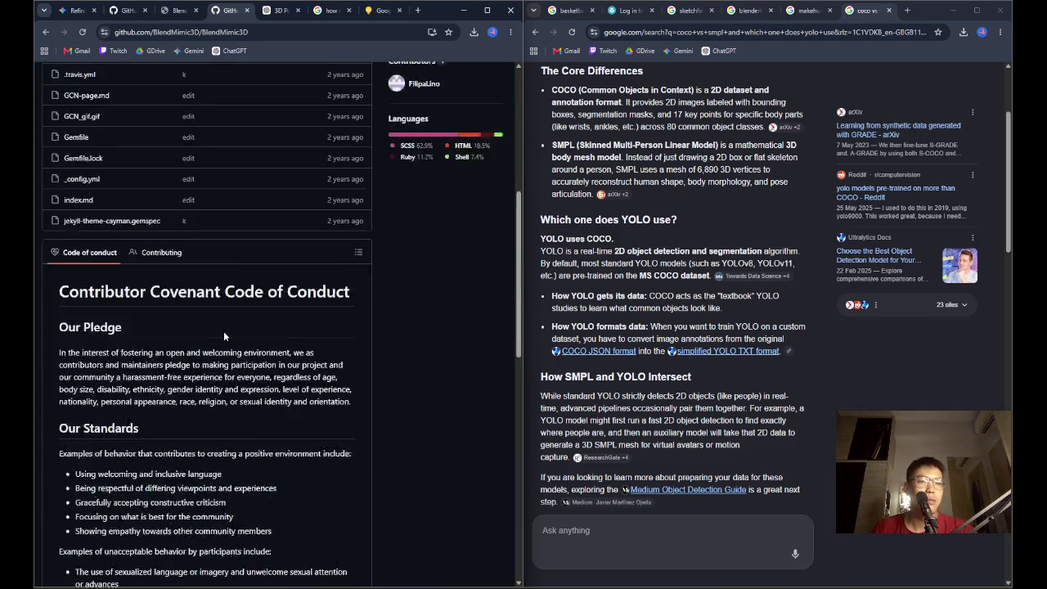
scroll(106, 386, "down", 2)
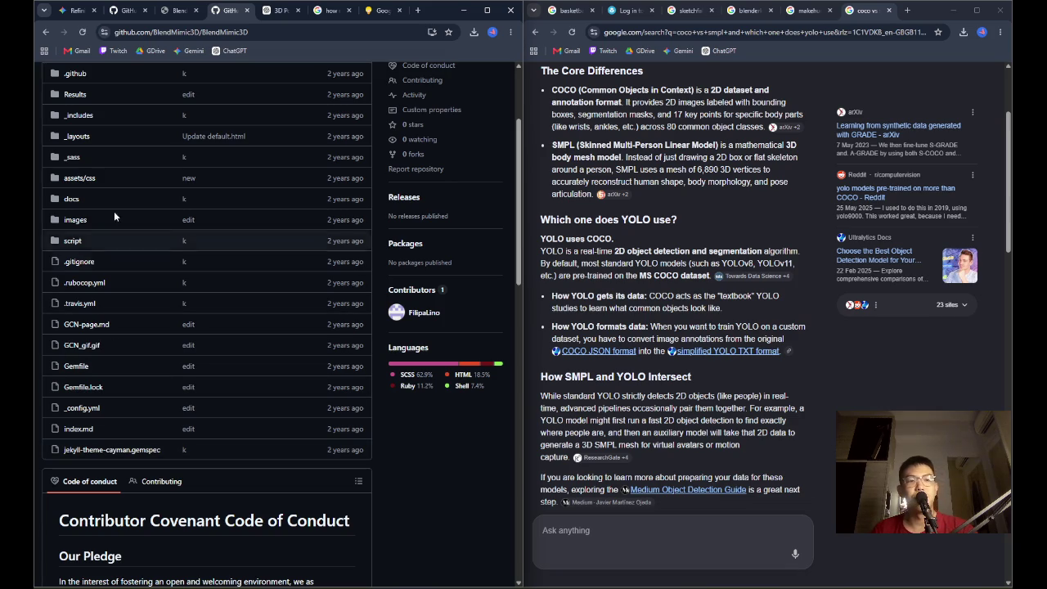
Inspect the docs folder and the images folder's Blendmimic3DOccl2.png, then return to the repository root
left_click(198, 197)
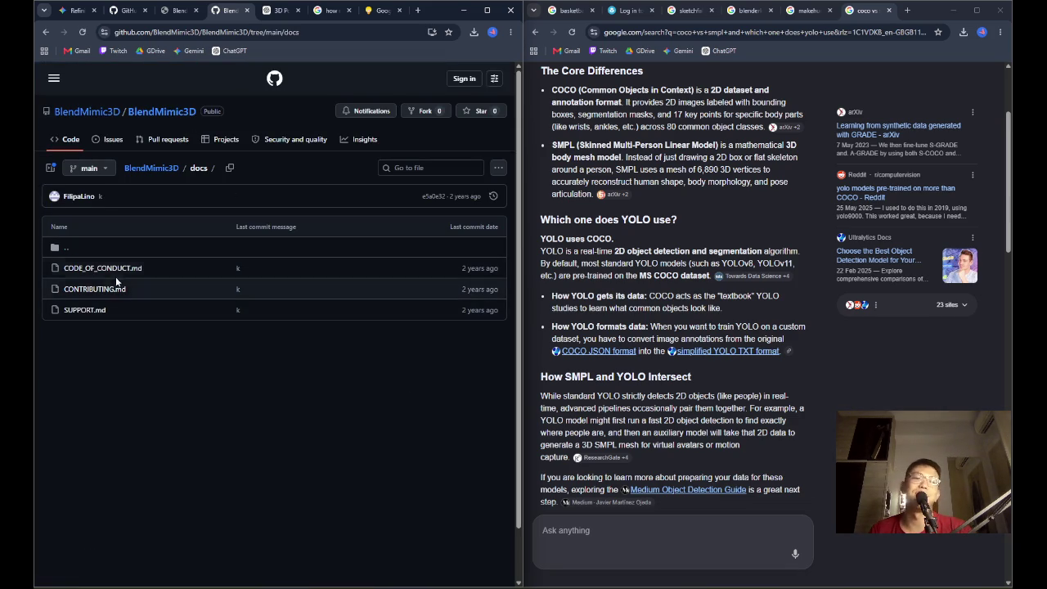
key("alt+Left")
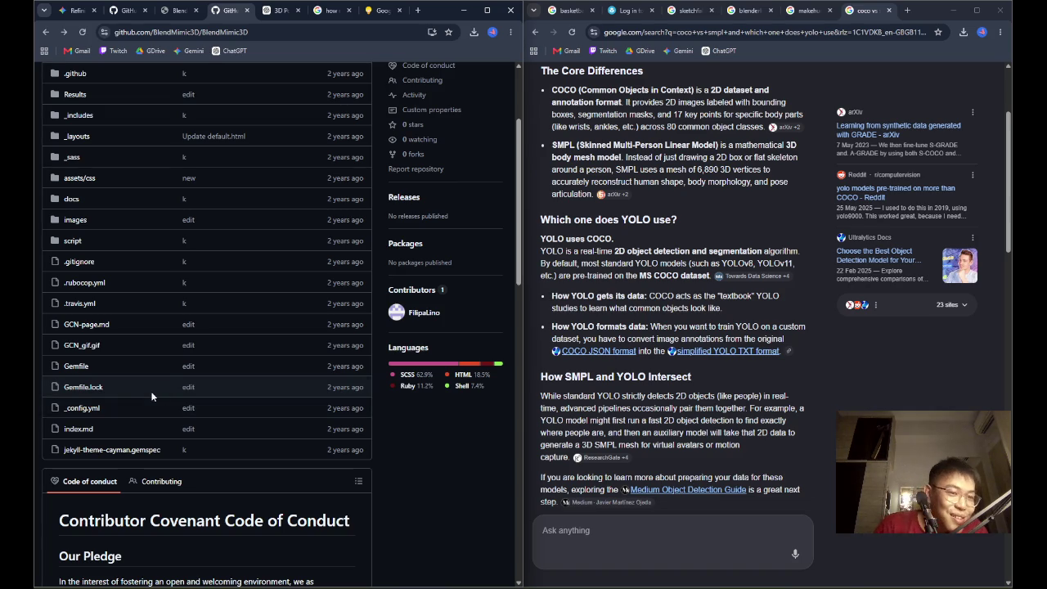
left_click(75, 219)
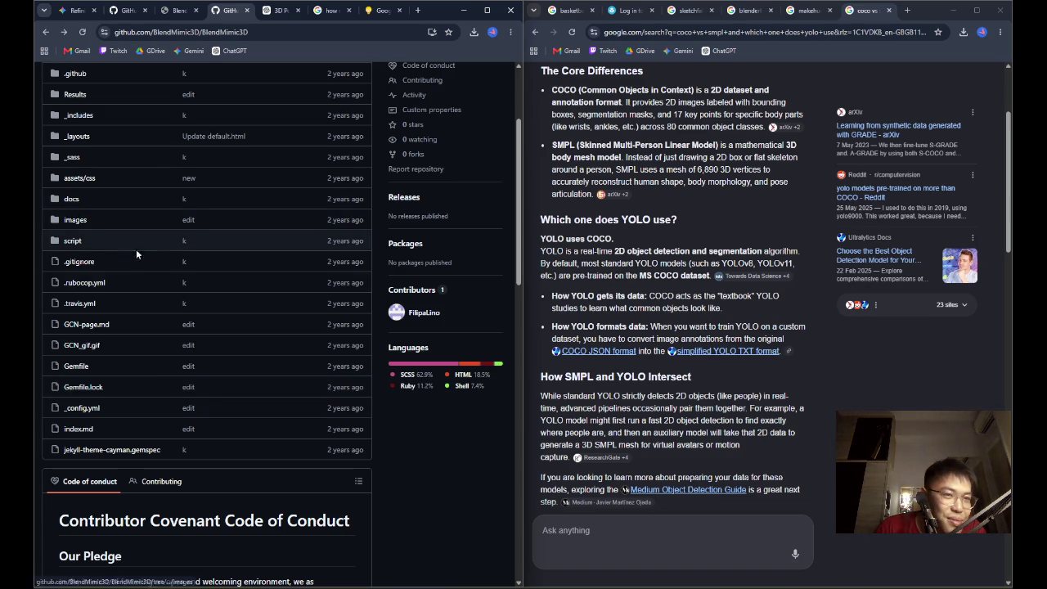
left_click(103, 269)
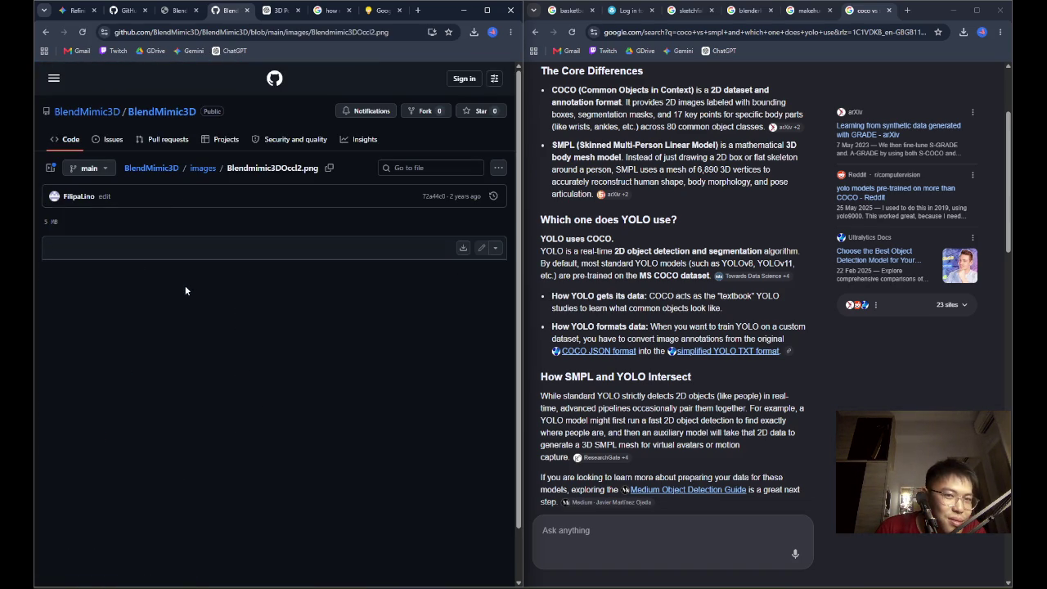
scroll(160, 224, "down", 1)
scroll(160, 224, "up", 1)
left_click(45, 31)
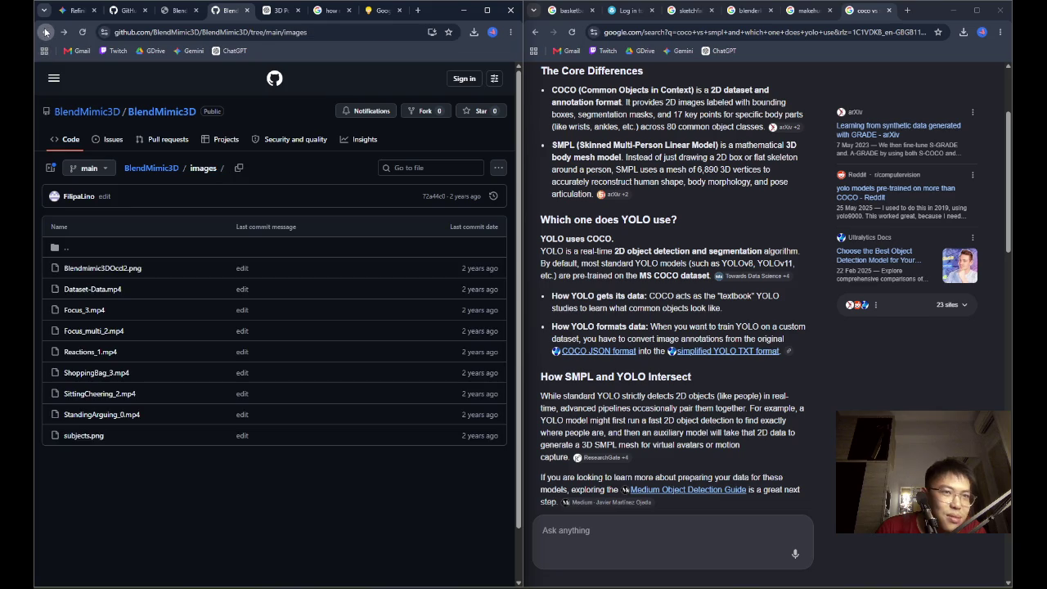
left_click(46, 32)
Return to the BlendMimic3D Dataset page showing 128 videos, 14 actions, three subjects
scroll(205, 263, "up", 5)
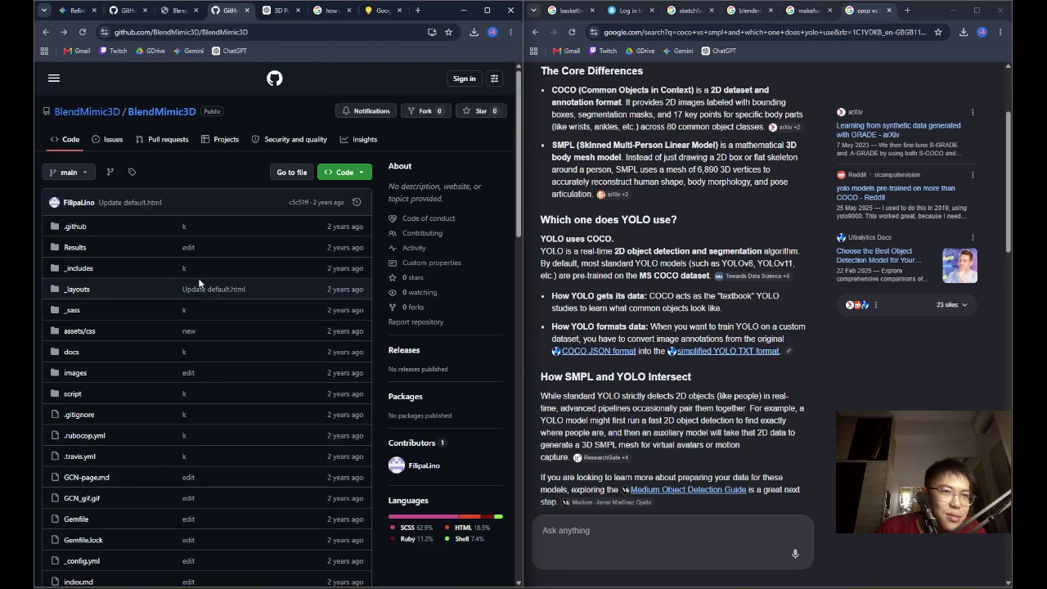
scroll(198, 286, "down", 5)
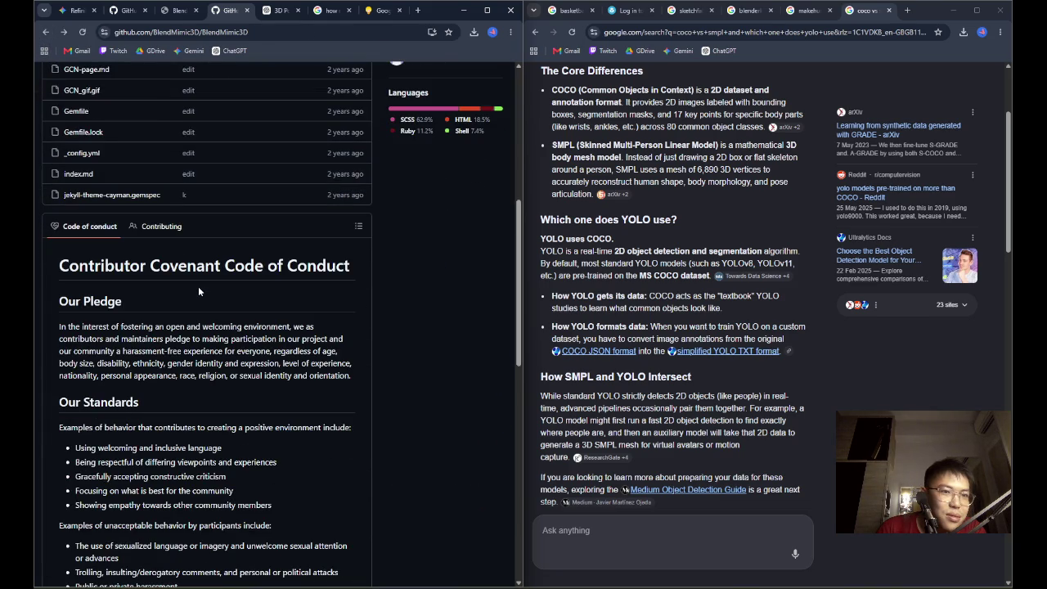
scroll(198, 286, "down", 10)
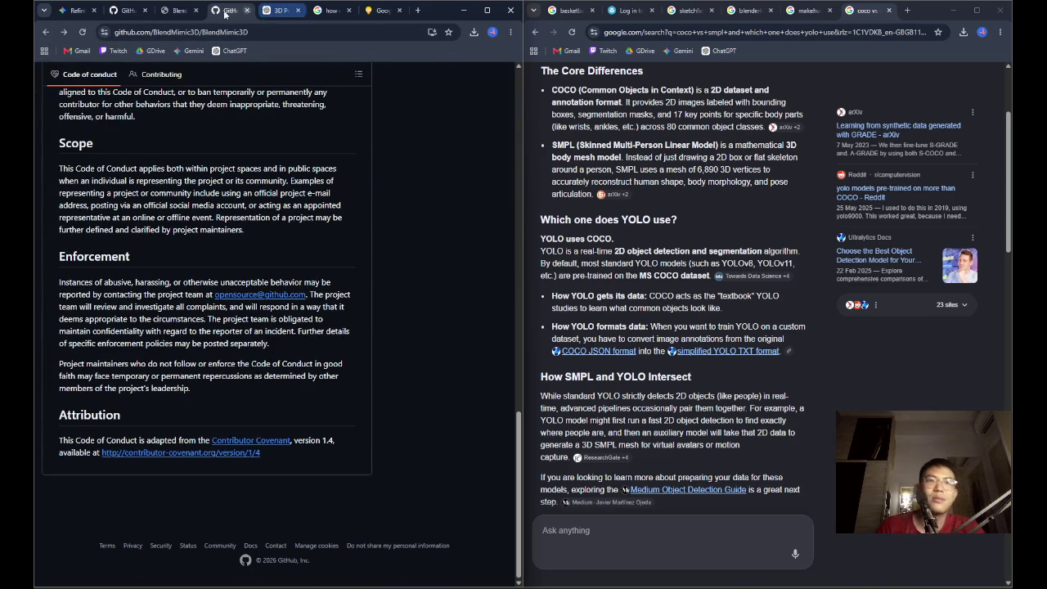
left_click(183, 11)
scroll(304, 306, "up", 15)
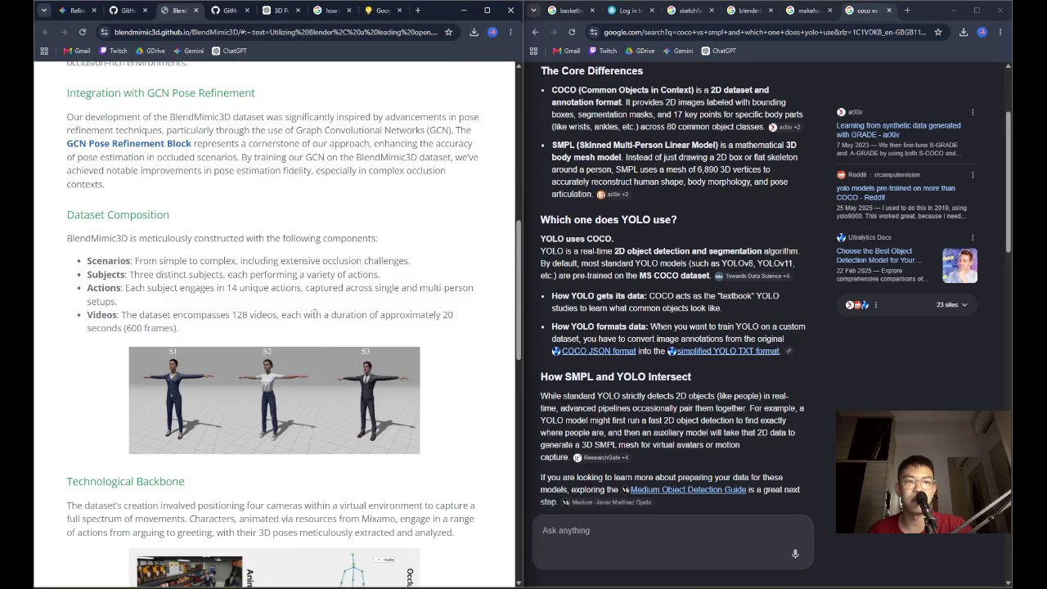
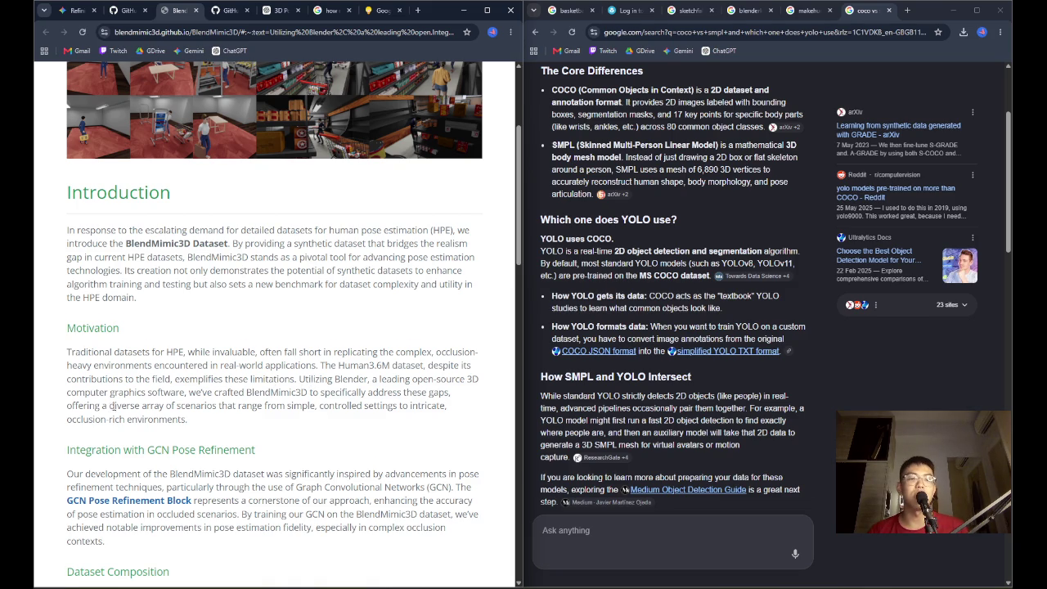
Play the second S1 sample video on the BlendMimic3D project page
scroll(111, 405, "down", 2)
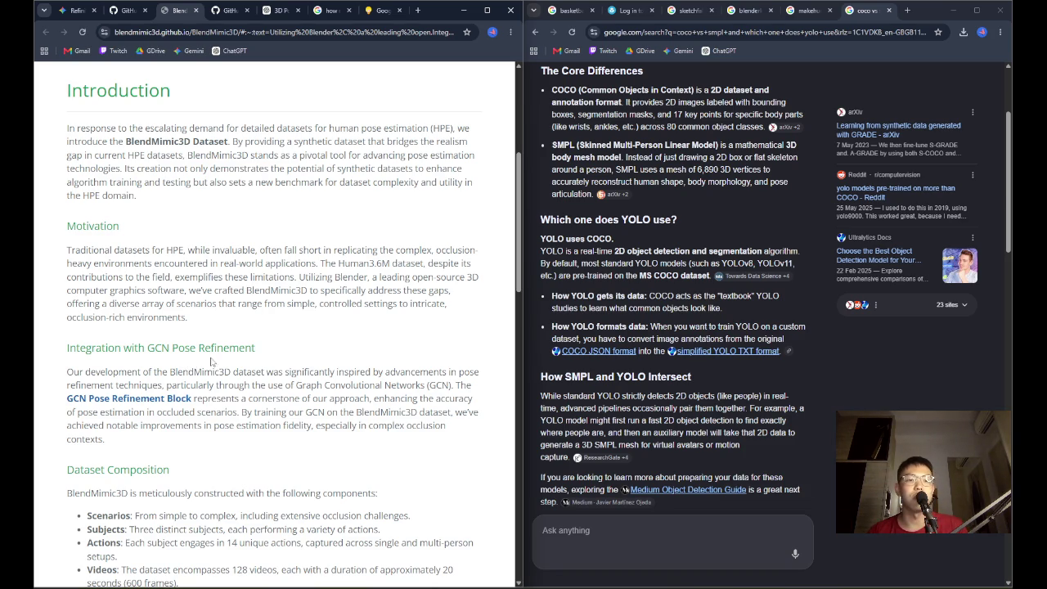
scroll(207, 365, "down", 3)
scroll(319, 348, "down", 3)
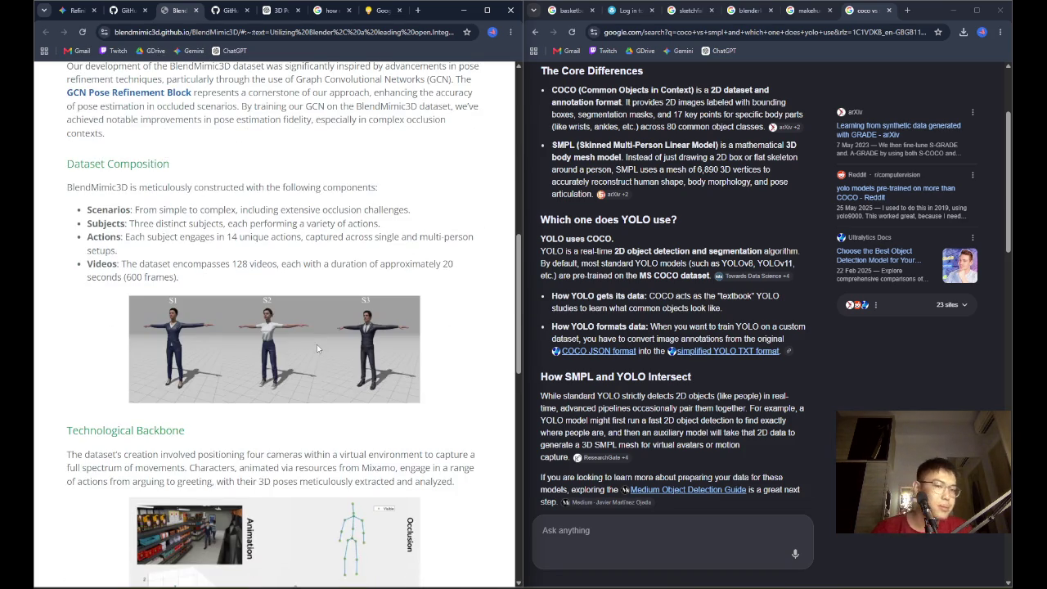
scroll(319, 347, "down", 2)
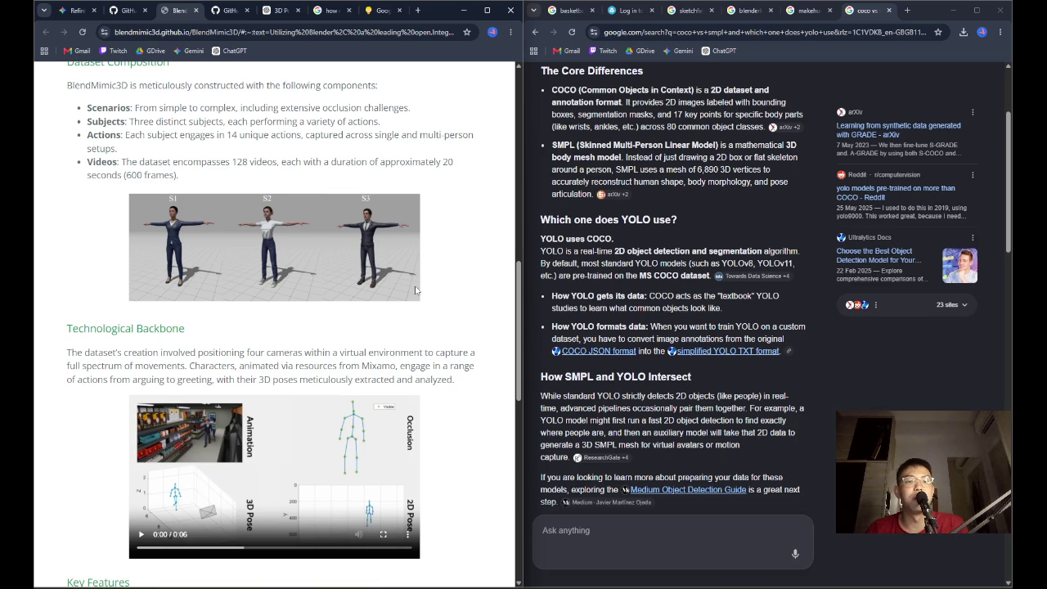
scroll(417, 294, "down", 2)
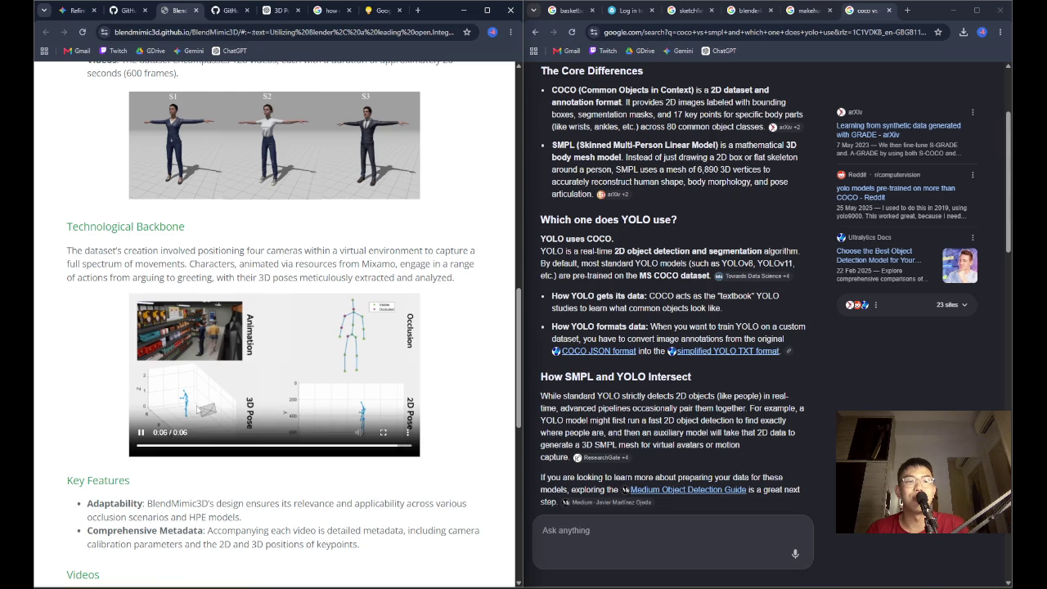
scroll(383, 421, "down", 1)
scroll(383, 421, "down", 2)
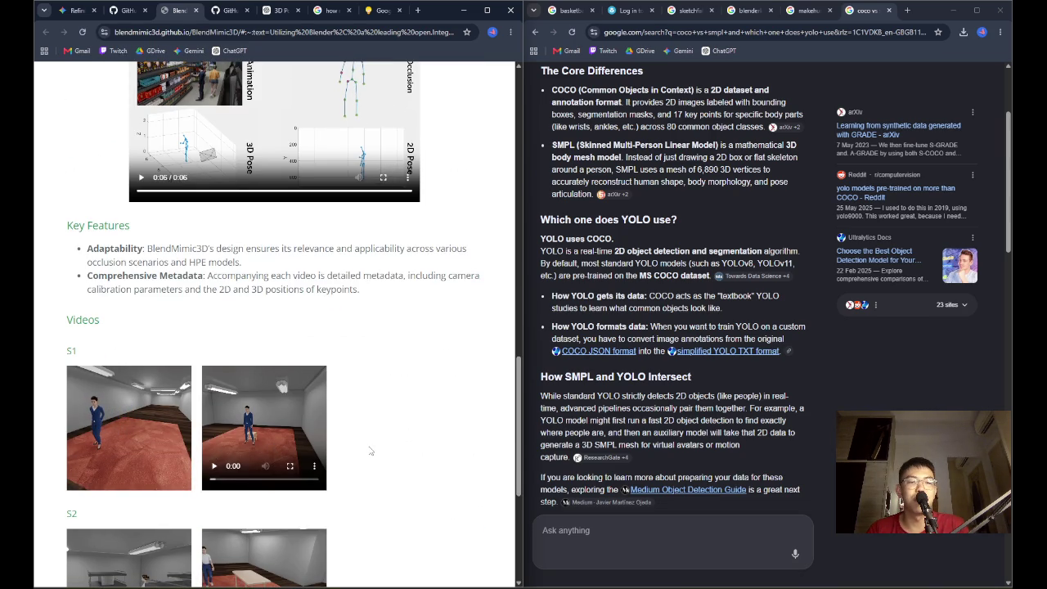
scroll(366, 455, "down", 3)
scroll(370, 450, "up", 2)
left_click(255, 368)
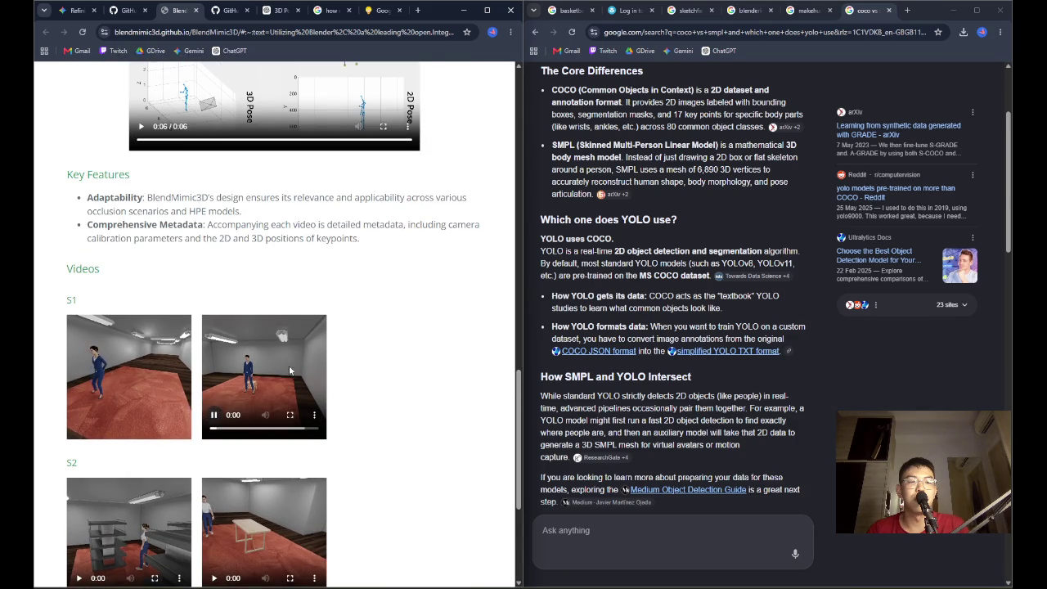
Play the second S2 video and both S3 videos, then return to Dataset Composition
scroll(226, 338, "down", 3)
left_click(214, 323)
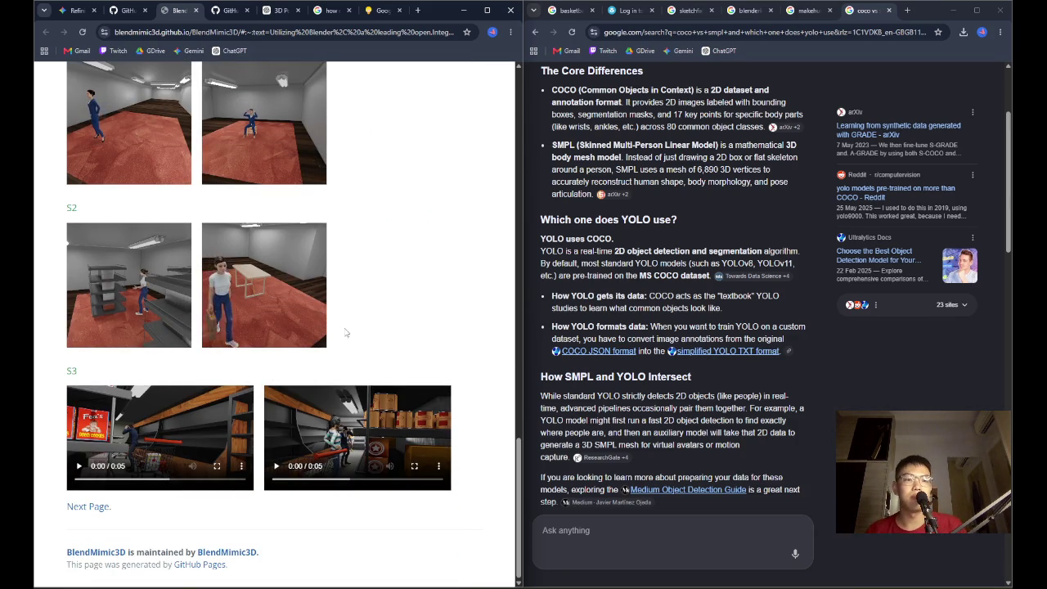
left_click(72, 467)
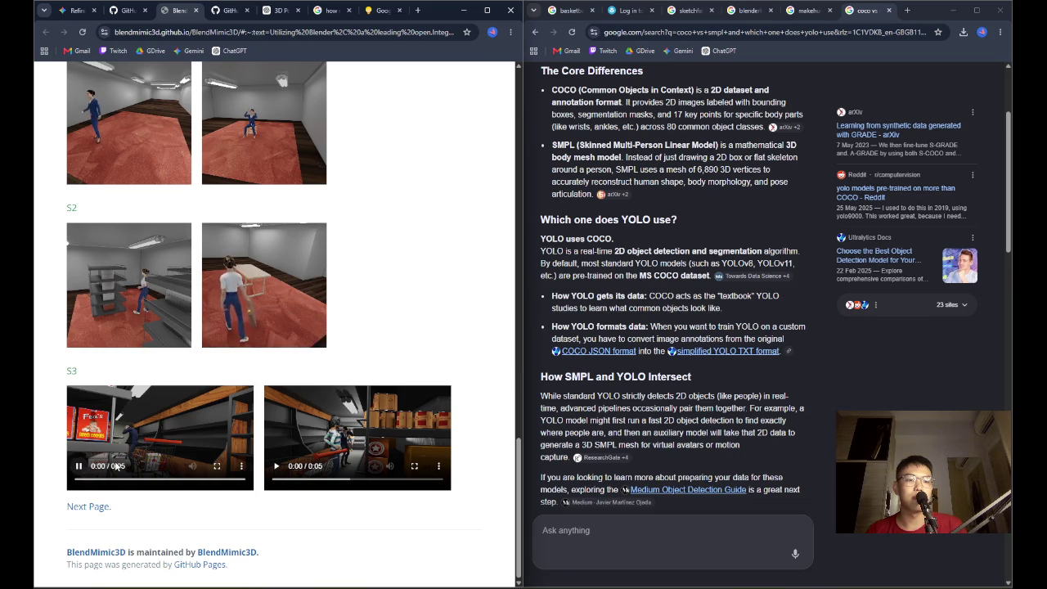
left_click(321, 457)
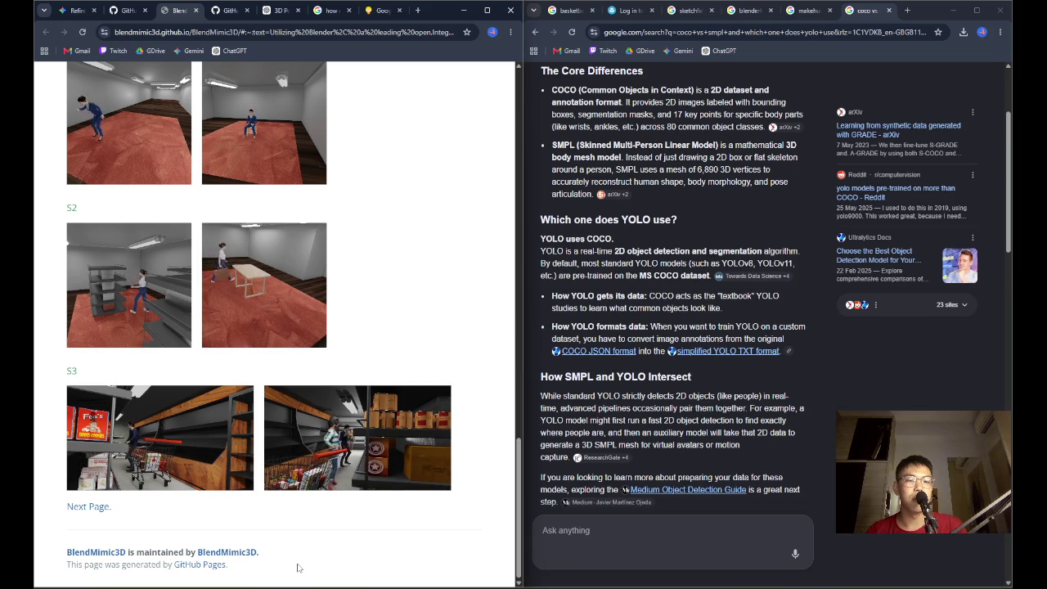
scroll(311, 491, "up", 15)
scroll(322, 447, "up", 6)
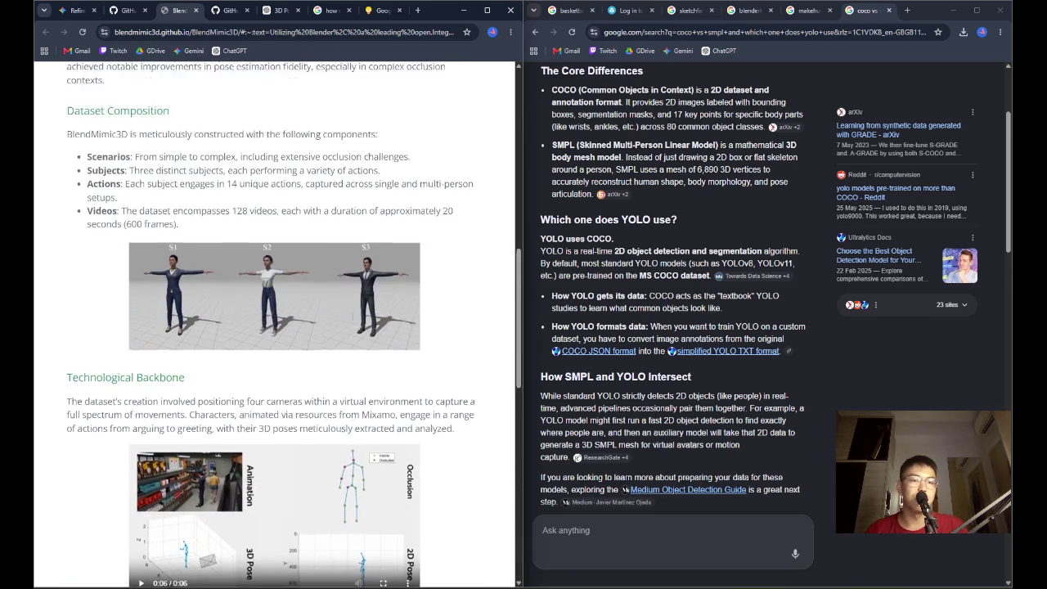
scroll(246, 320, "down", 2)
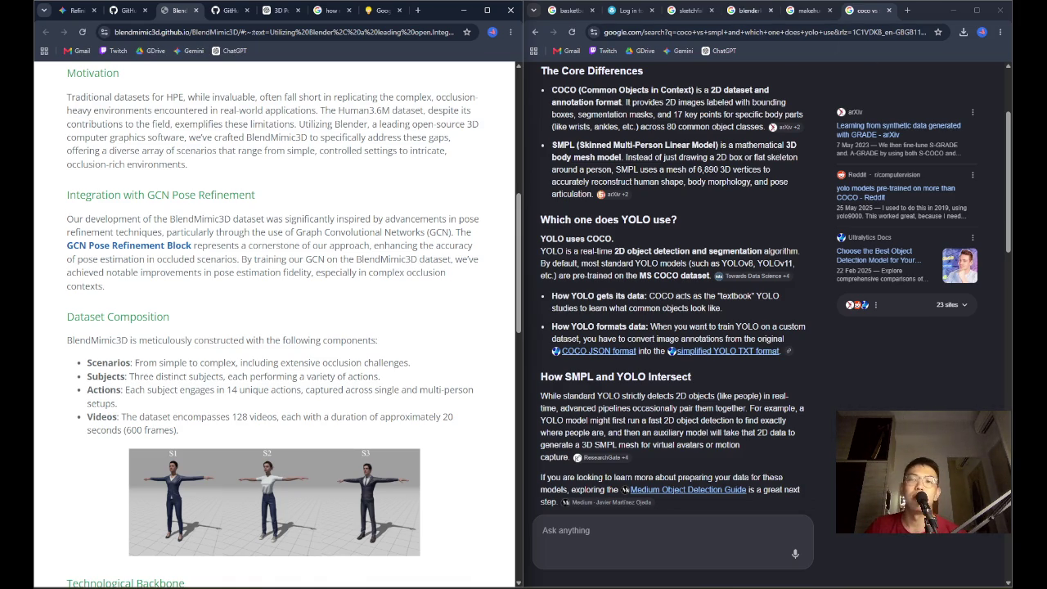
left_click(565, 11)
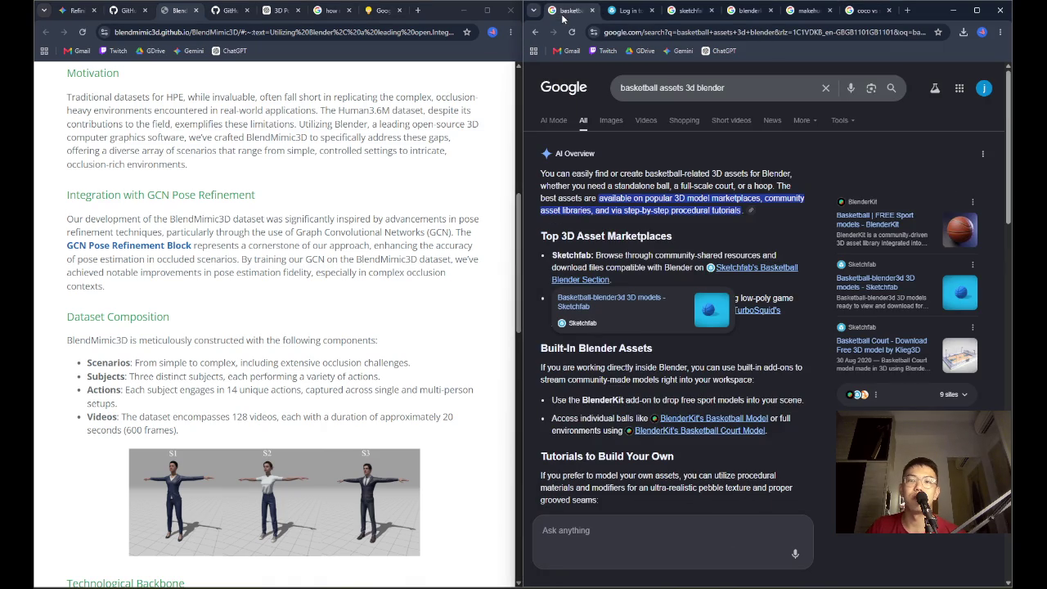
Try Google login on the Sketchfab login page and dismiss the Epic Games-only warning
left_click(689, 10)
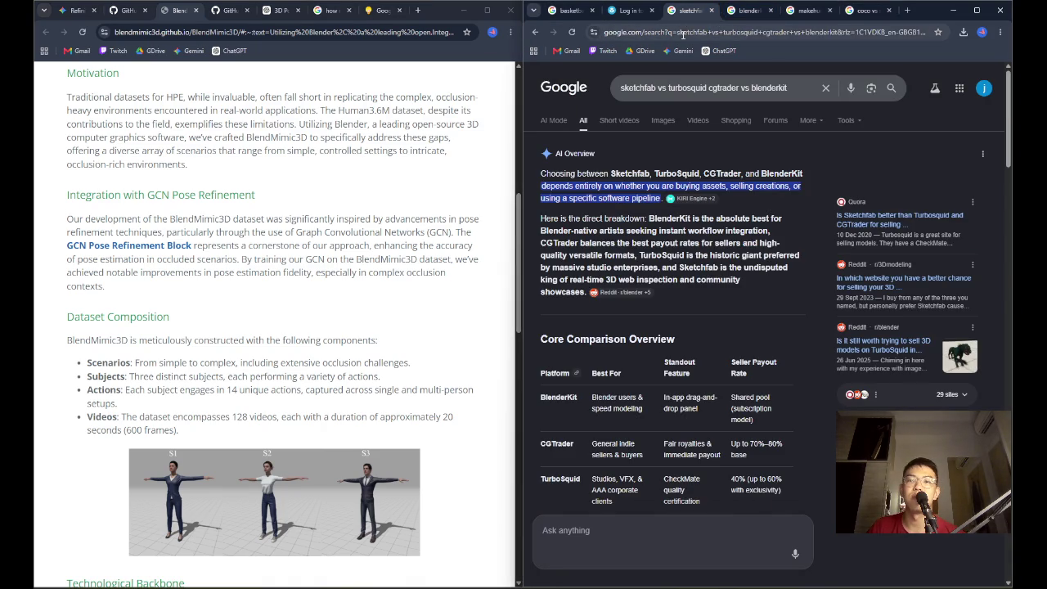
left_click(751, 11)
left_click(808, 11)
left_click(629, 10)
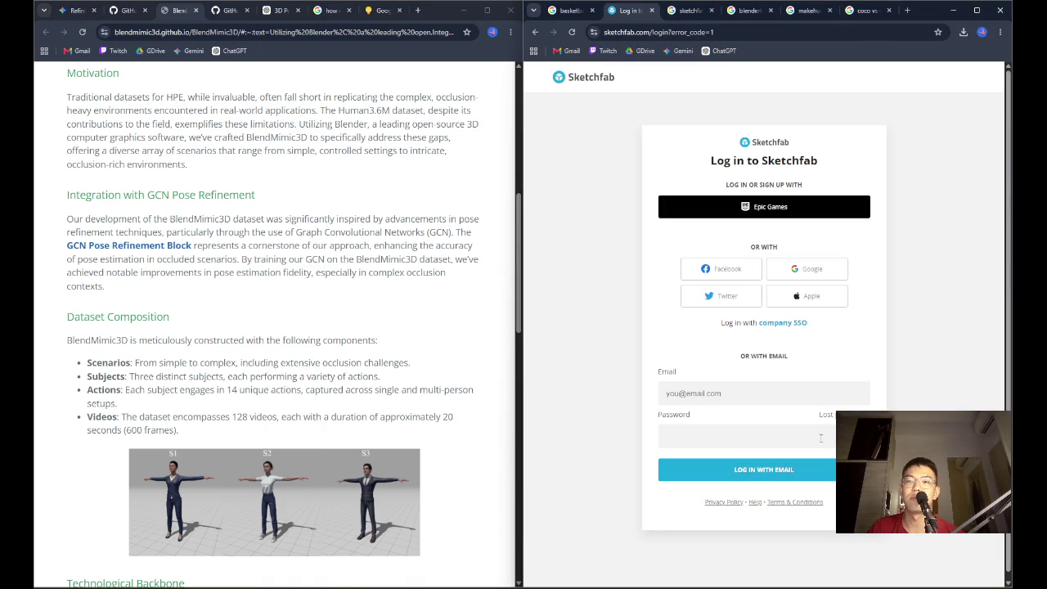
left_click(815, 272)
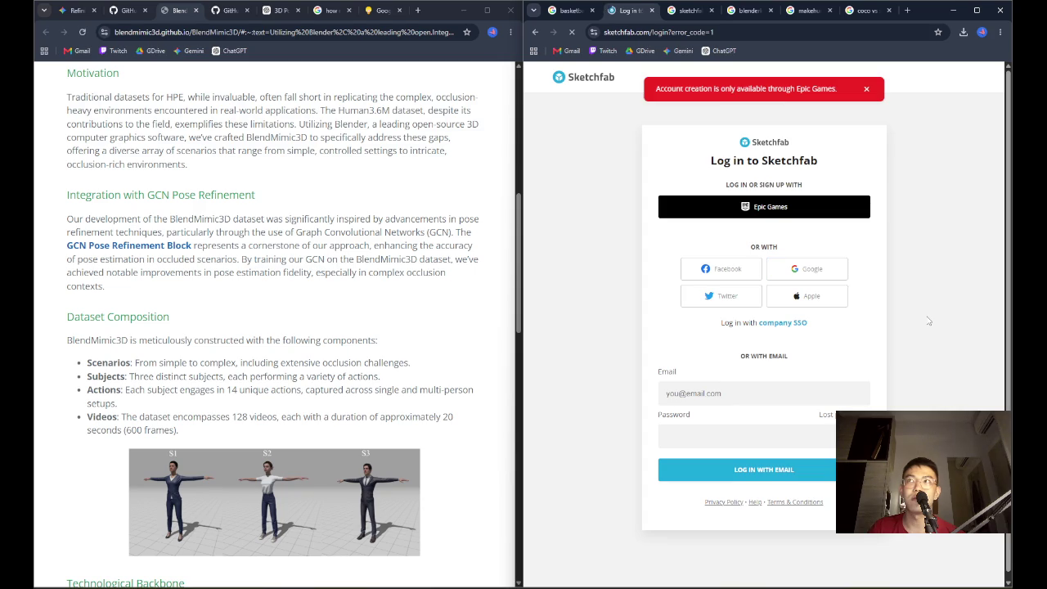
left_click(866, 88)
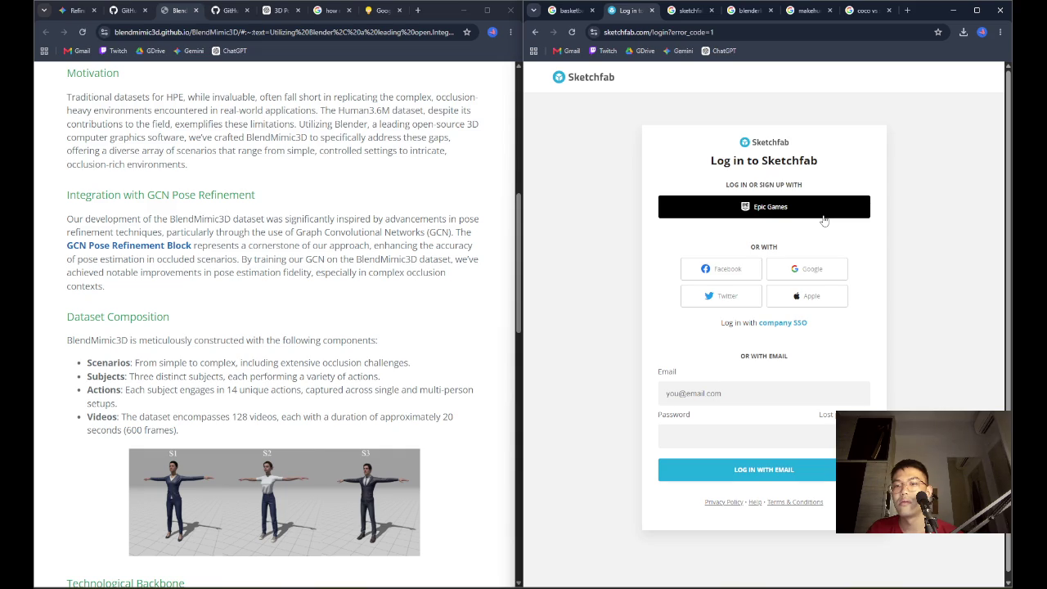
Go to the Sketchfab home page and log in through Epic Games using Google
left_click_drag(676, 32, 824, 36)
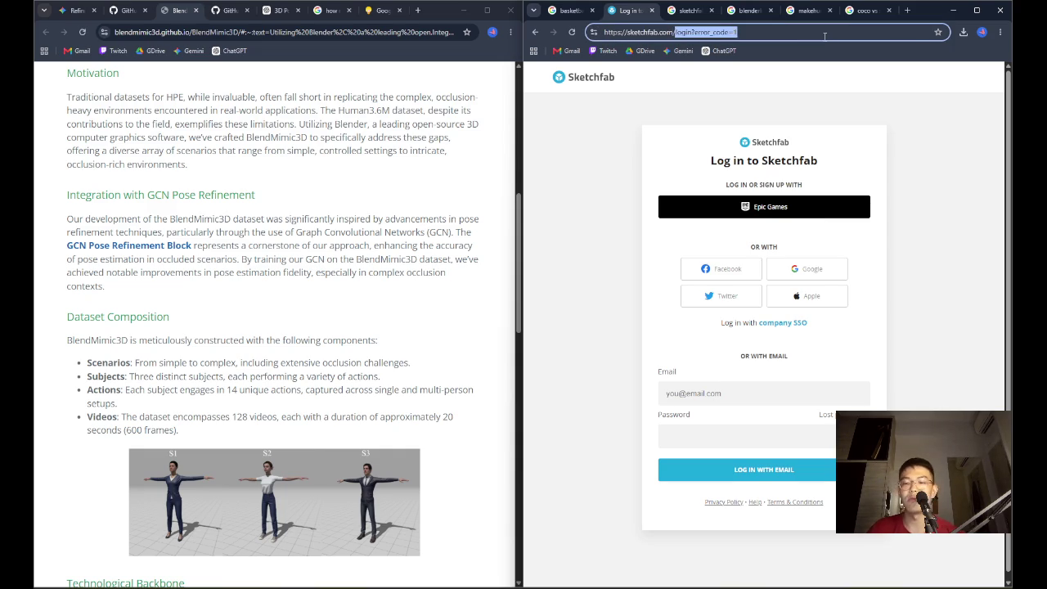
key("BackSpace")
key("Return")
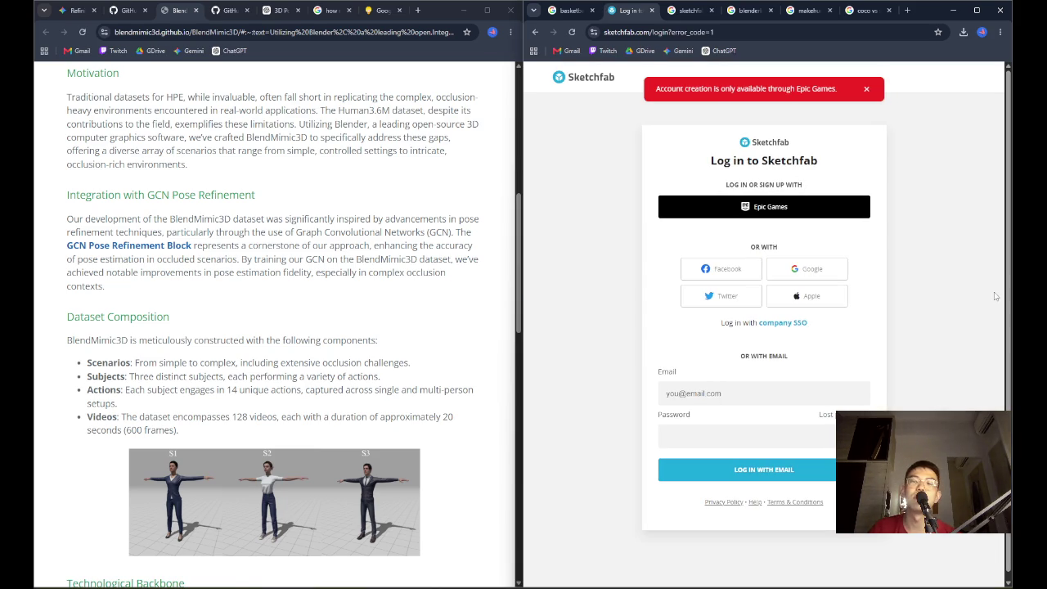
left_click(794, 214)
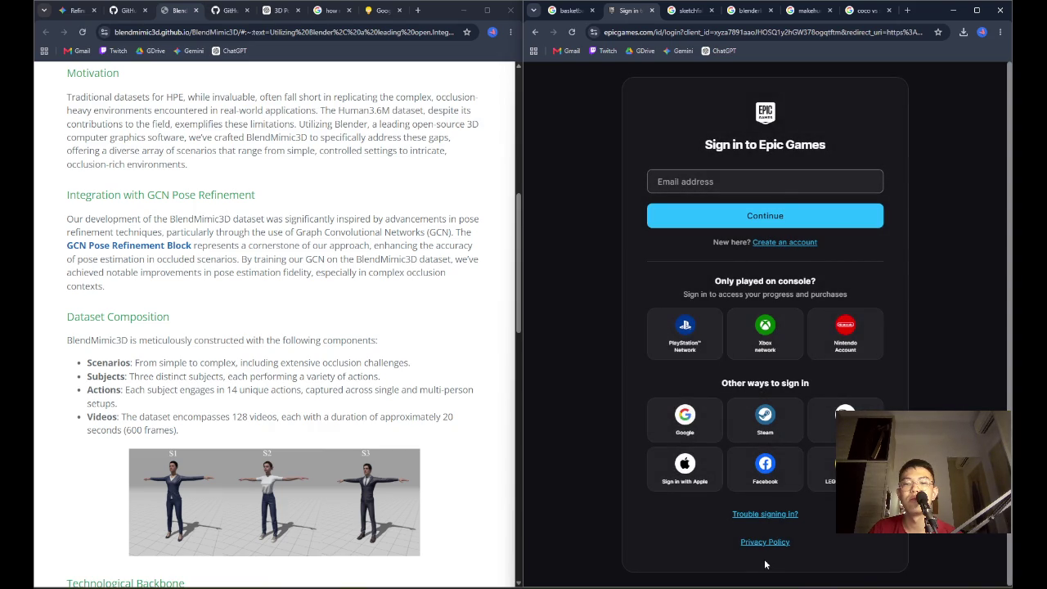
left_click(685, 419)
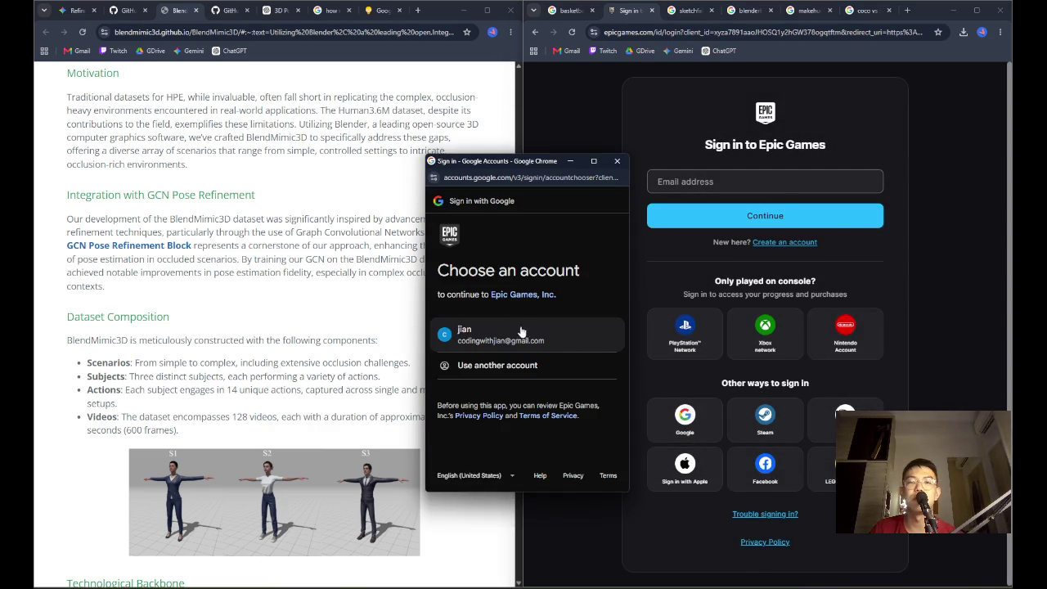
Choose the Google account and allow Epic Games access to it
left_click(521, 330)
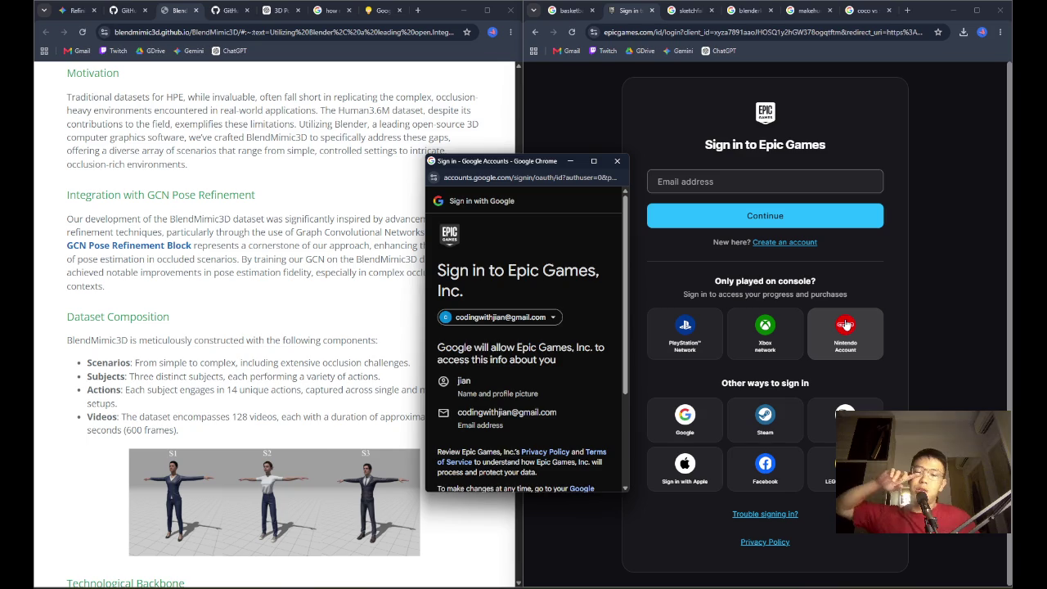
scroll(561, 392, "down", 3)
left_click(560, 419)
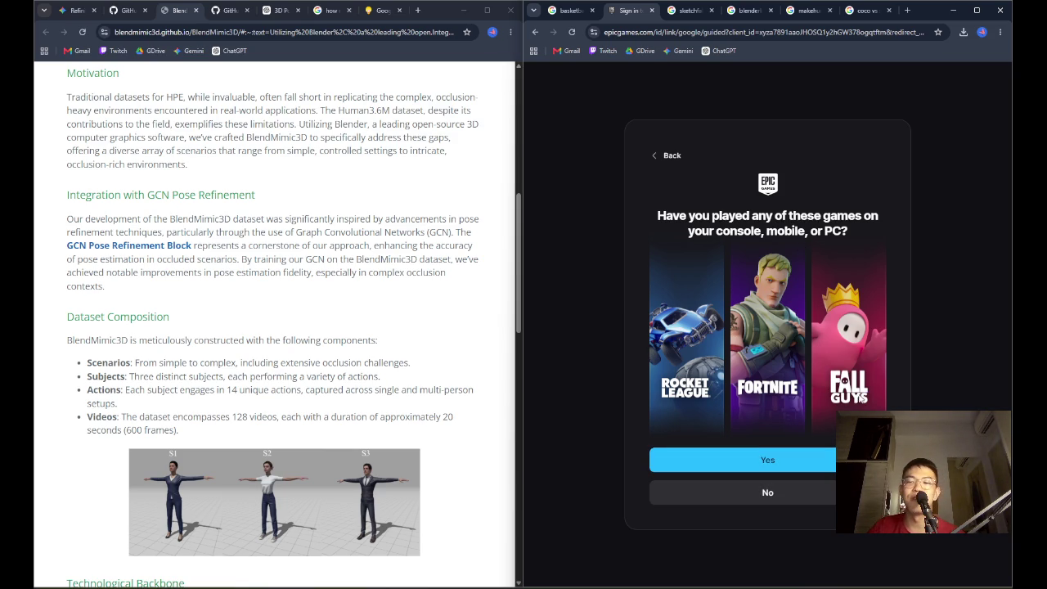
Answer No to having played the games and enter birth date April 1, 2000
left_click(785, 502)
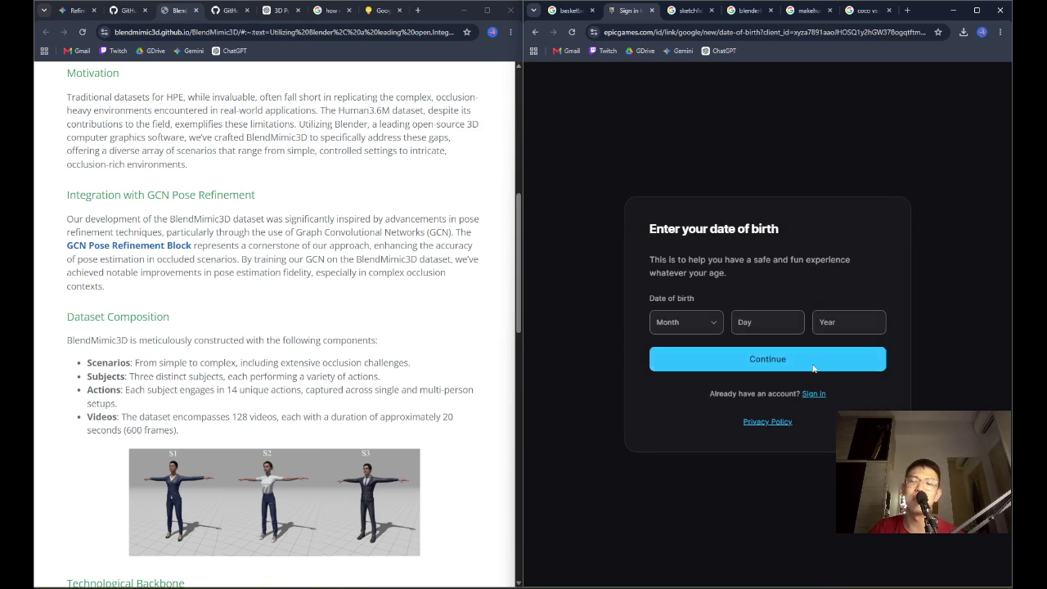
left_click(690, 323)
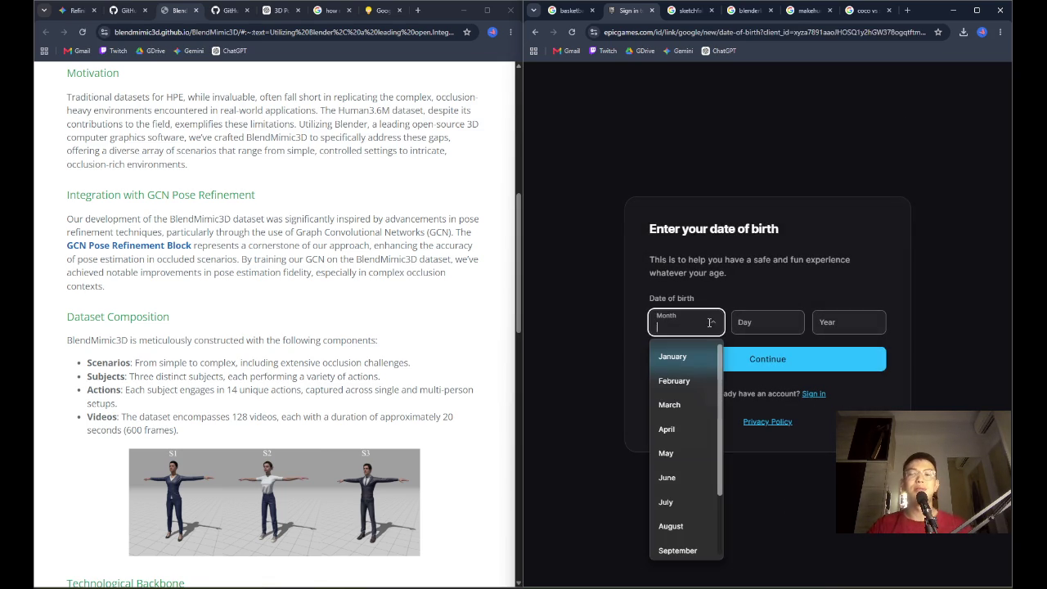
left_click(675, 430)
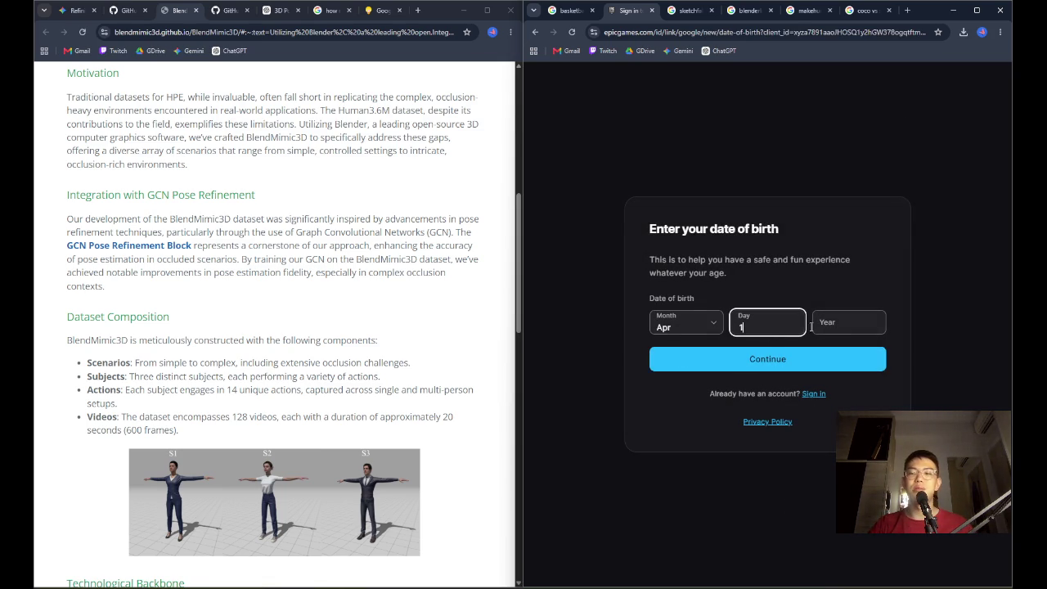
key("Tab")
type("000")
left_click(844, 358)
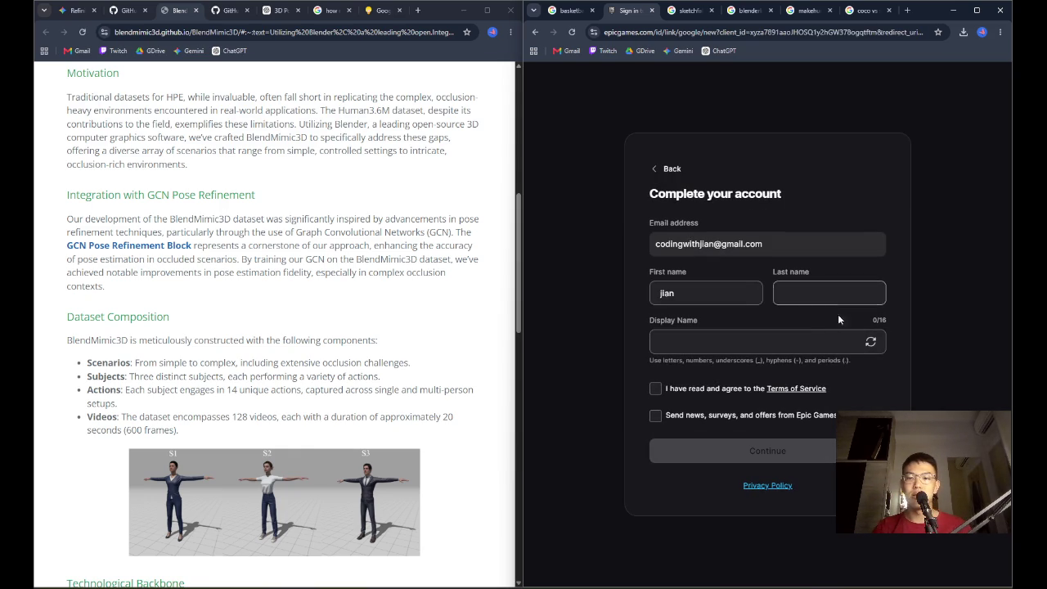
left_click(859, 287)
Enter the last name on the Complete your account form
type("ol")
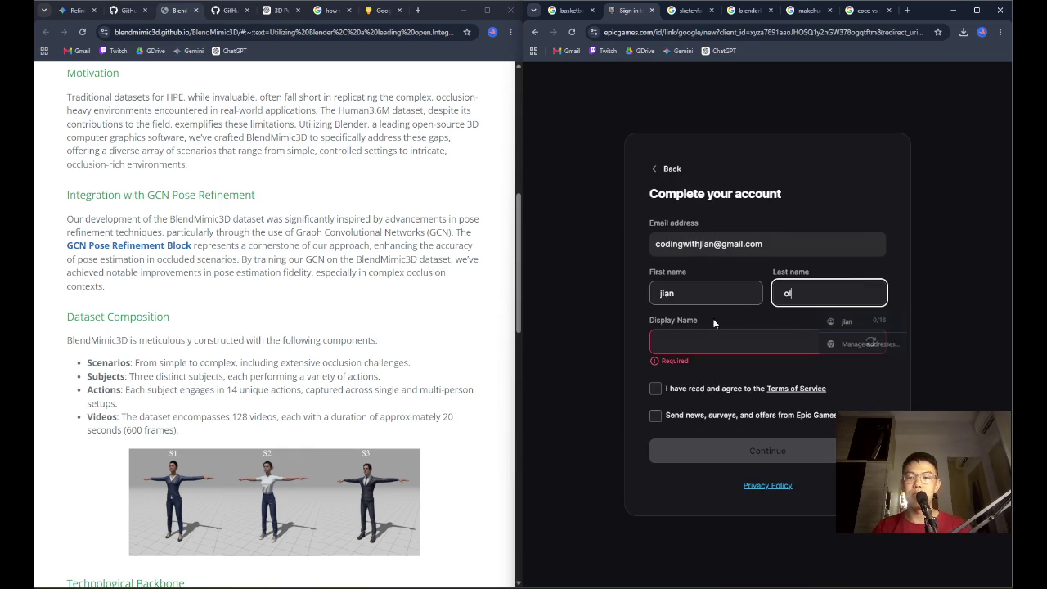
left_click(708, 342)
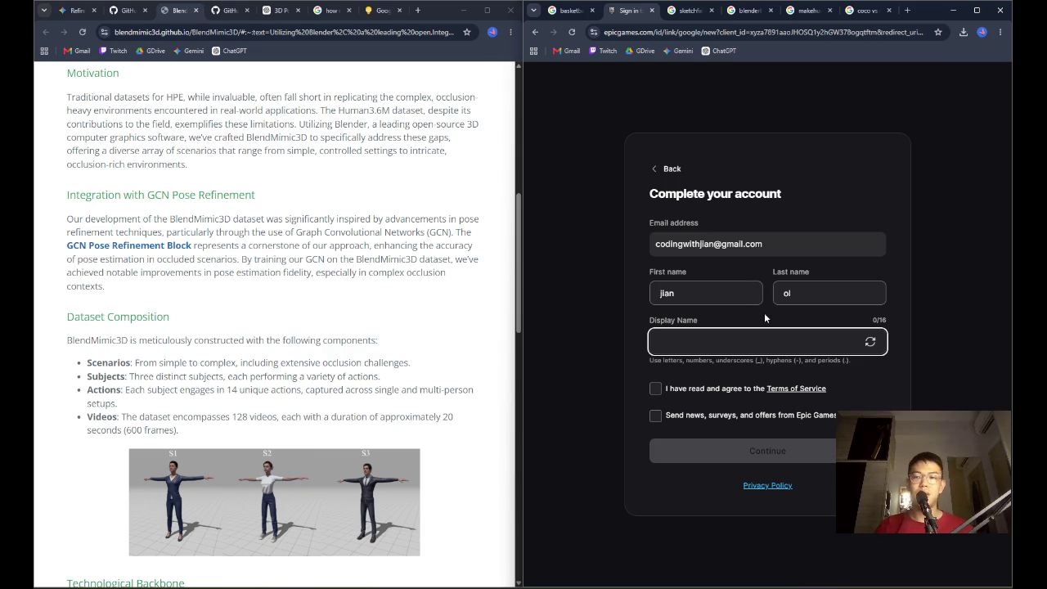
left_click(808, 292)
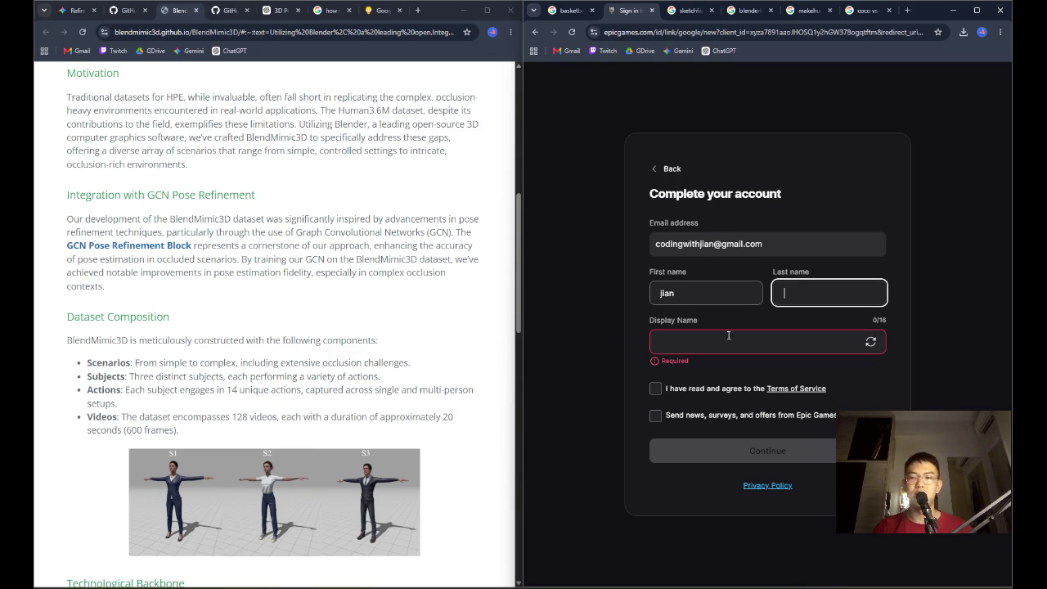
left_click(722, 342)
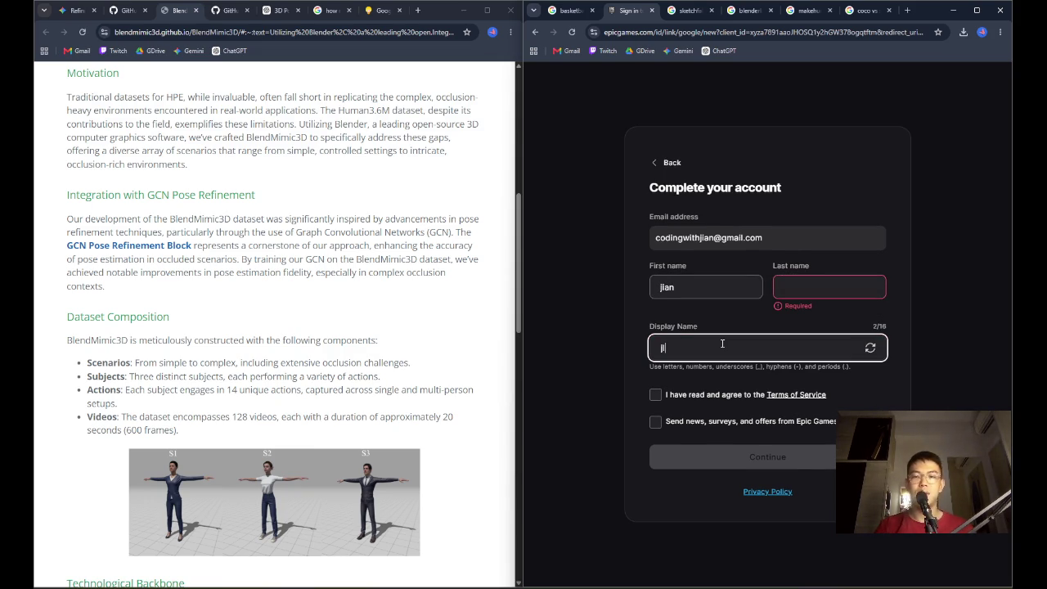
left_click(806, 285)
type("l")
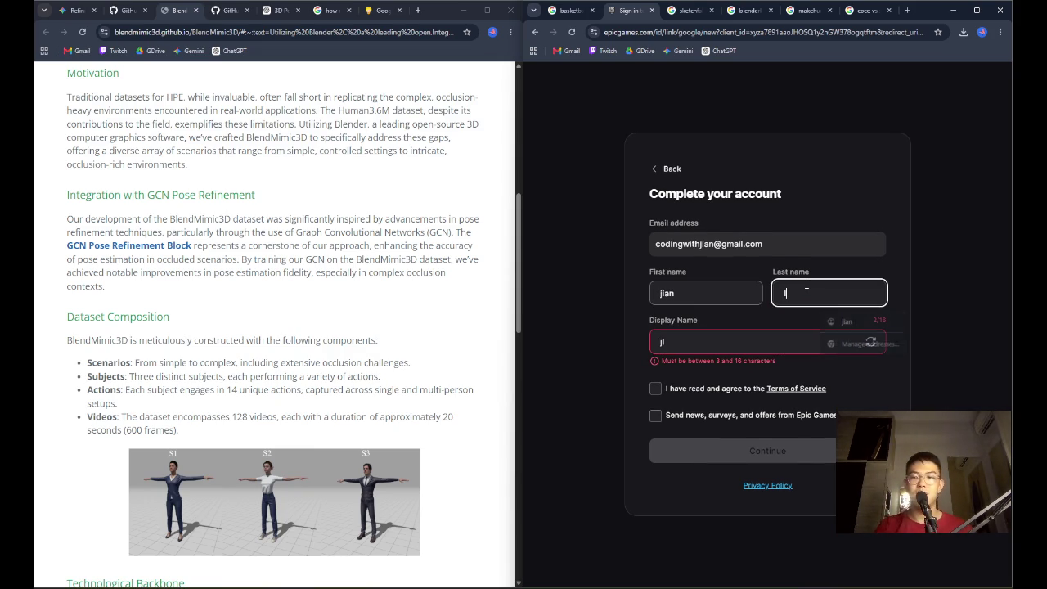
Pick an available display name, accept the Terms of Service, and submit the form
left_click(747, 340)
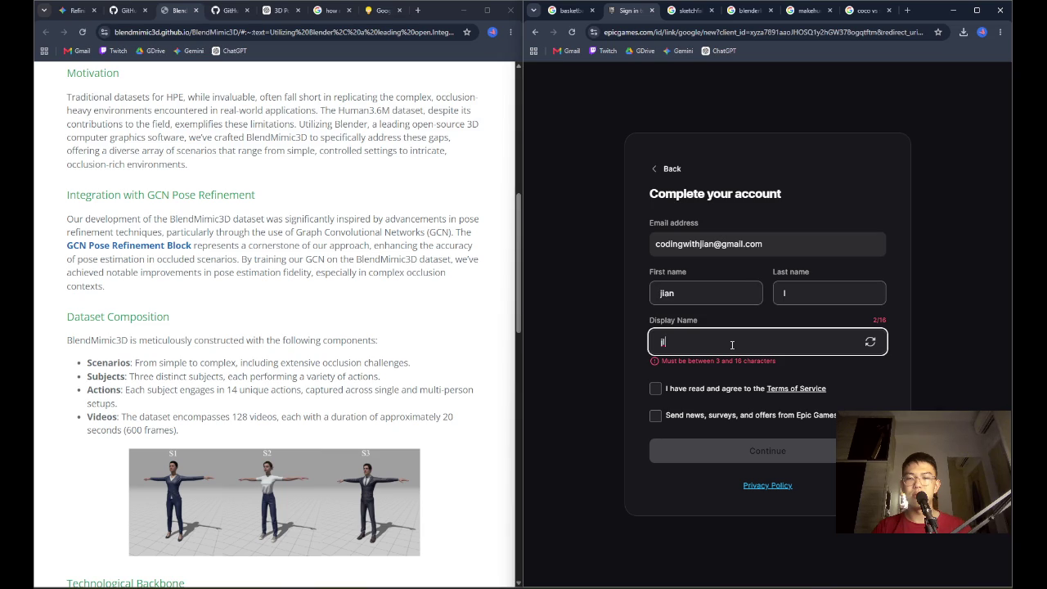
type("6767")
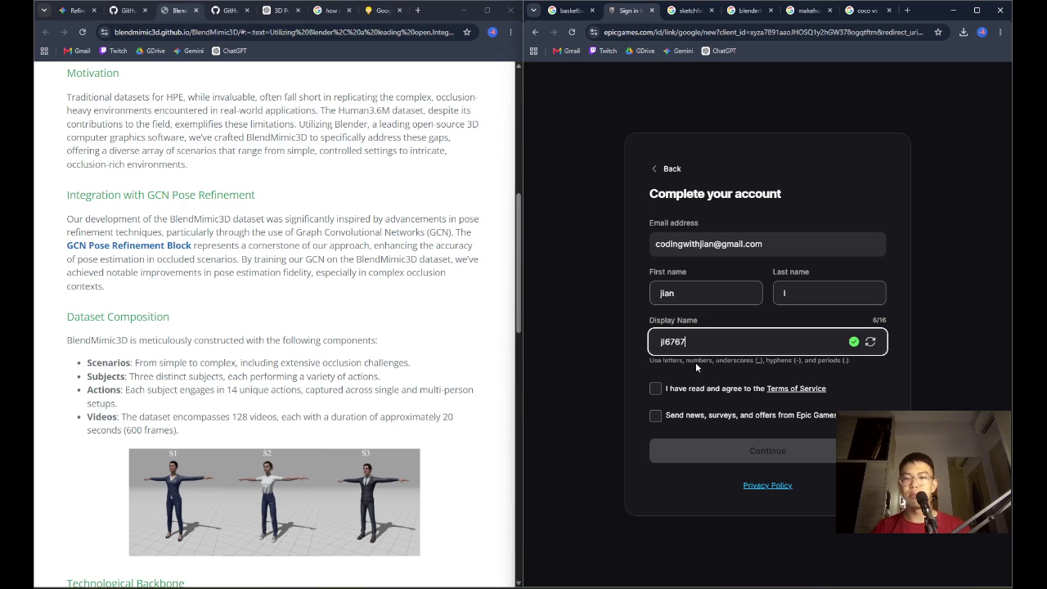
key("BackSpace")
key("BackSpace")
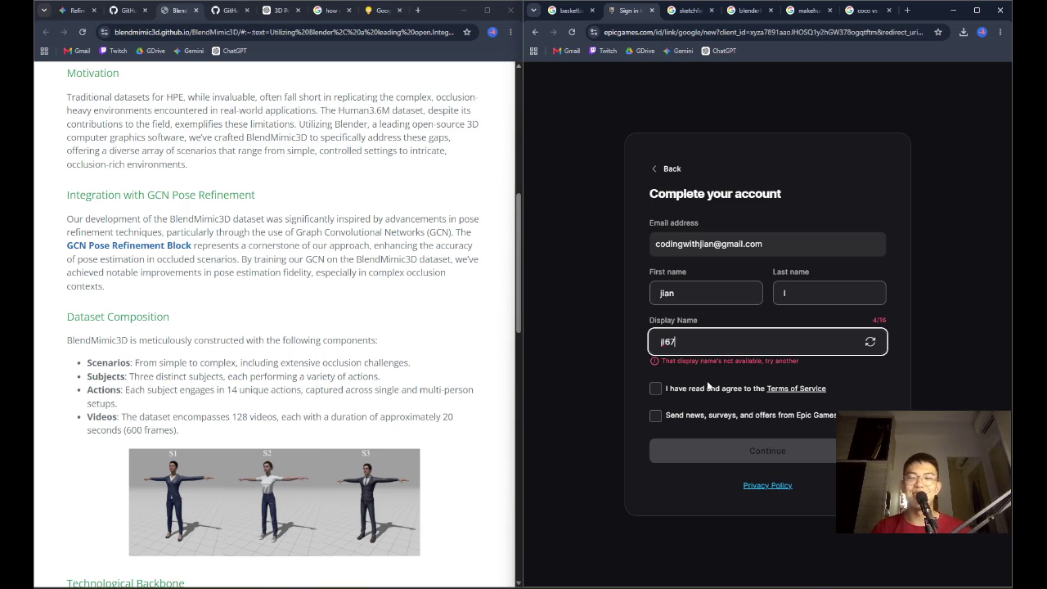
key("BackSpace")
type("jian")
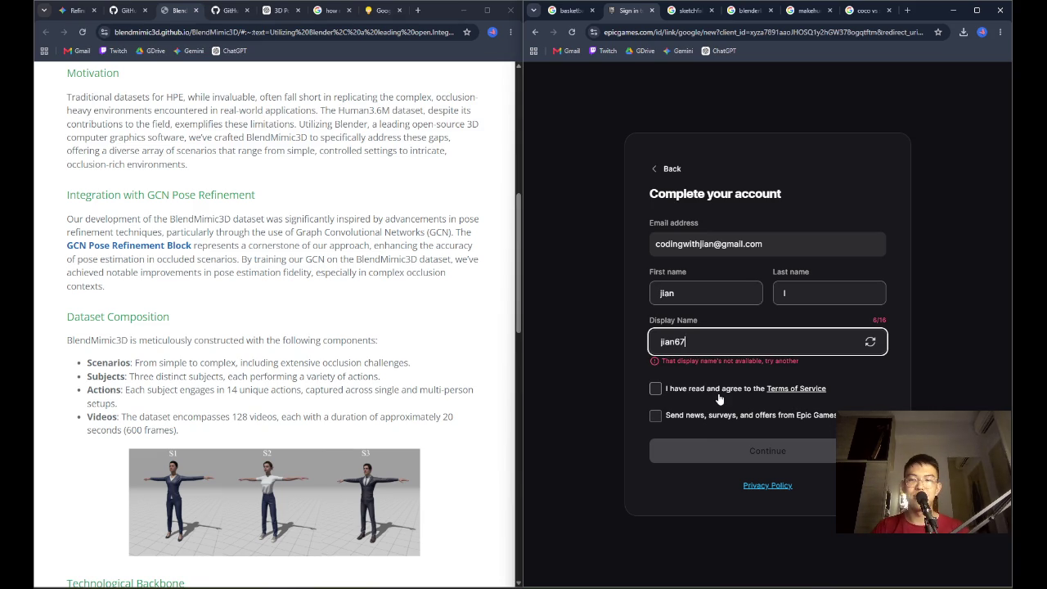
type("67")
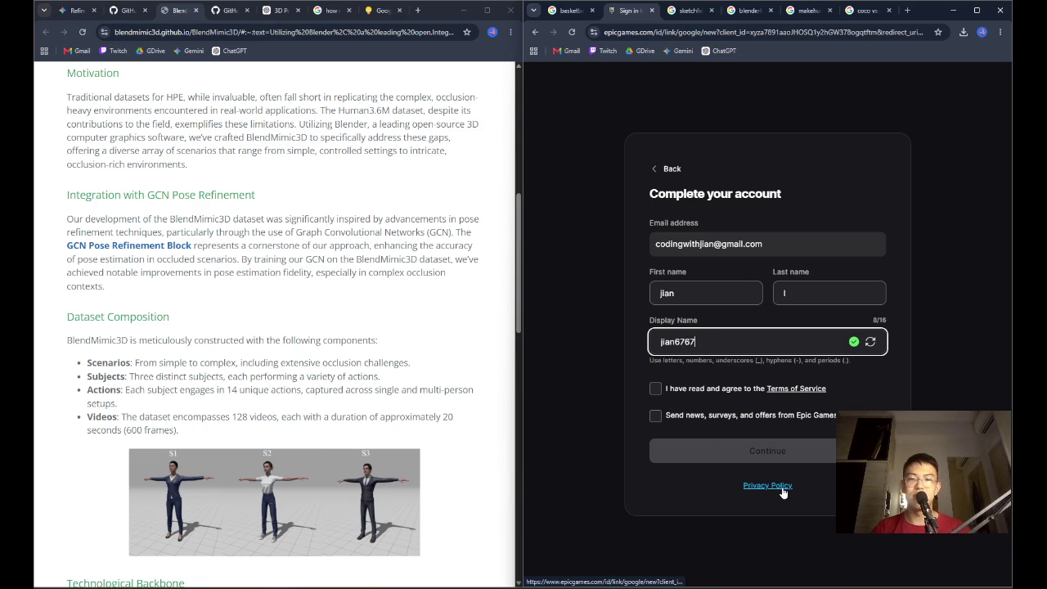
left_click(705, 389)
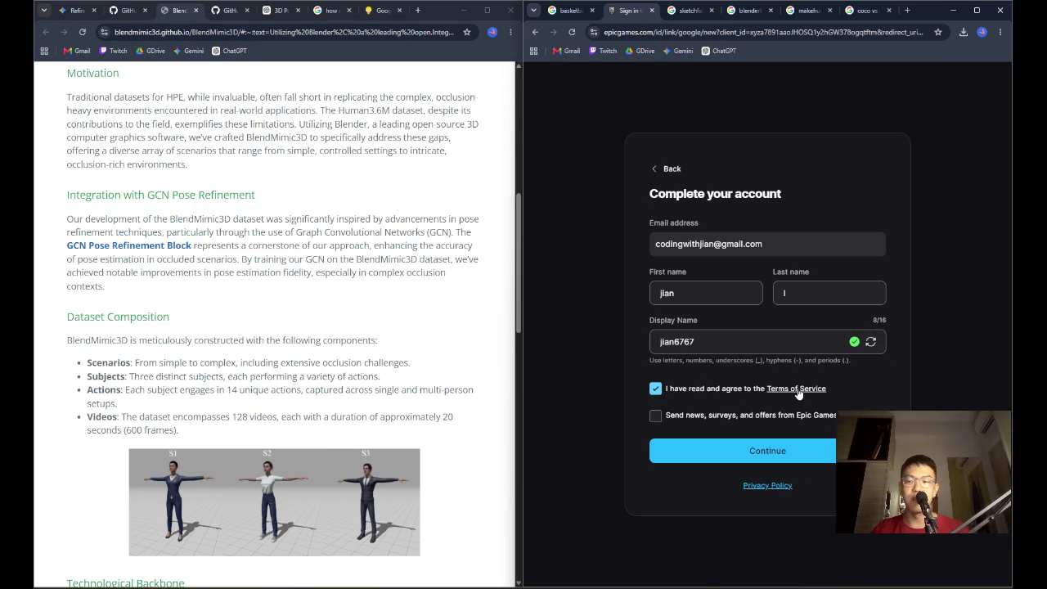
left_click(736, 450)
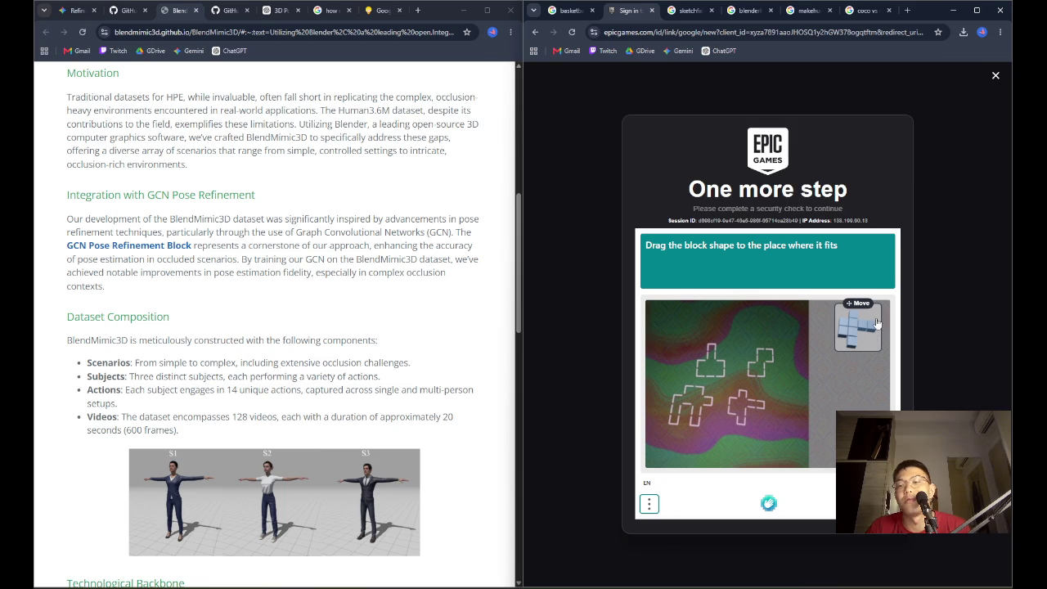
Solve the block-shape security puzzle and agree to Sketchfab's Terms of Use
mouse_move(869, 327)
left_mouse_down()
mouse_move(761, 376)
mouse_move(752, 400)
left_mouse_up()
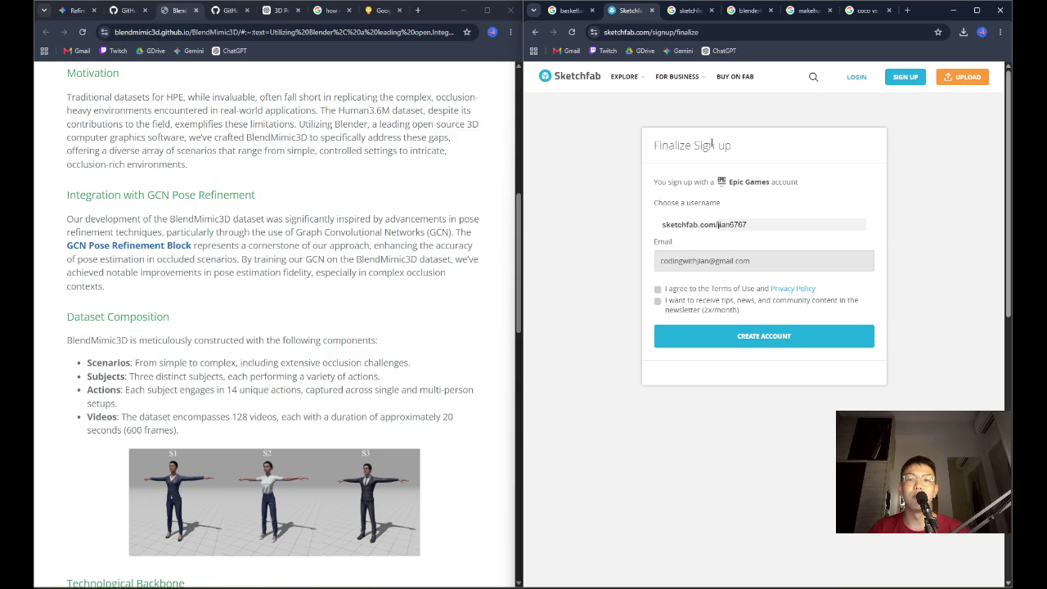
left_click(753, 291)
Create the Sketchfab account and return to the interests feed
left_click(790, 345)
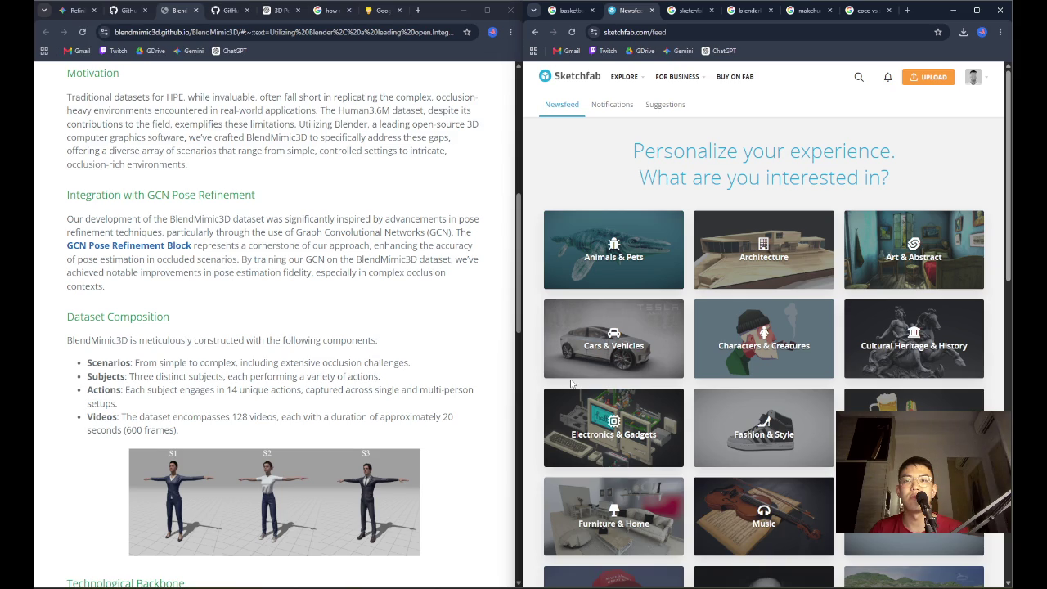
left_click(858, 77)
left_click(535, 32)
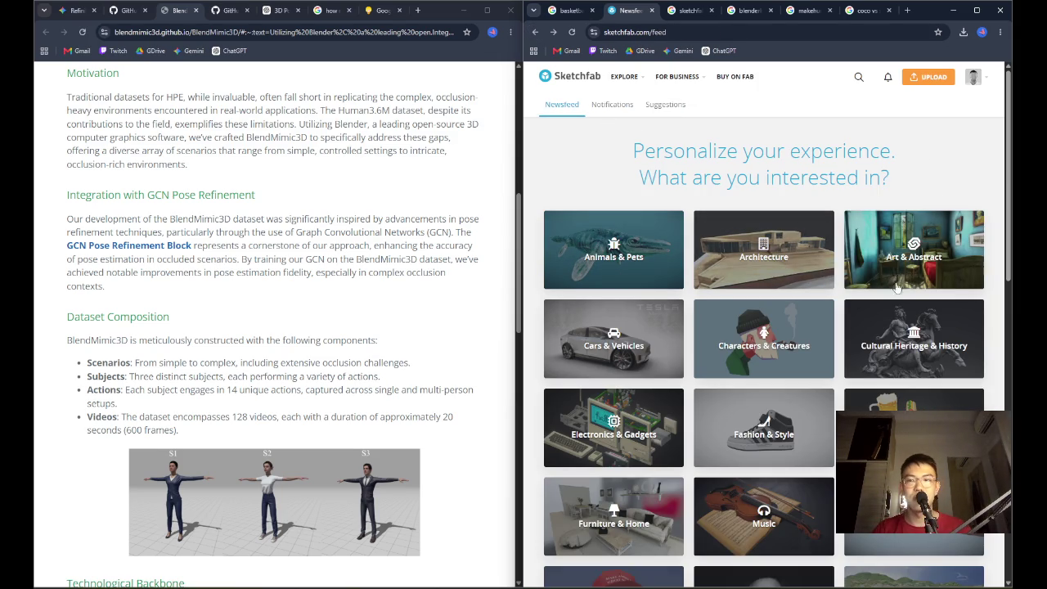
scroll(781, 263, "down", 4)
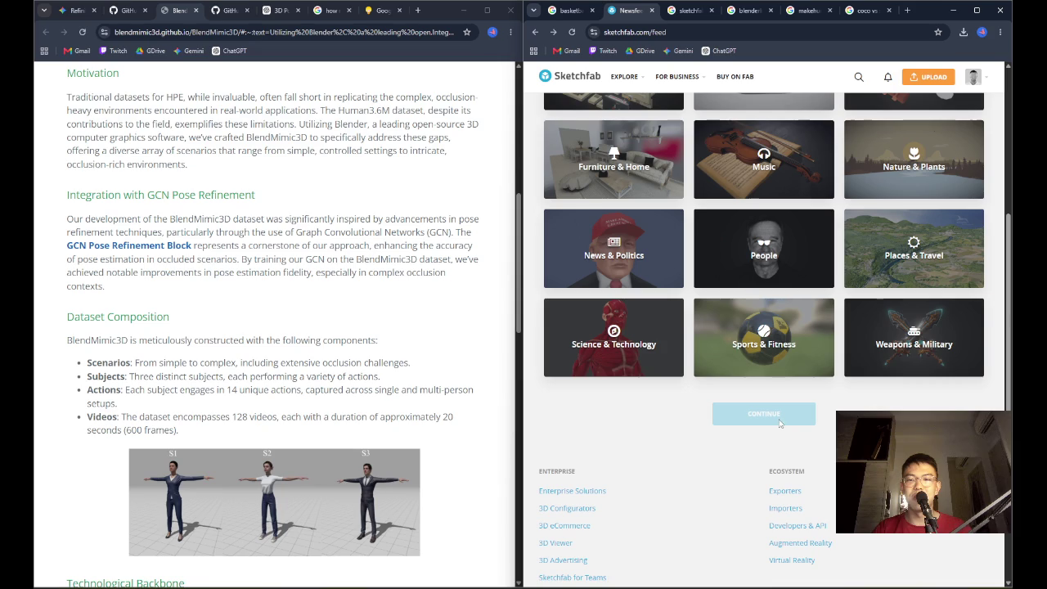
scroll(918, 361, "up", 5)
Pick Architecture, Electronics & Gadgets and Furniture & Home as interests
left_click(763, 246)
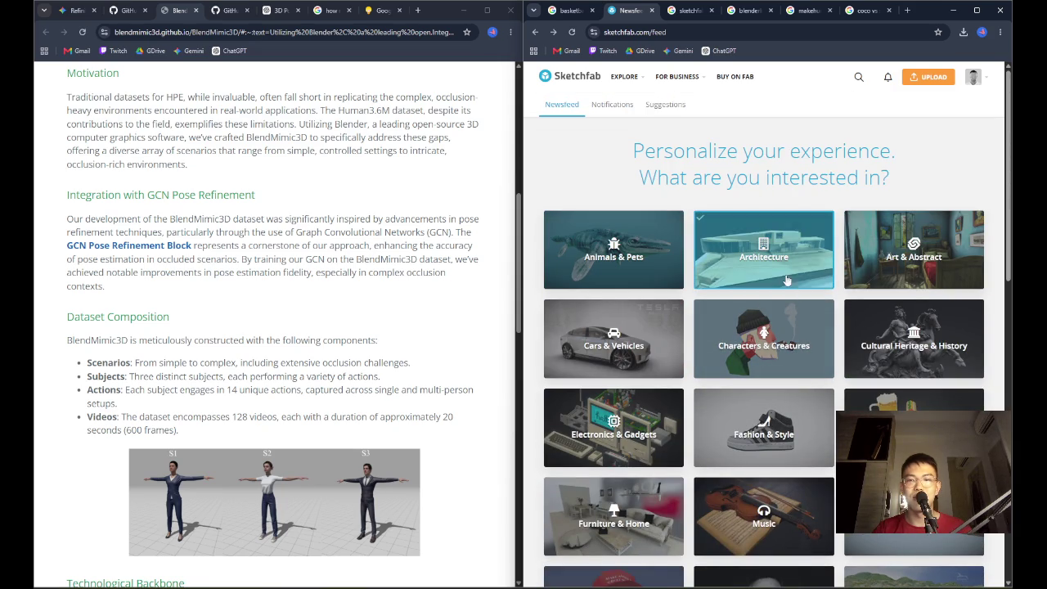
left_click(613, 427)
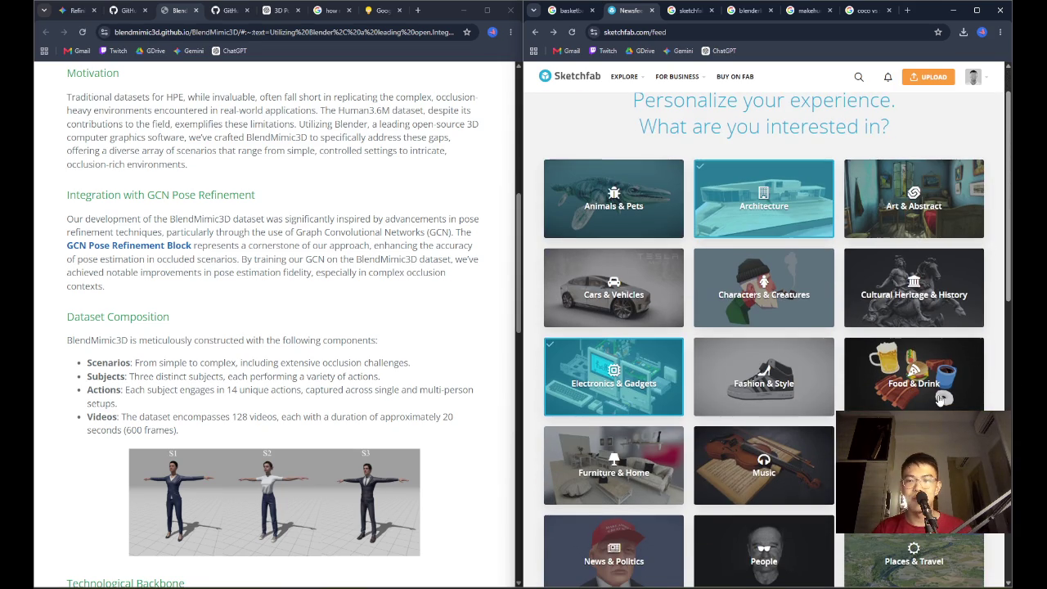
scroll(939, 402, "down", 1)
scroll(940, 406, "down", 1)
left_click(613, 363)
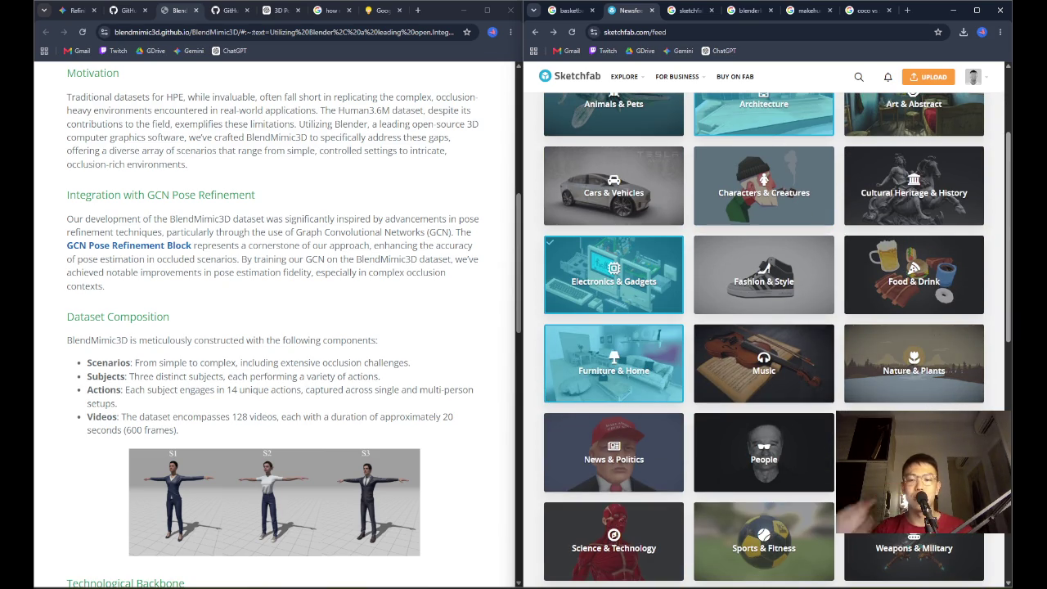
Add Science & Technology and People to the chosen interests
scroll(916, 368, "down", 5)
scroll(870, 382, "up", 2)
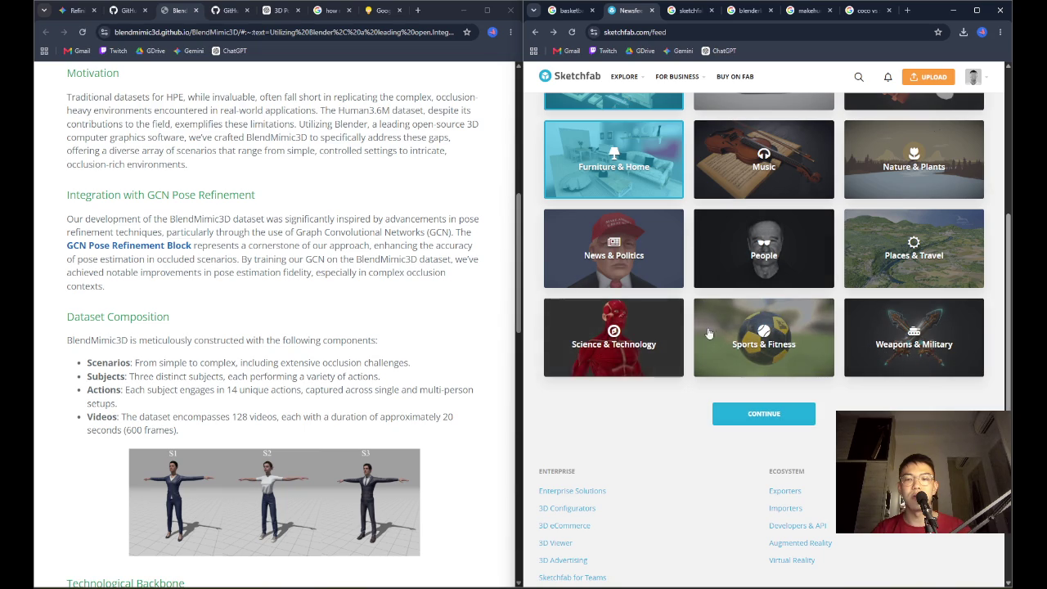
left_click(680, 331)
scroll(753, 351, "up", 3)
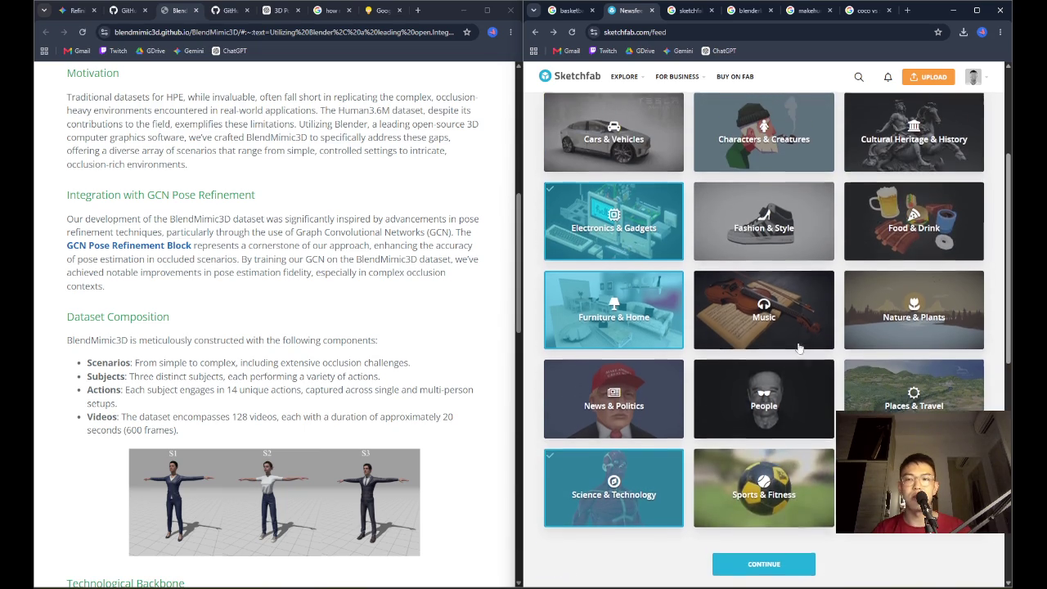
left_click(817, 402)
scroll(813, 423, "up", 3)
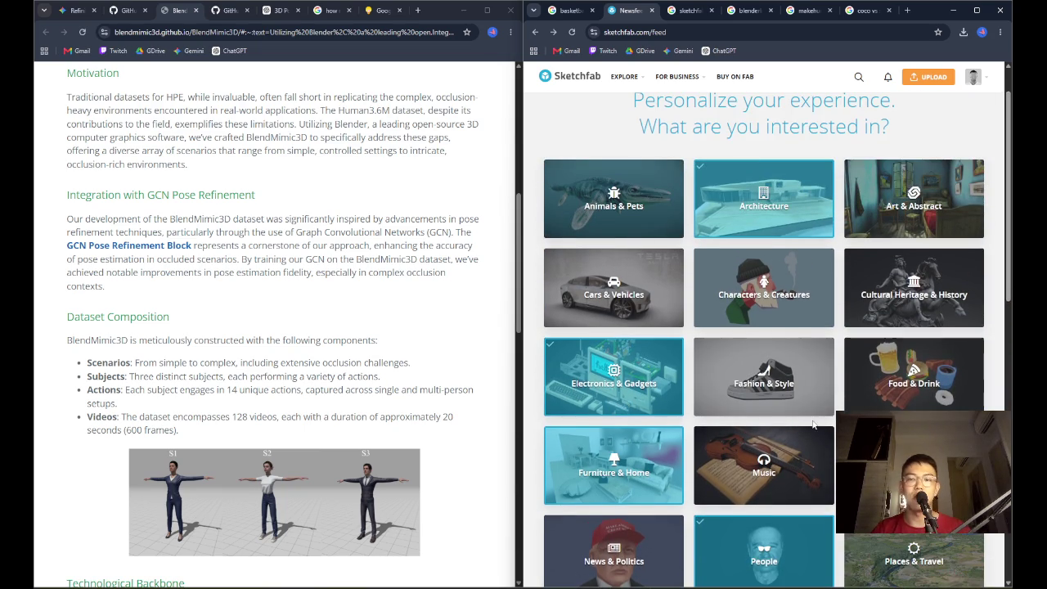
scroll(831, 450, "up", 1)
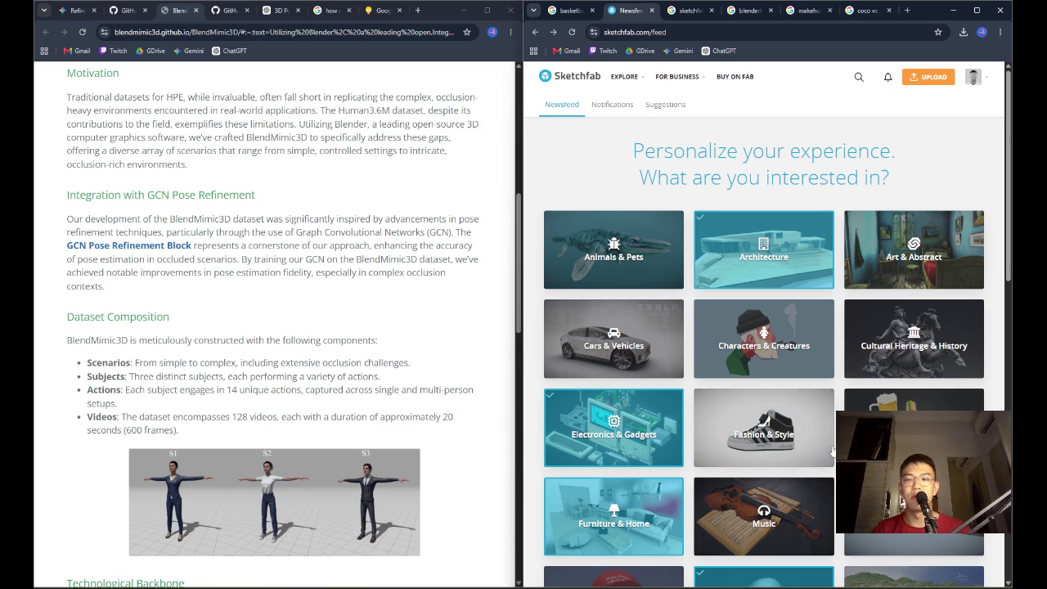
scroll(832, 451, "down", 15)
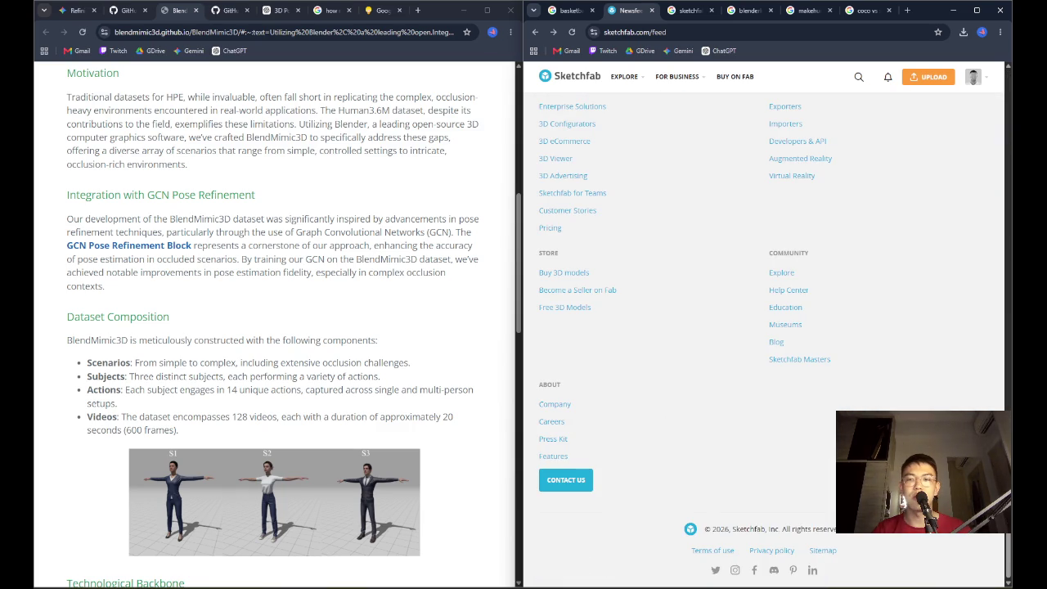
scroll(761, 466, "up", 10)
scroll(760, 466, "up", 15)
scroll(766, 444, "up", 5)
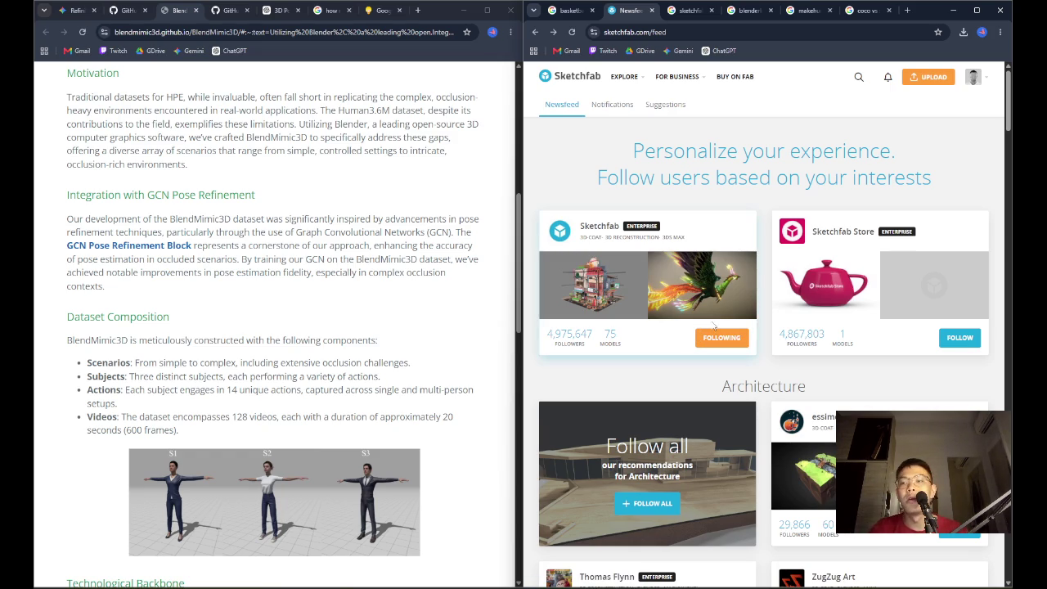
Follow the suggested photogrammetry artist and a 3D reconstruction profile
scroll(703, 338, "down", 3)
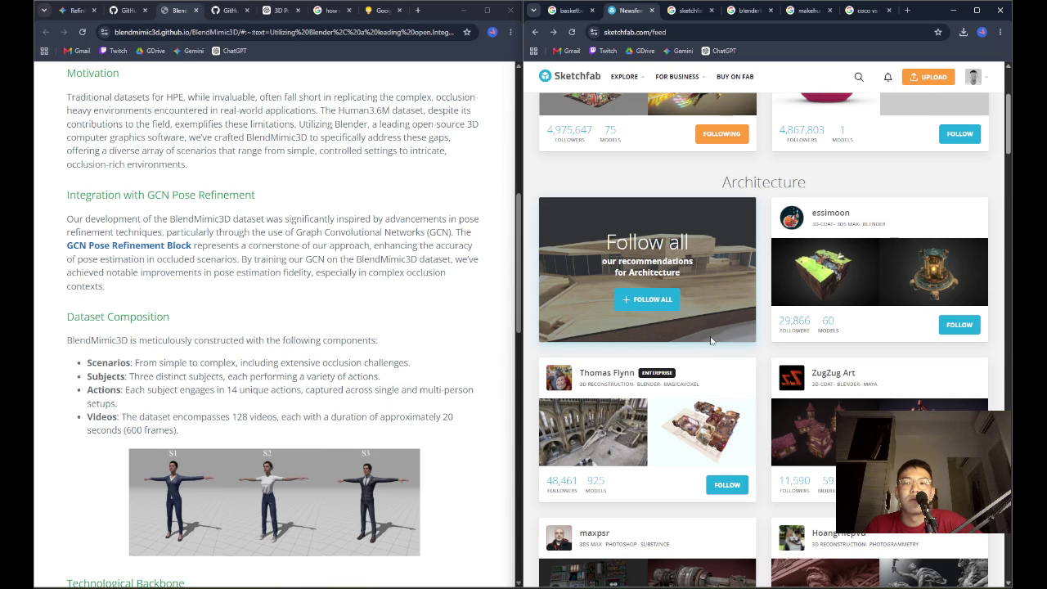
scroll(710, 342, "down", 2)
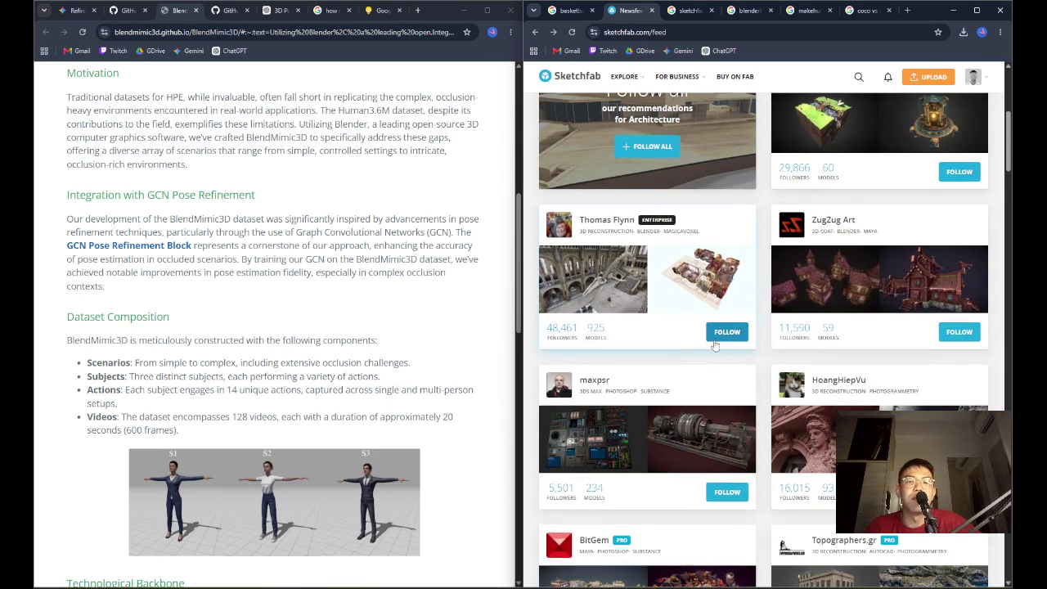
scroll(949, 355, "down", 2)
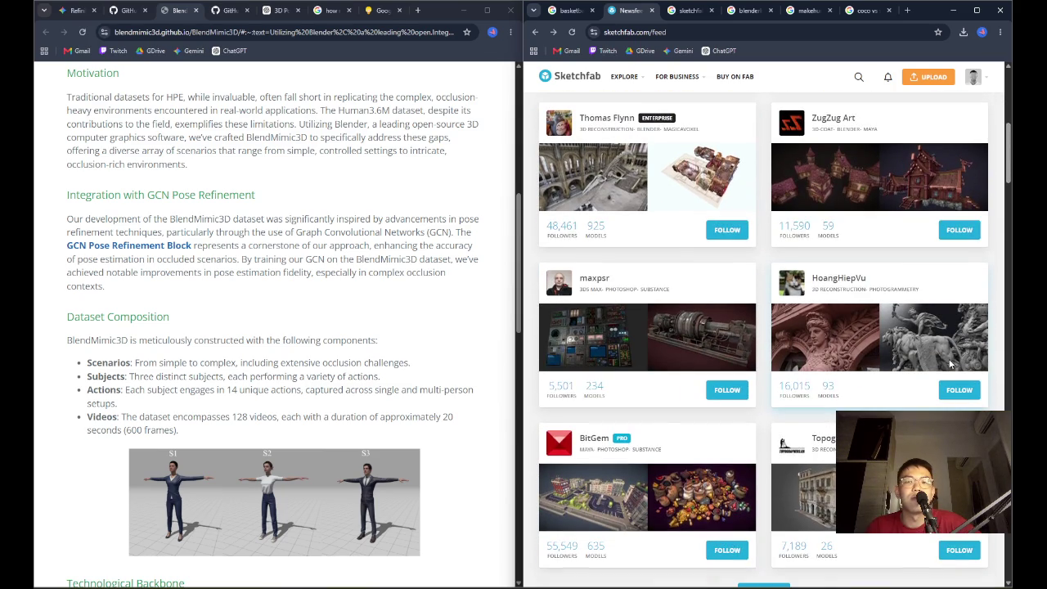
scroll(950, 364, "down", 2)
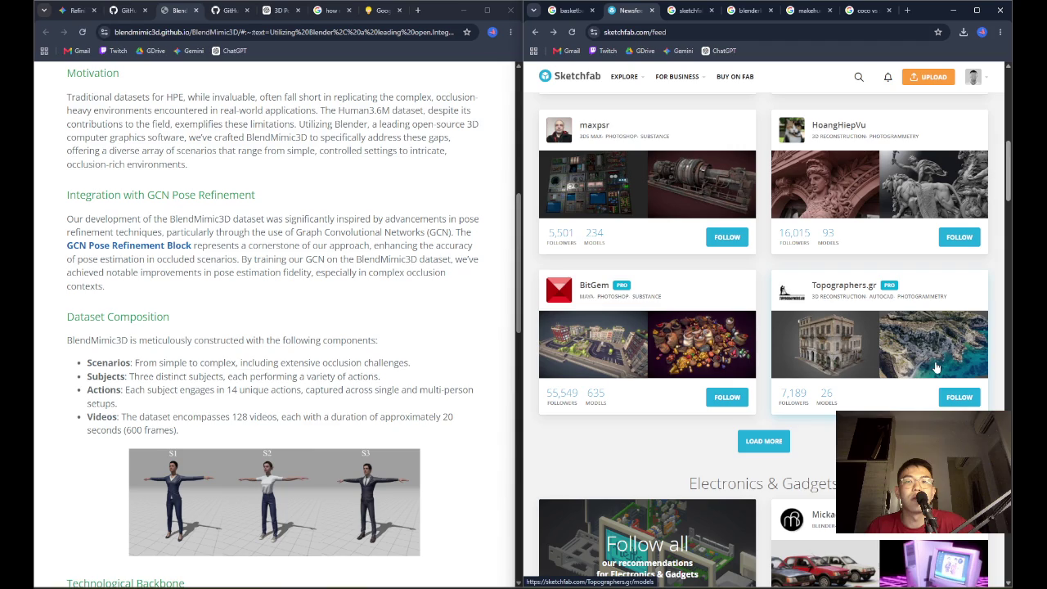
left_click(958, 237)
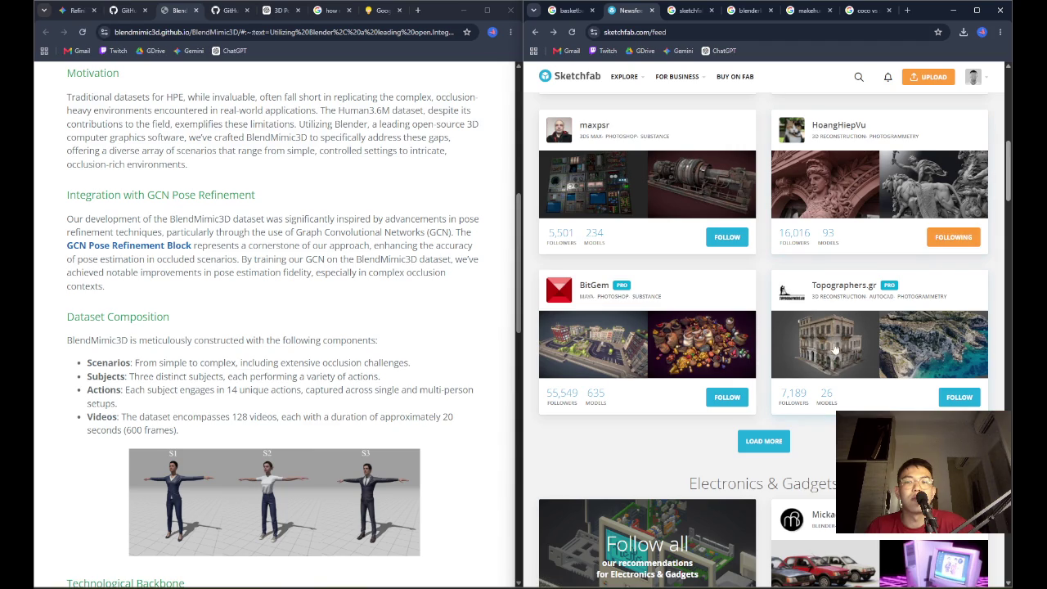
left_click(956, 397)
Follow the re:3D creator and scroll through the rest of the newsfeed
scroll(808, 408, "down", 5)
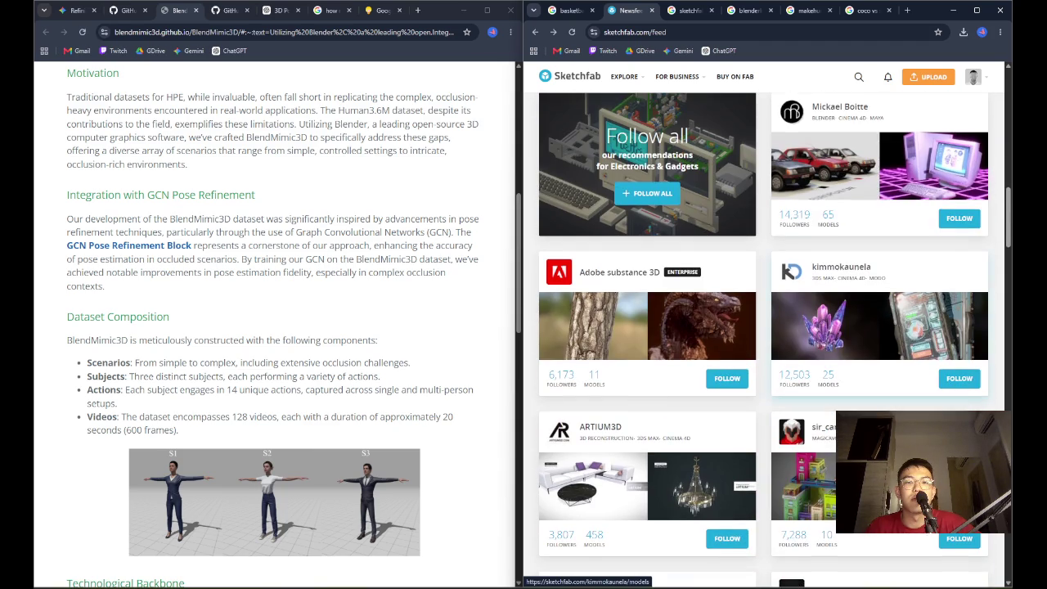
scroll(817, 441, "down", 3)
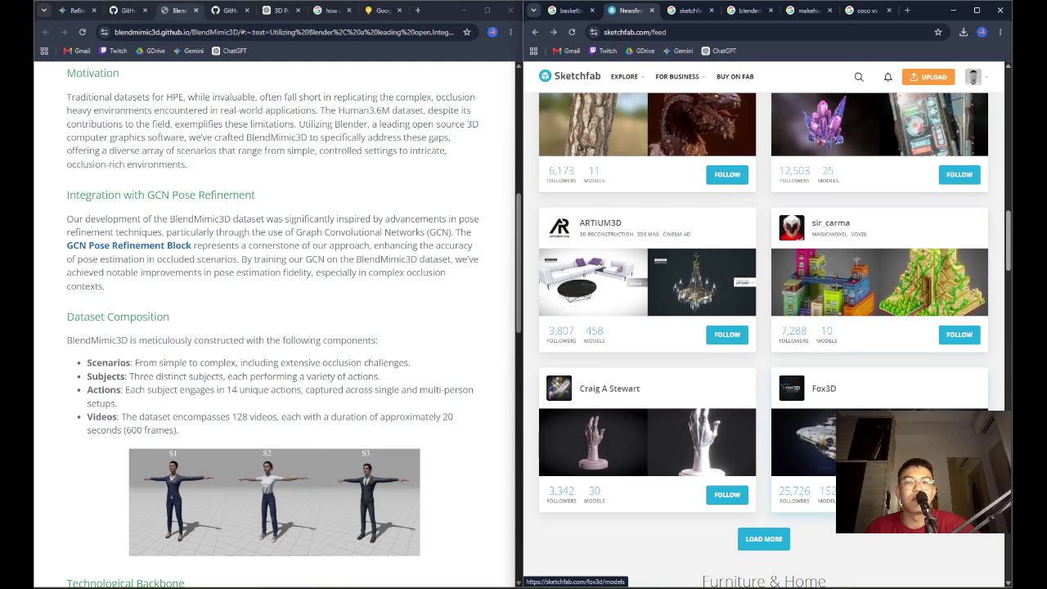
scroll(764, 340, "down", 2)
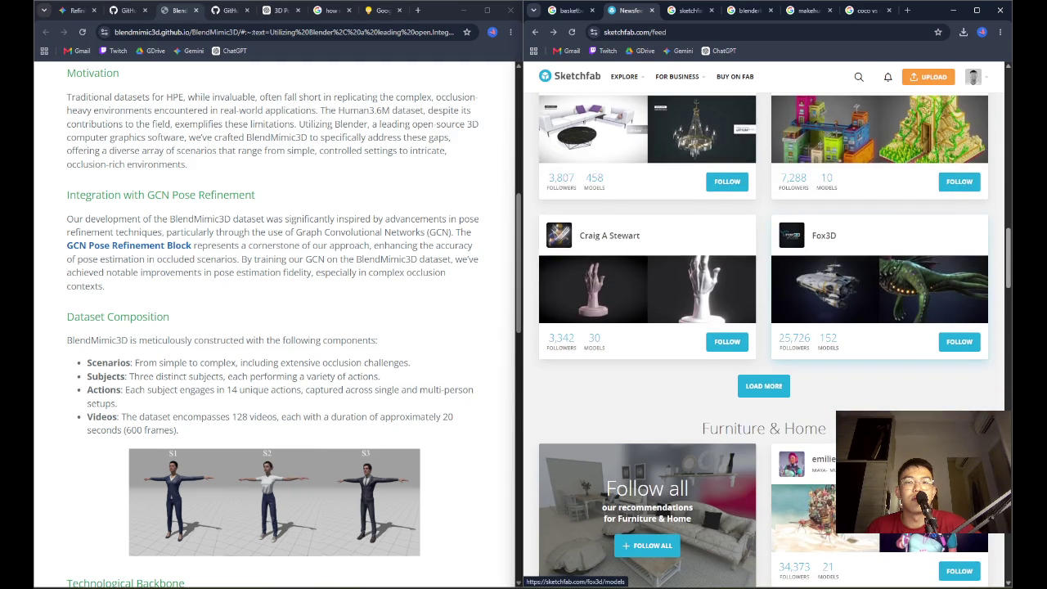
scroll(764, 340, "down", 3)
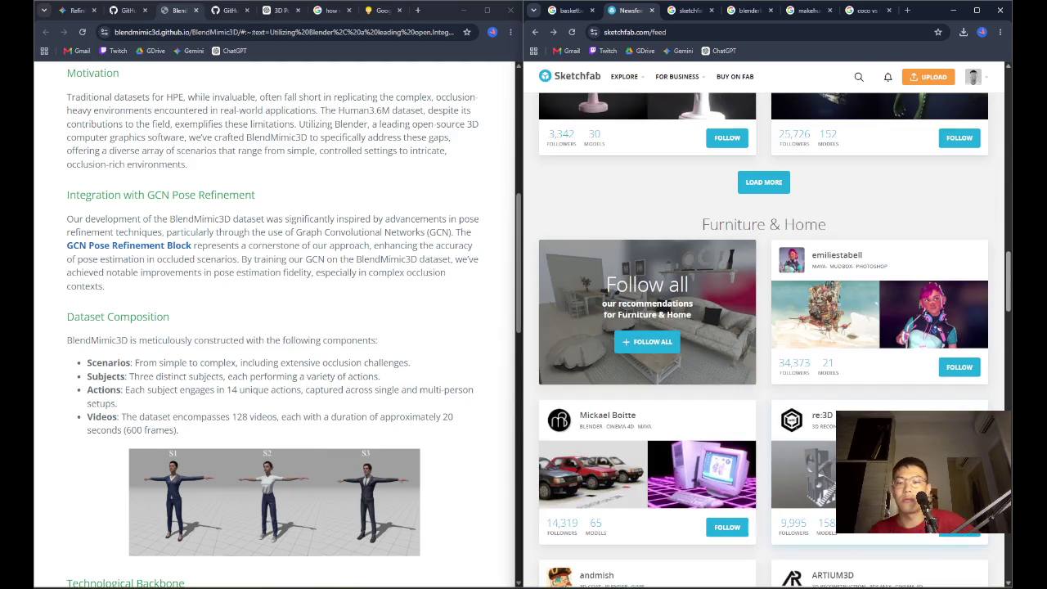
scroll(763, 339, "down", 2)
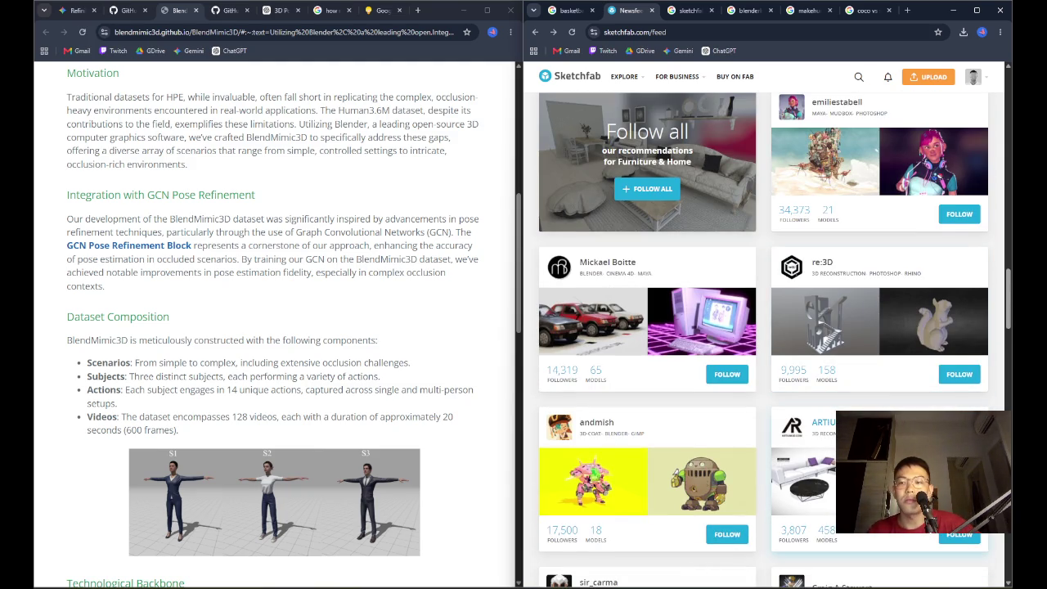
left_click(959, 375)
scroll(713, 432, "down", 1)
scroll(713, 432, "down", 3)
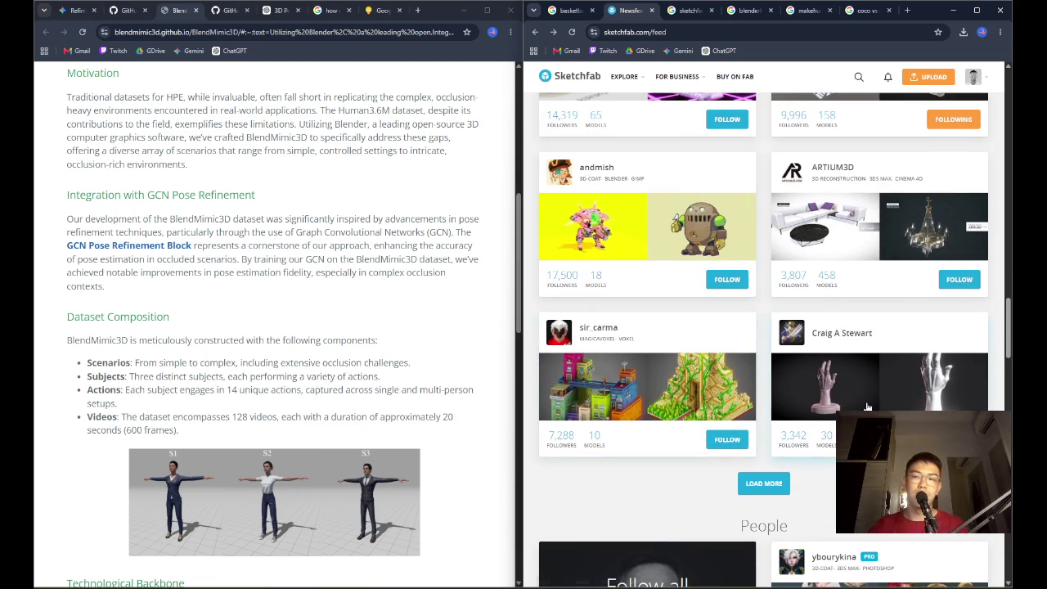
scroll(868, 407, "down", 4)
scroll(867, 406, "down", 1)
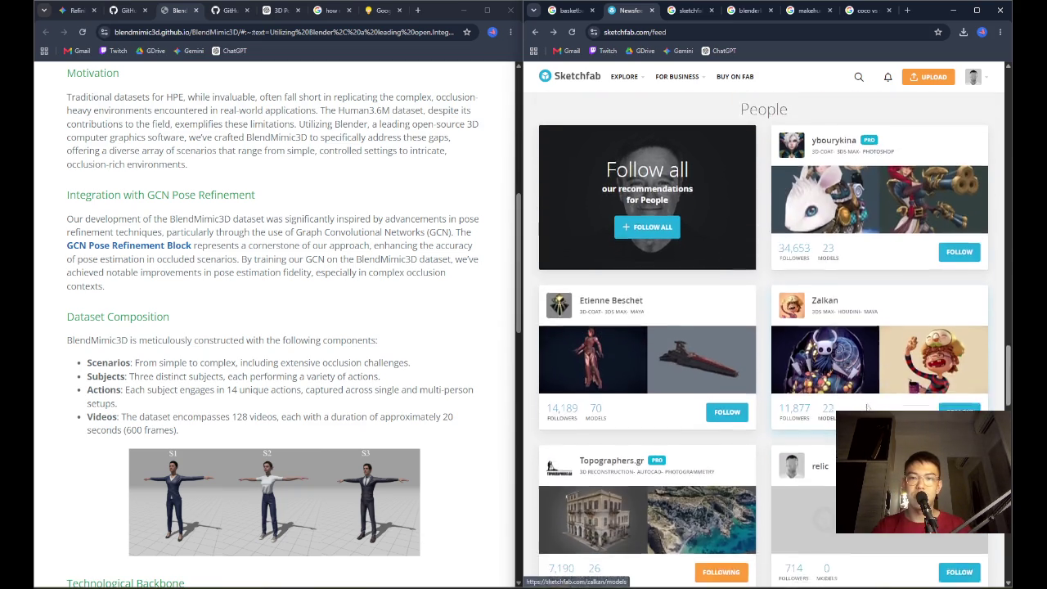
scroll(868, 406, "down", 4)
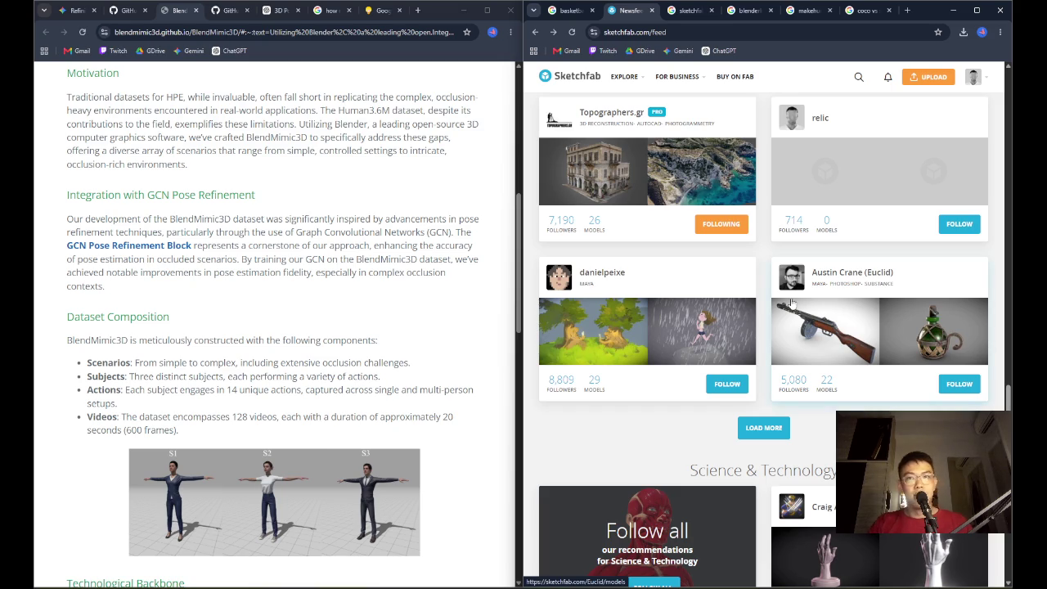
scroll(839, 347, "down", 2)
scroll(839, 347, "up", 2)
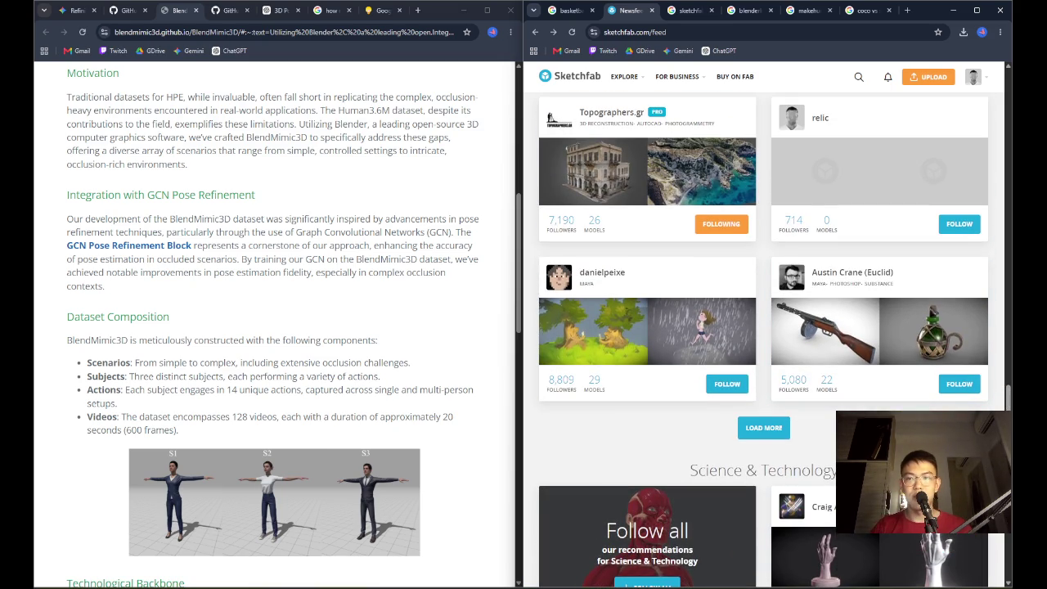
scroll(763, 343, "down", 4)
scroll(834, 373, "down", 7)
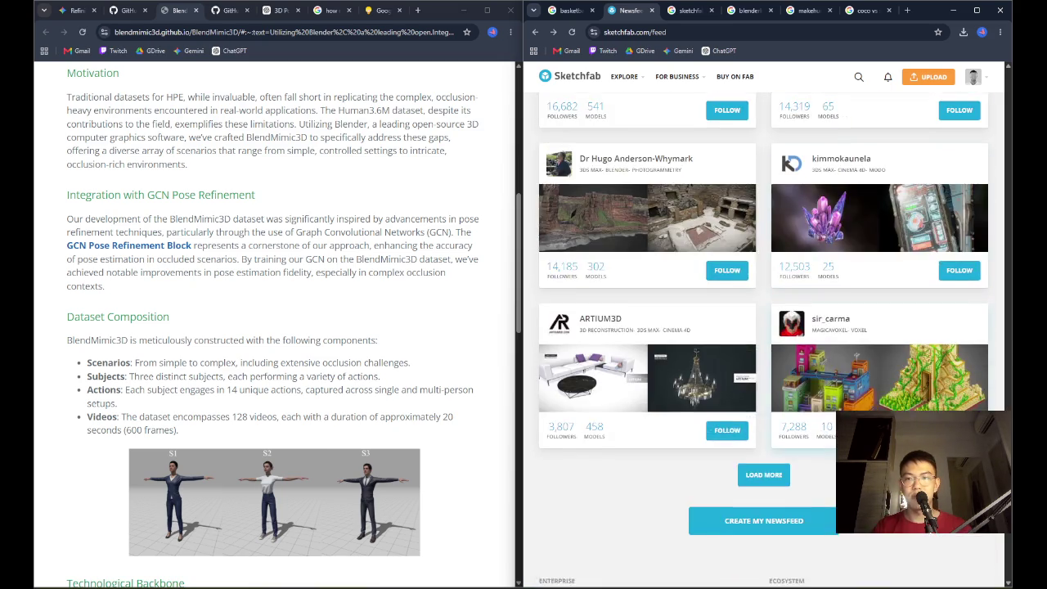
scroll(834, 374, "up", 10)
scroll(834, 374, "down", 4)
scroll(834, 374, "down", 4)
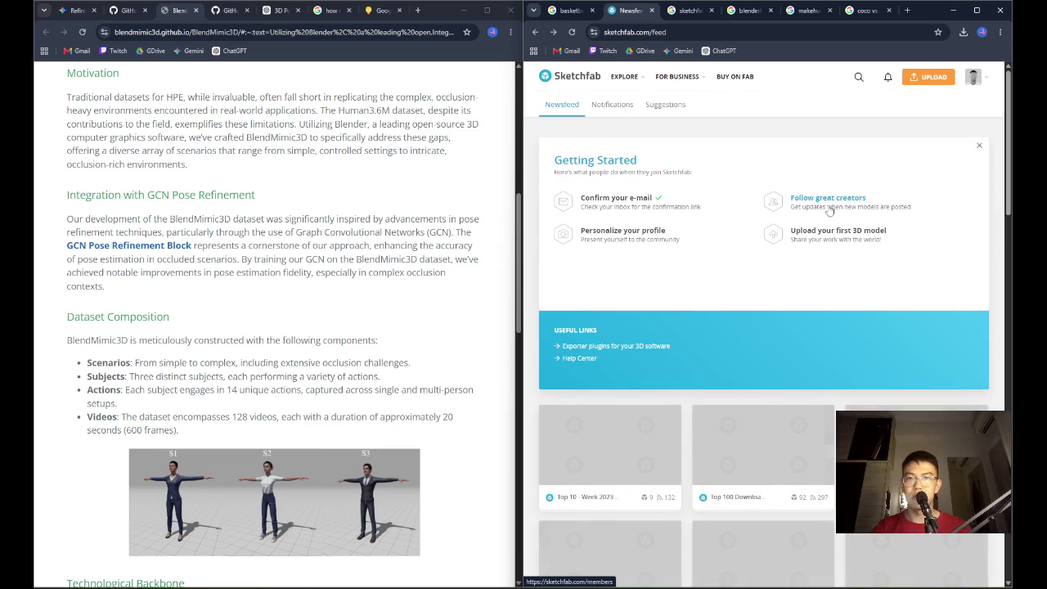
Search Sketchfab for basketball models
scroll(958, 237, "down", 5)
scroll(957, 241, "up", 5)
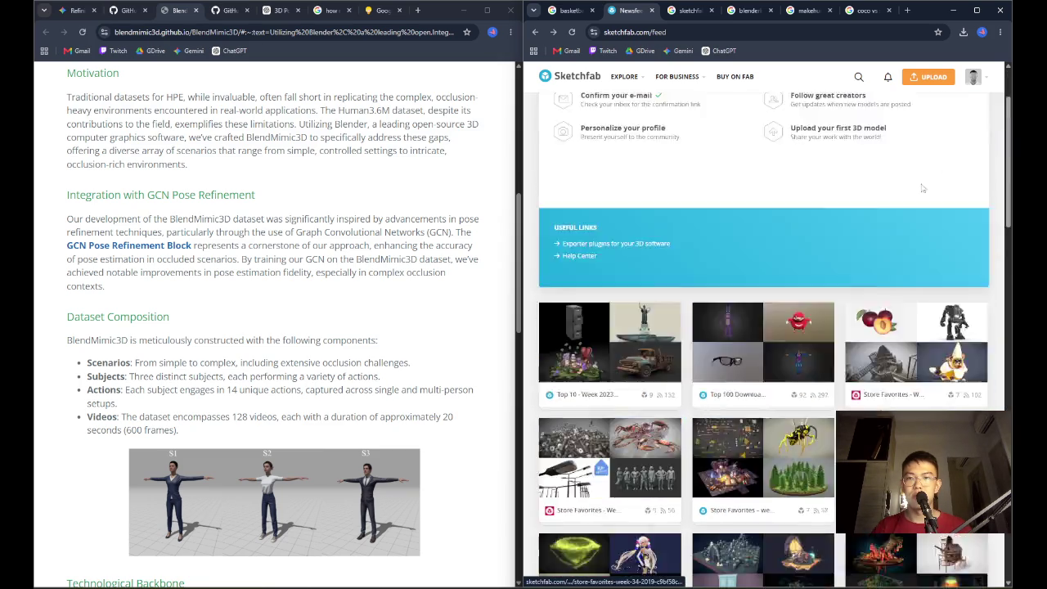
left_click(857, 76)
type("basketball")
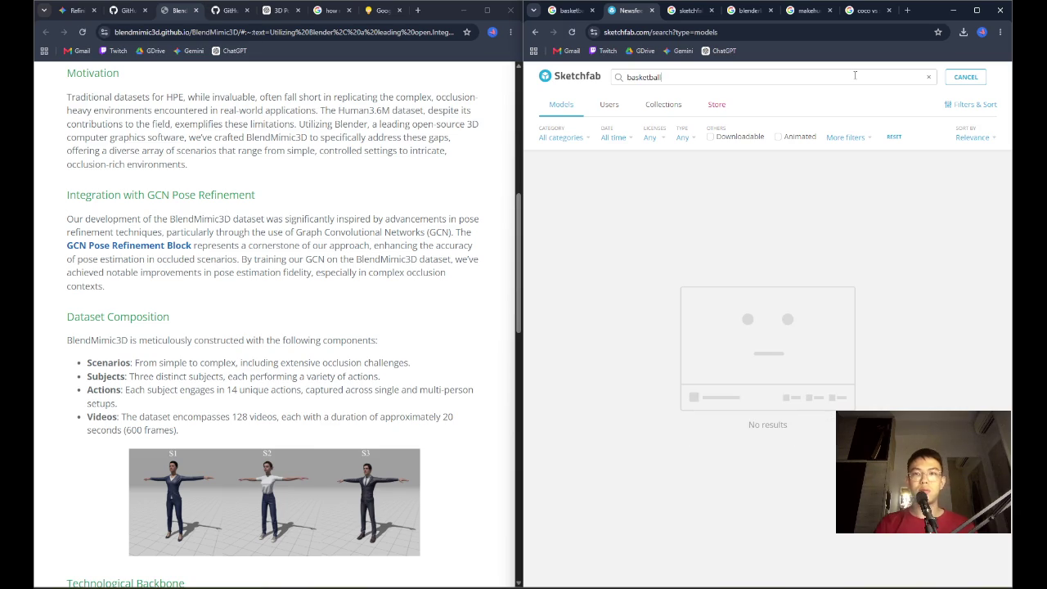
key("Return")
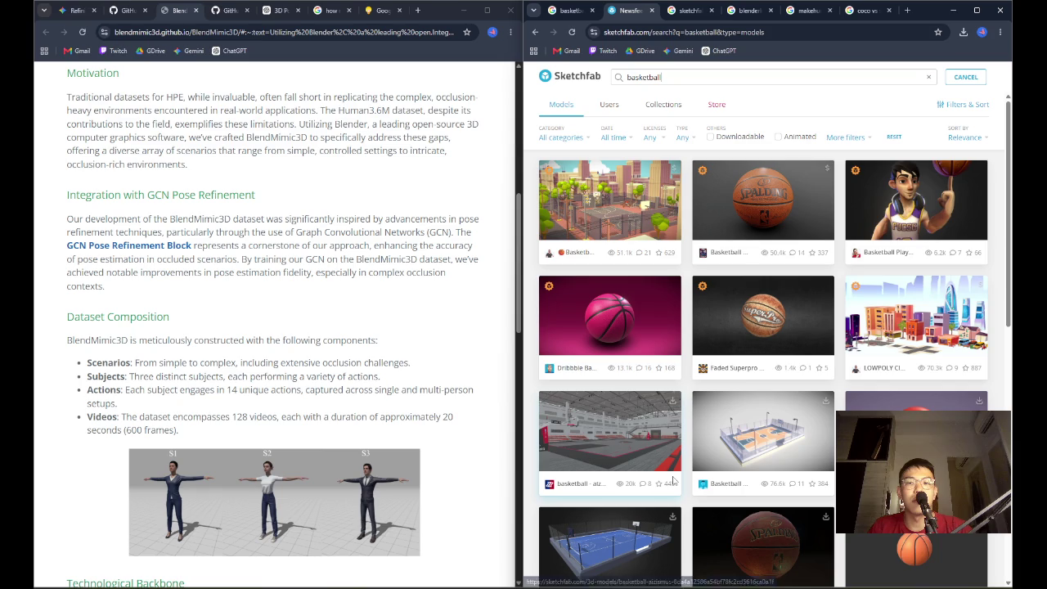
Open the city-court, indoor arena and blue-court results in new tabs, viewing the playground model
right_click(613, 204)
left_click(646, 211)
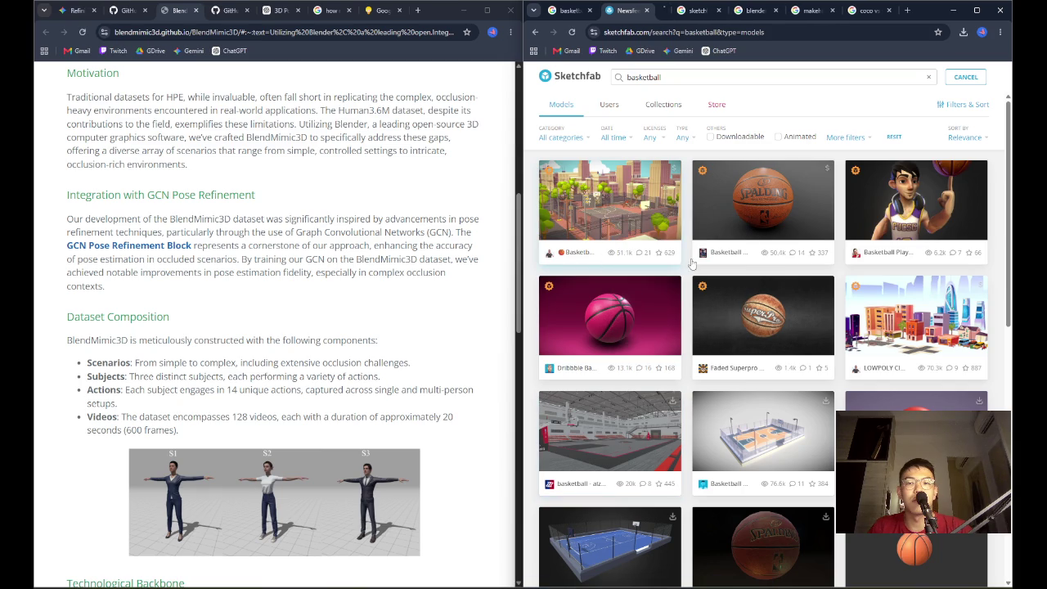
right_click(639, 422)
left_click(703, 431)
scroll(724, 427, "down", 3)
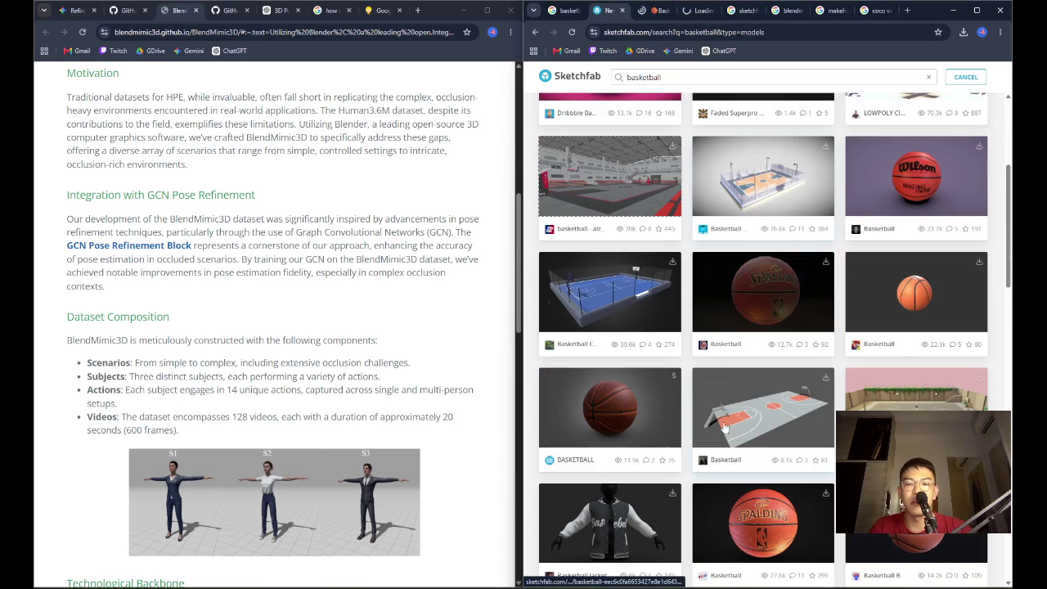
right_click(637, 288)
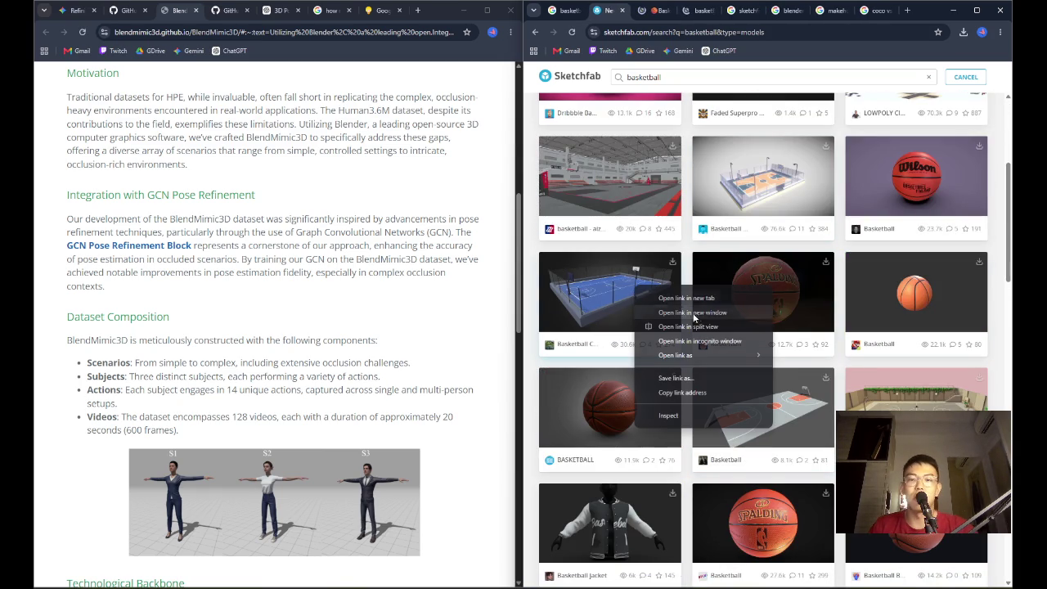
left_click(672, 294)
left_click(647, 11)
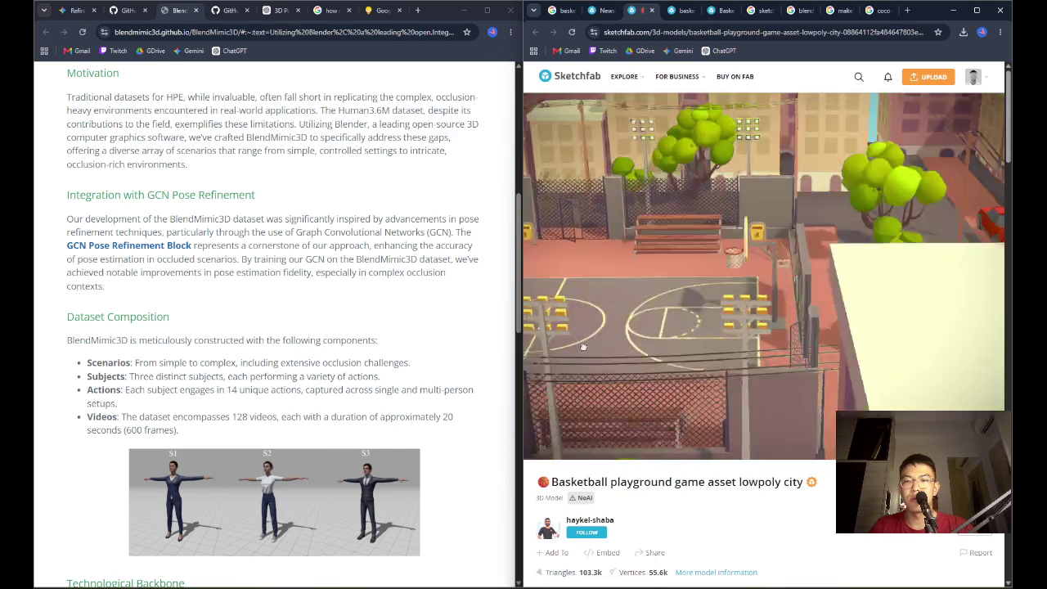
Orbit the lowpoly city playground from overhead to street level, read its description, then visit the aizismus arena
mouse_move(748, 346)
left_mouse_down()
mouse_move(736, 276)
mouse_move(705, 400)
left_mouse_up()
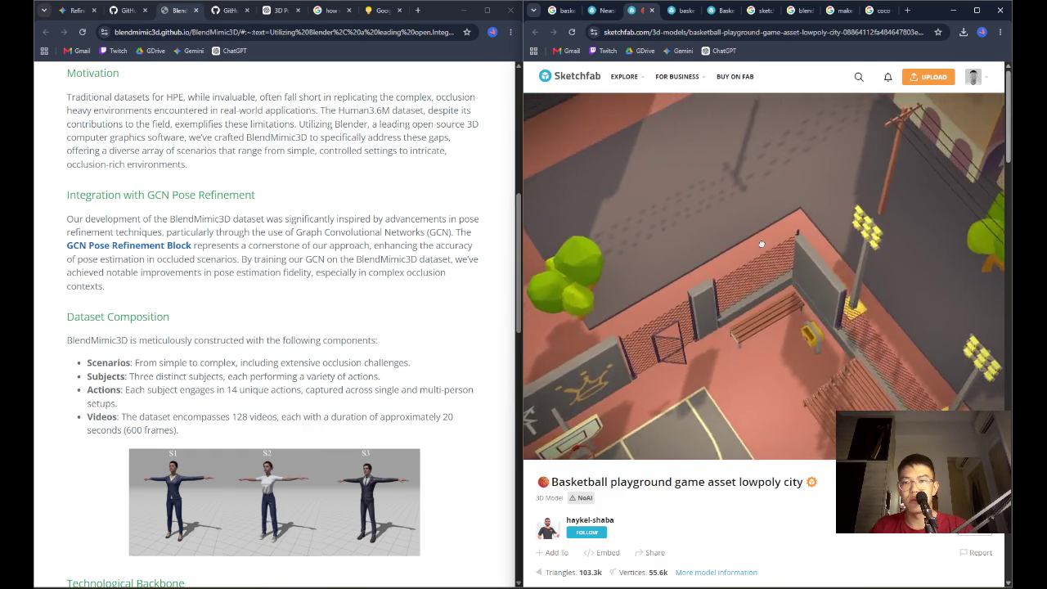
left_click_drag(712, 404, 936, 365)
left_click_drag(814, 314, 879, 253)
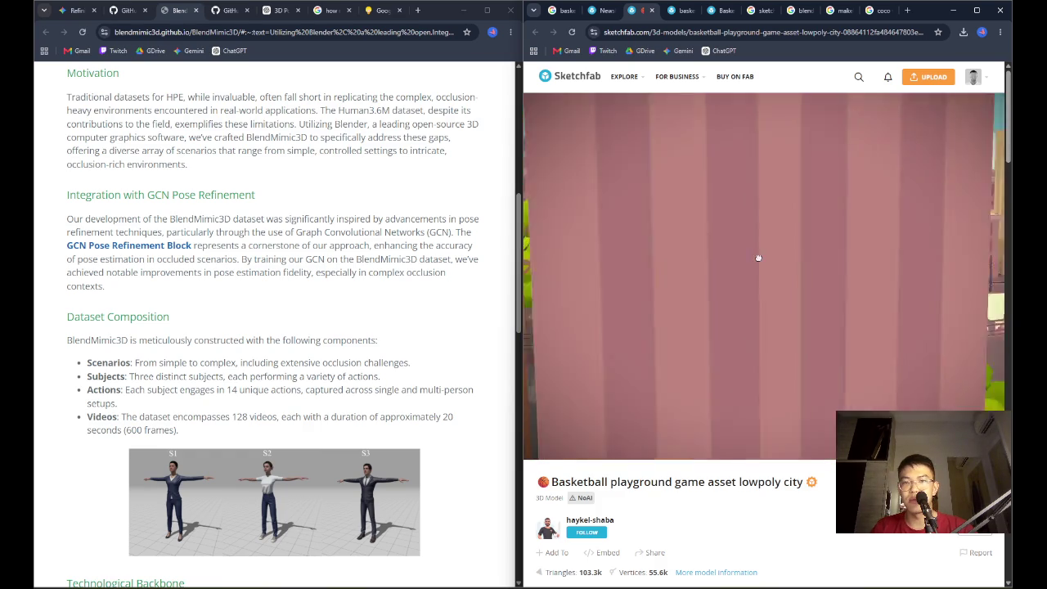
scroll(708, 480, "down", 3)
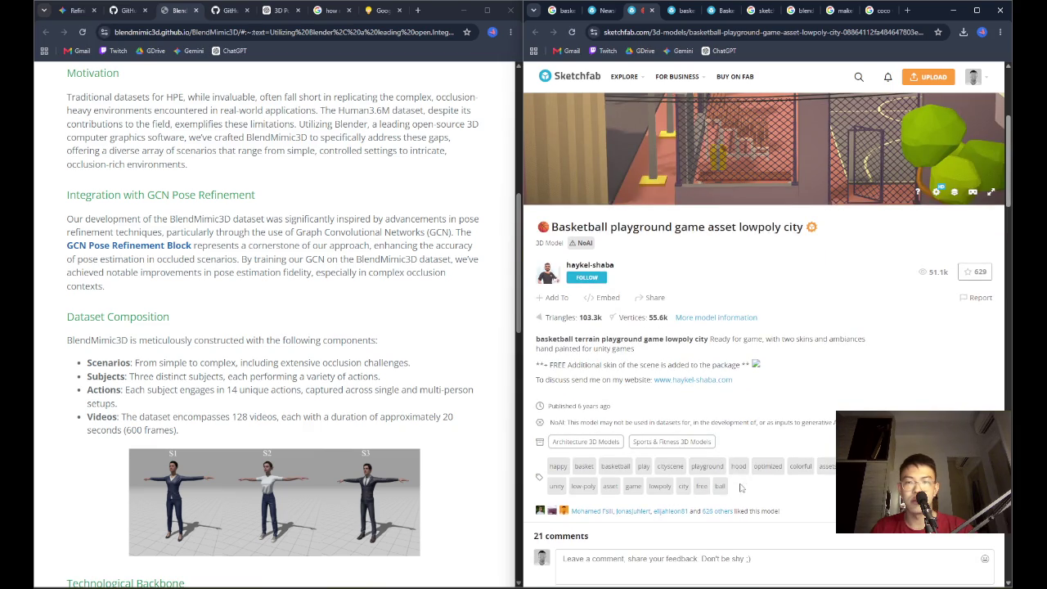
scroll(745, 487, "down", 2)
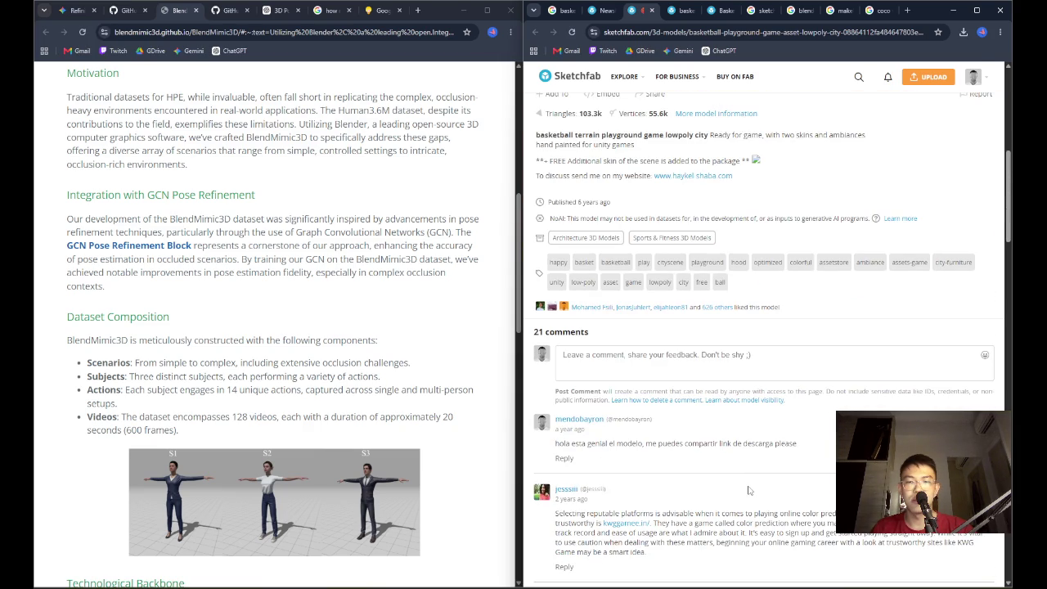
left_click(679, 9)
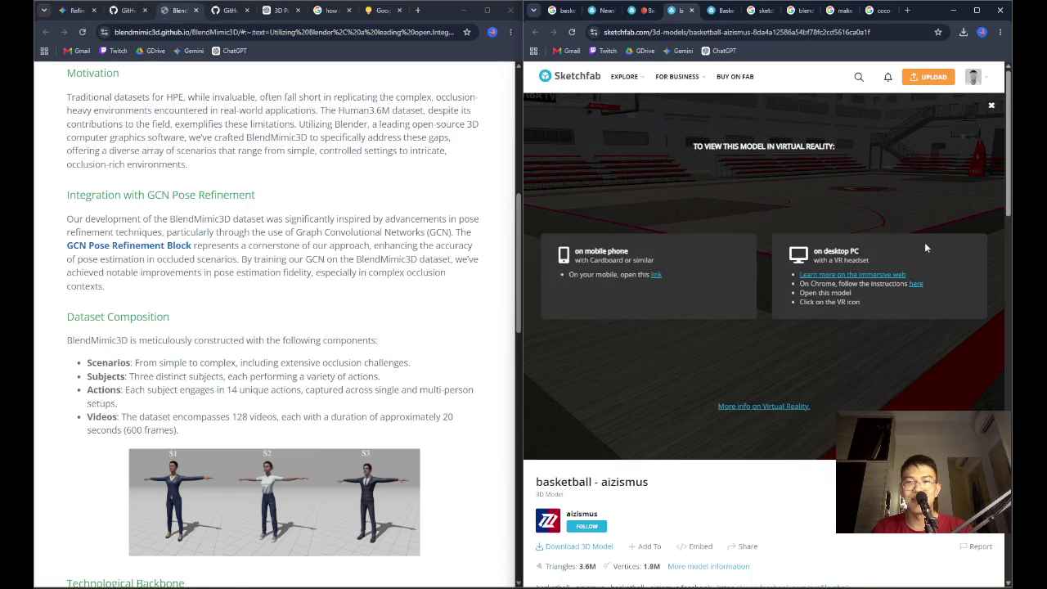
Dismiss the VR instructions and explore the aizismus arena's bleachers and ceiling in full screen
left_click(990, 105)
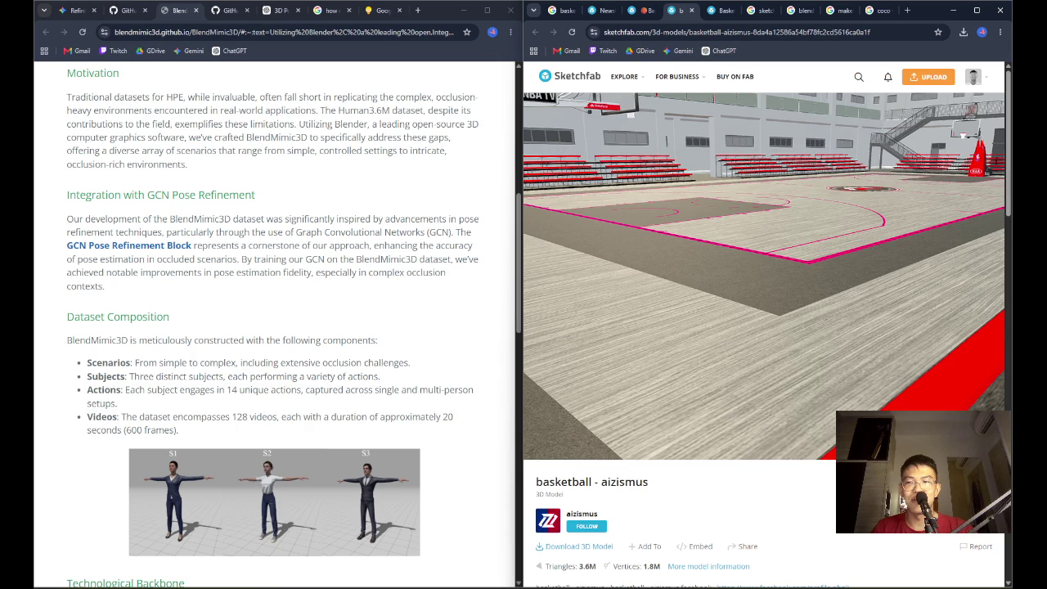
left_click(991, 446)
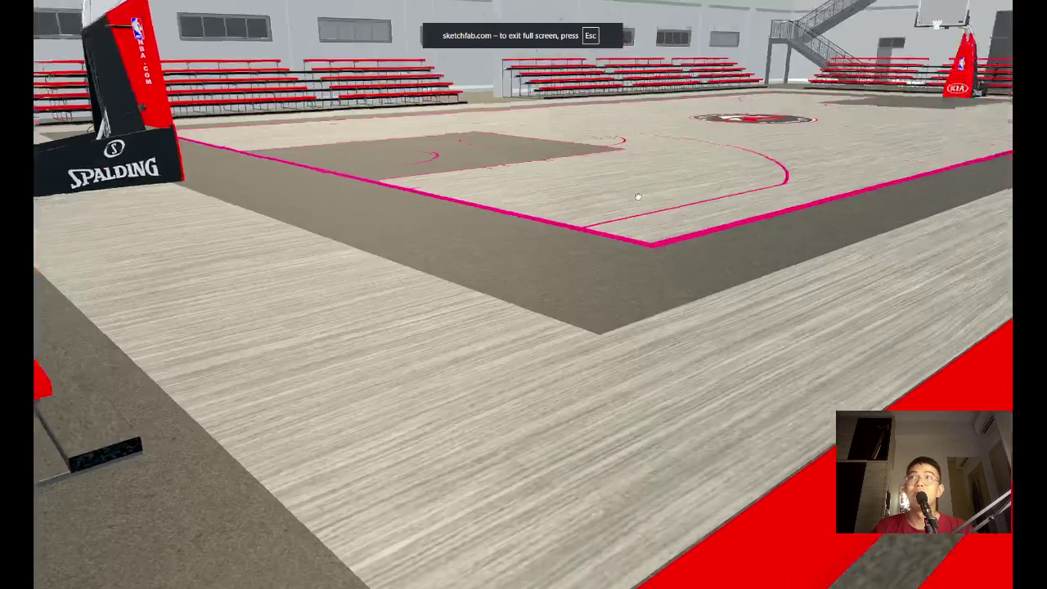
mouse_move(637, 196)
left_mouse_down()
mouse_move(708, 234)
mouse_move(666, 221)
mouse_move(683, 188)
mouse_move(343, 106)
mouse_move(155, 125)
mouse_move(191, 84)
left_mouse_up()
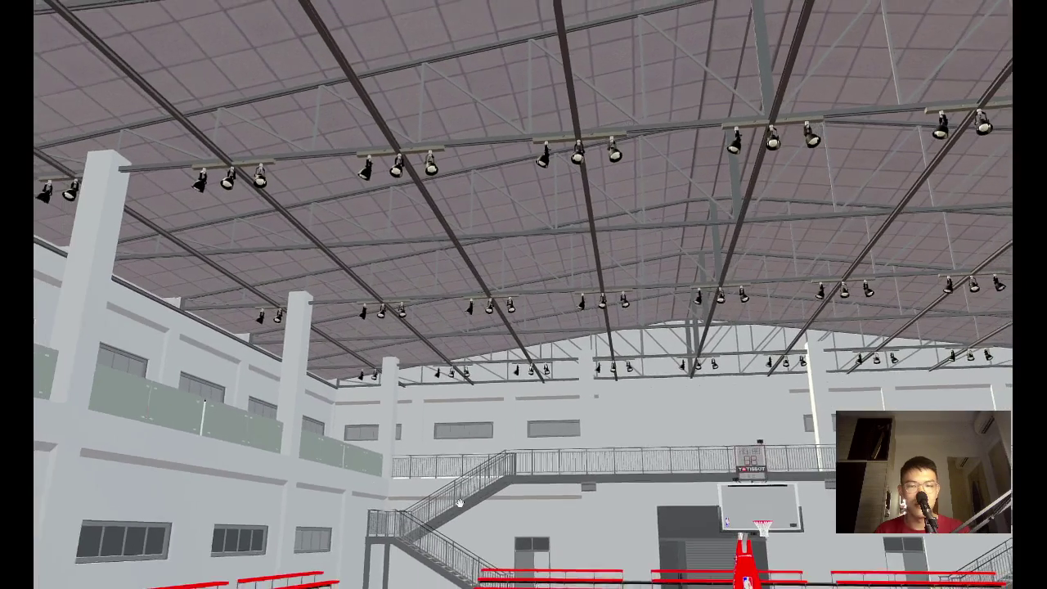
mouse_move(460, 502)
left_mouse_down()
mouse_move(622, 353)
mouse_move(791, 543)
left_mouse_up()
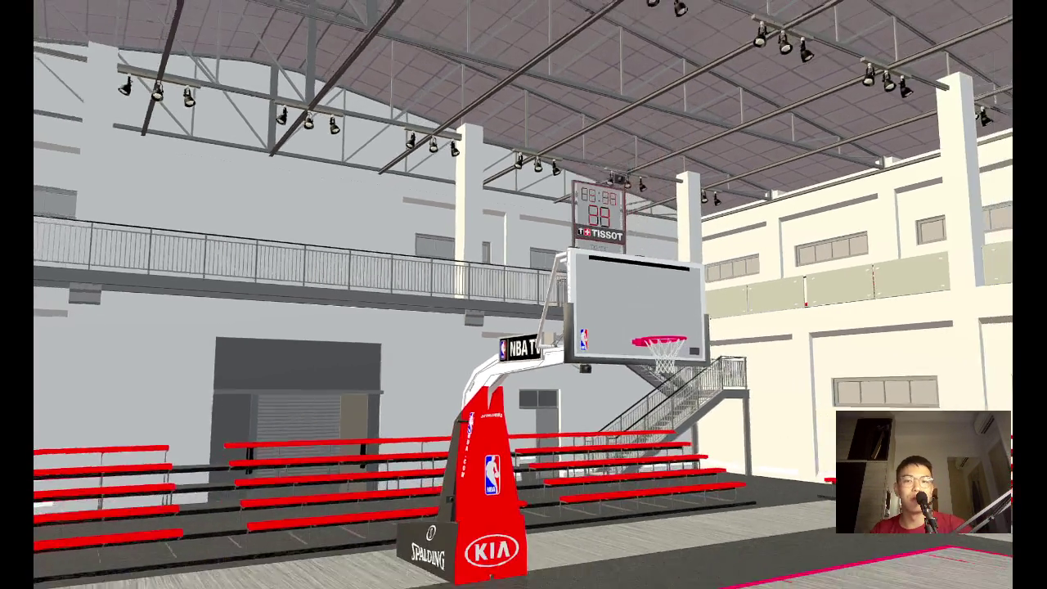
key("Escape")
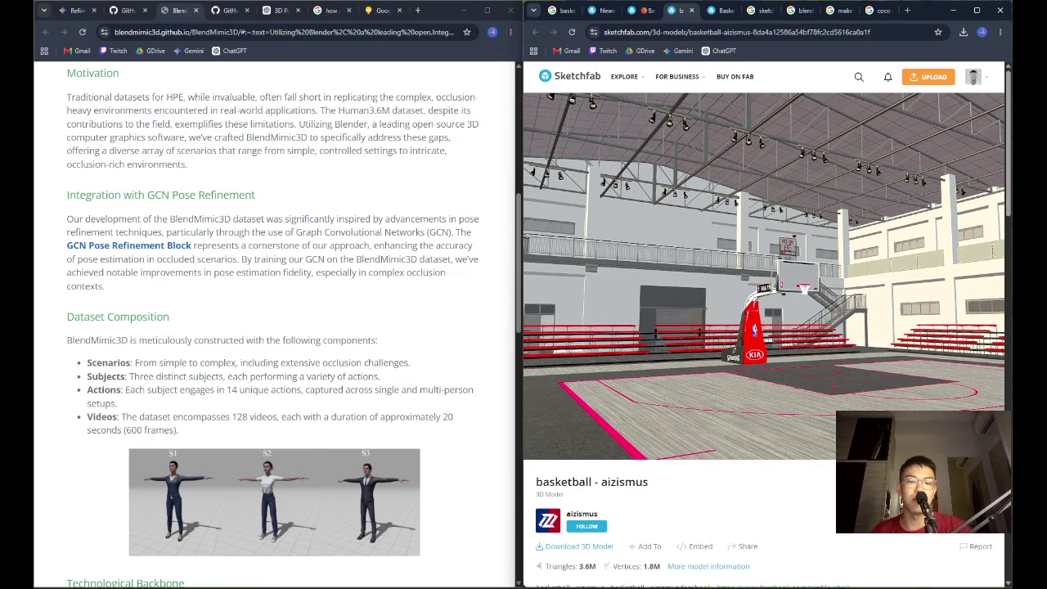
Preview the arena model's download options, then rotate the Basketball Court model to a new angle
left_click(576, 547)
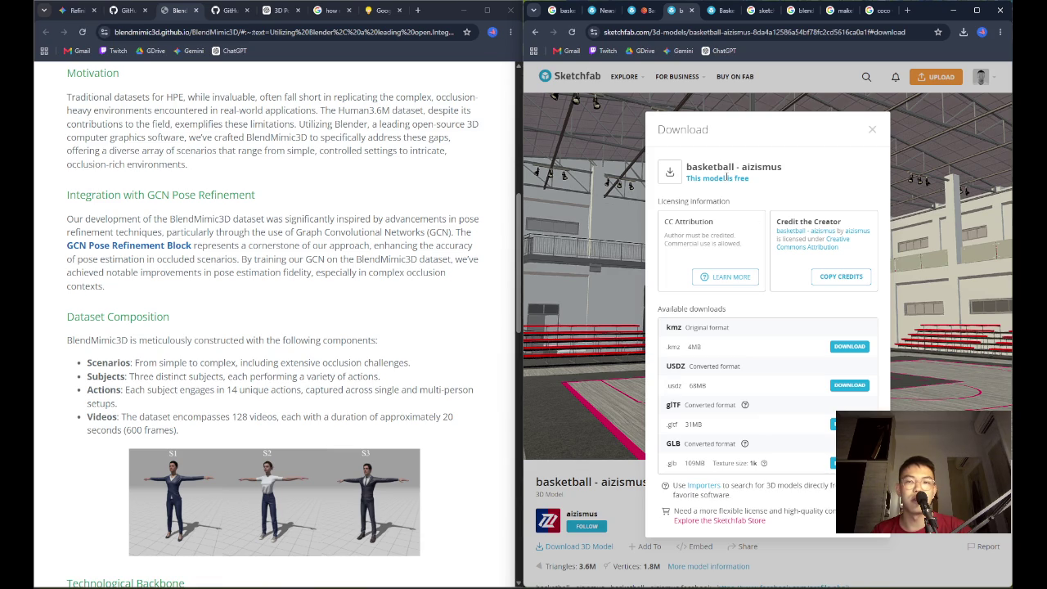
left_click(871, 129)
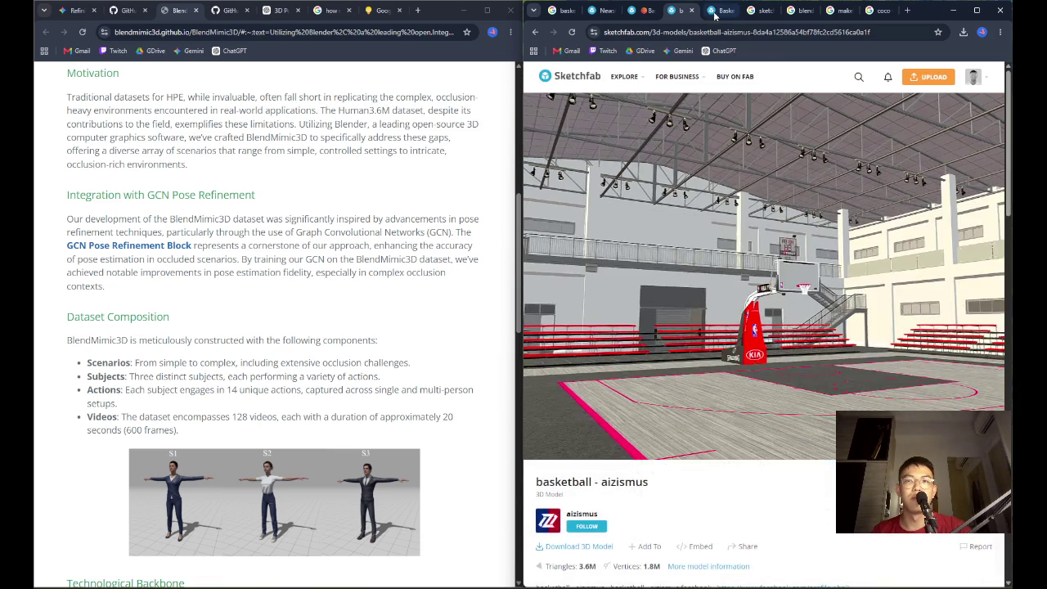
key("ctrl+Tab")
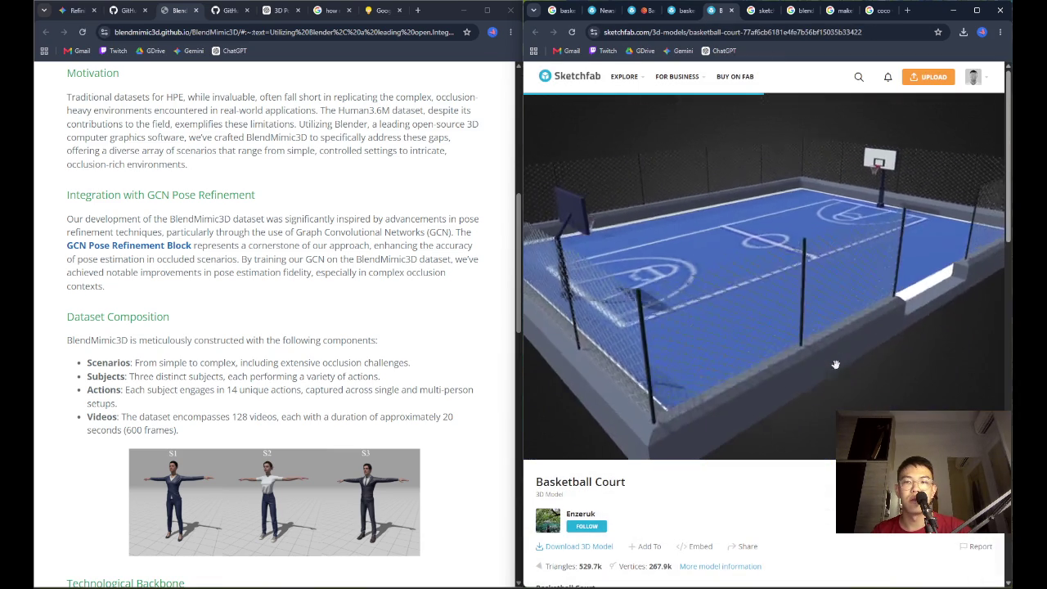
mouse_move(840, 362)
left_mouse_down()
mouse_move(713, 335)
mouse_move(819, 360)
left_mouse_up()
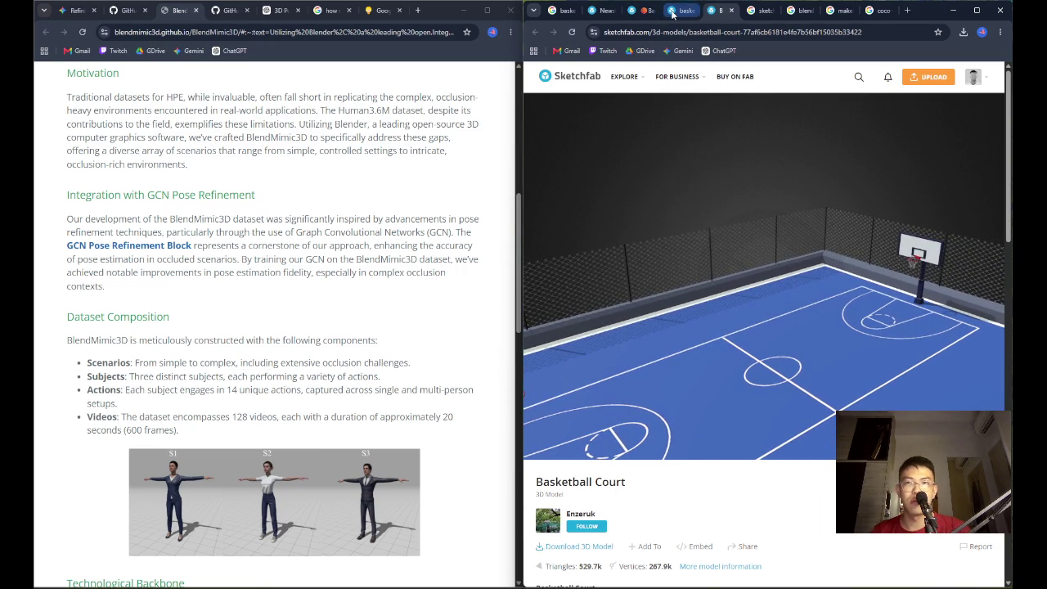
Compare the basketball playground and Houston Rockets Basketball Stadium models in the 3D viewer
left_click(673, 11)
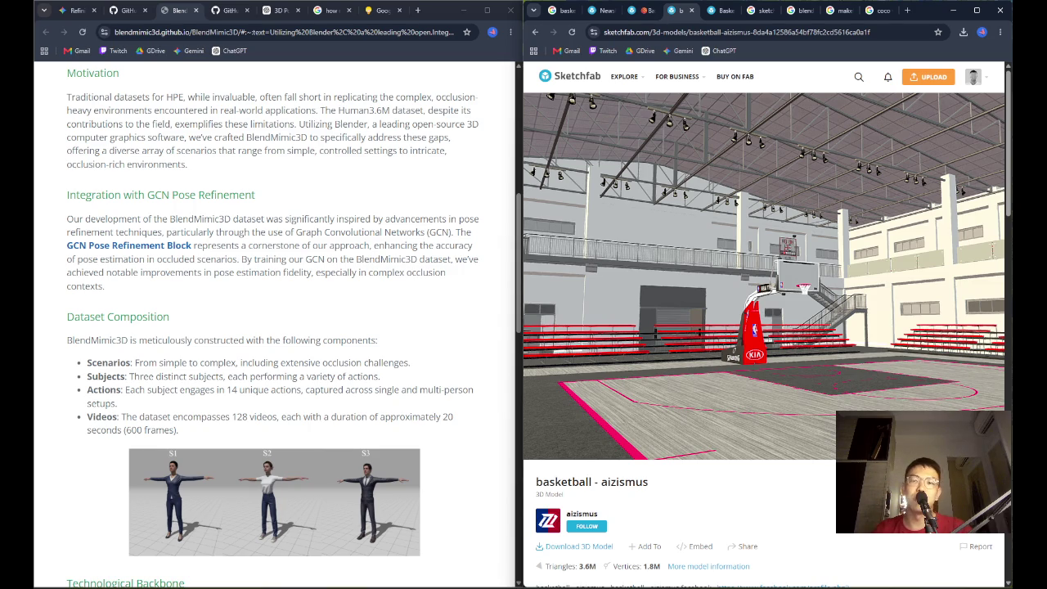
left_click(646, 11)
scroll(854, 246, "up", 10)
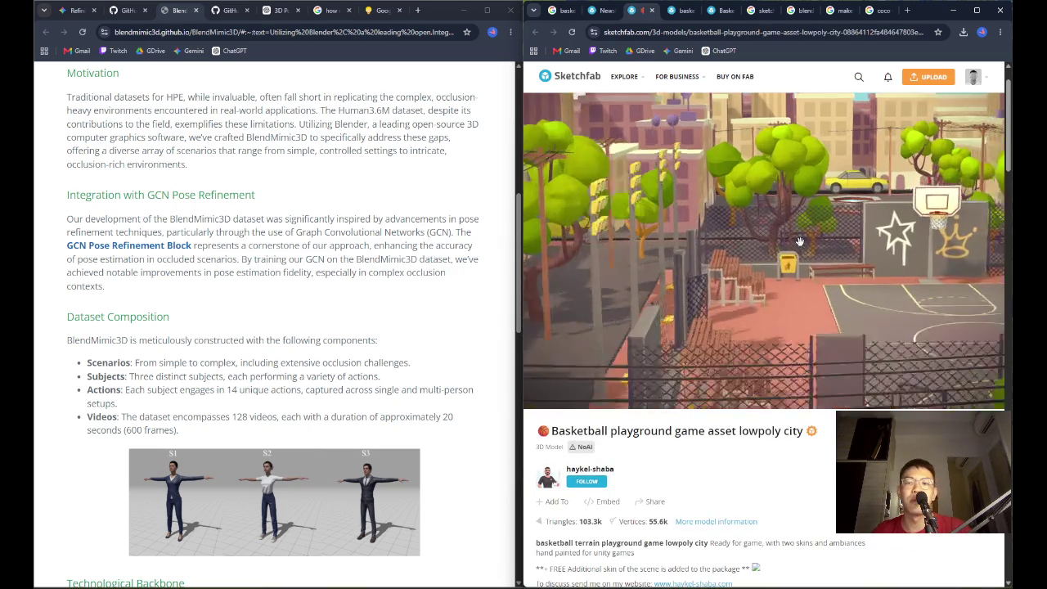
mouse_move(853, 246)
left_mouse_down()
mouse_move(905, 257)
mouse_move(780, 187)
mouse_move(583, 220)
left_mouse_up()
key("alt+Left")
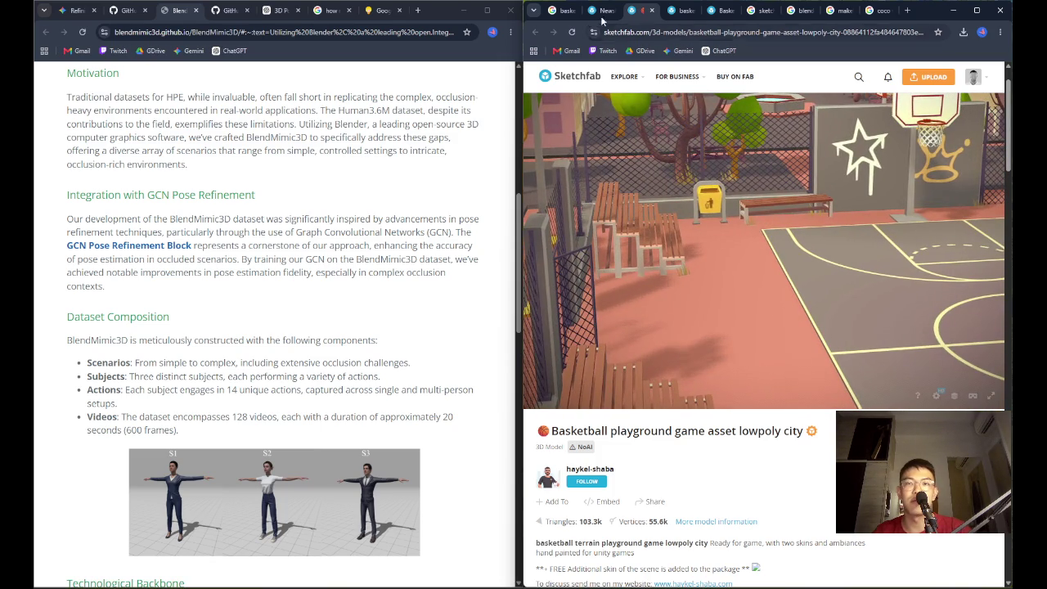
scroll(926, 396, "down", 5)
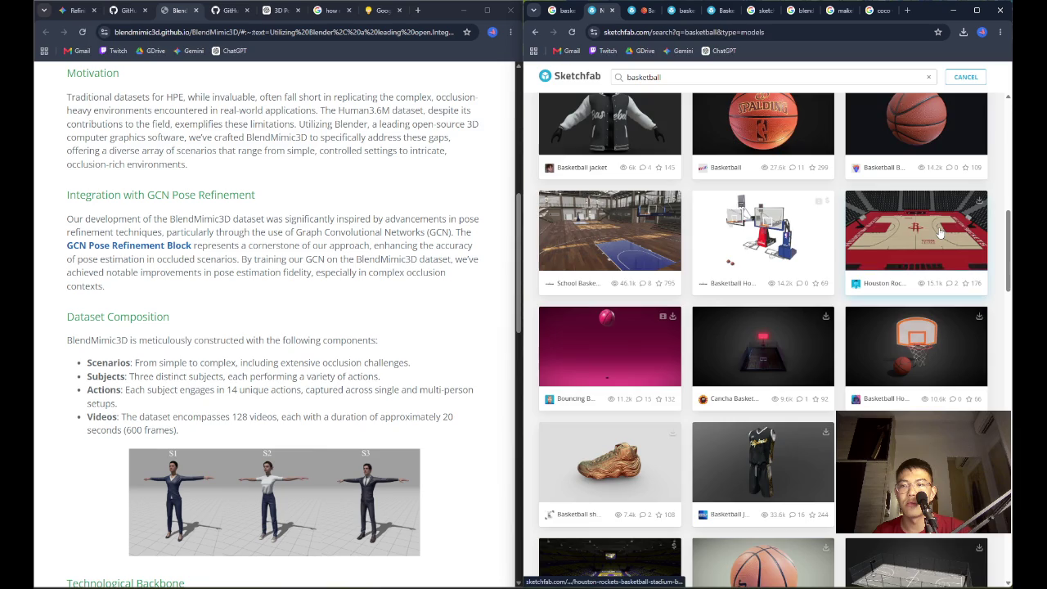
left_click(917, 262)
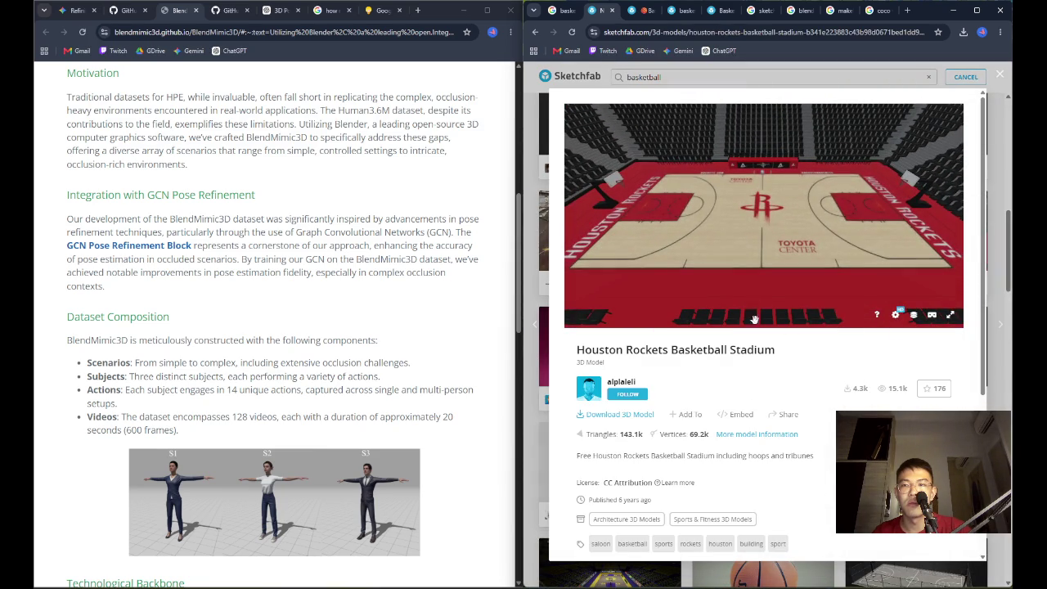
mouse_move(680, 211)
left_mouse_down()
mouse_move(873, 218)
mouse_move(802, 223)
left_mouse_up()
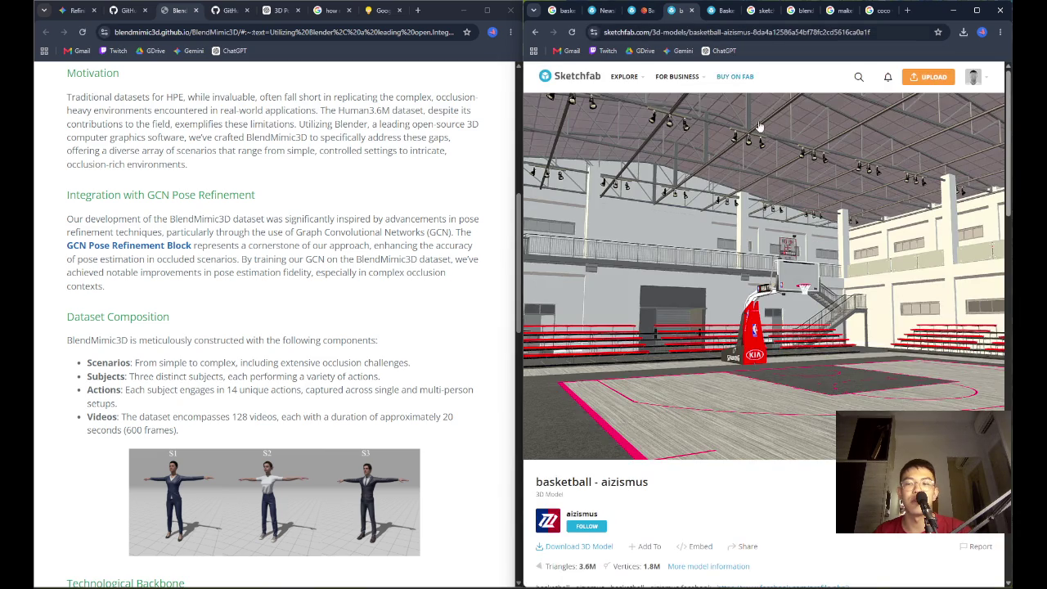
Go back to the 'basketball - aizismus' page and open its Download 3D Model options
left_click(682, 11)
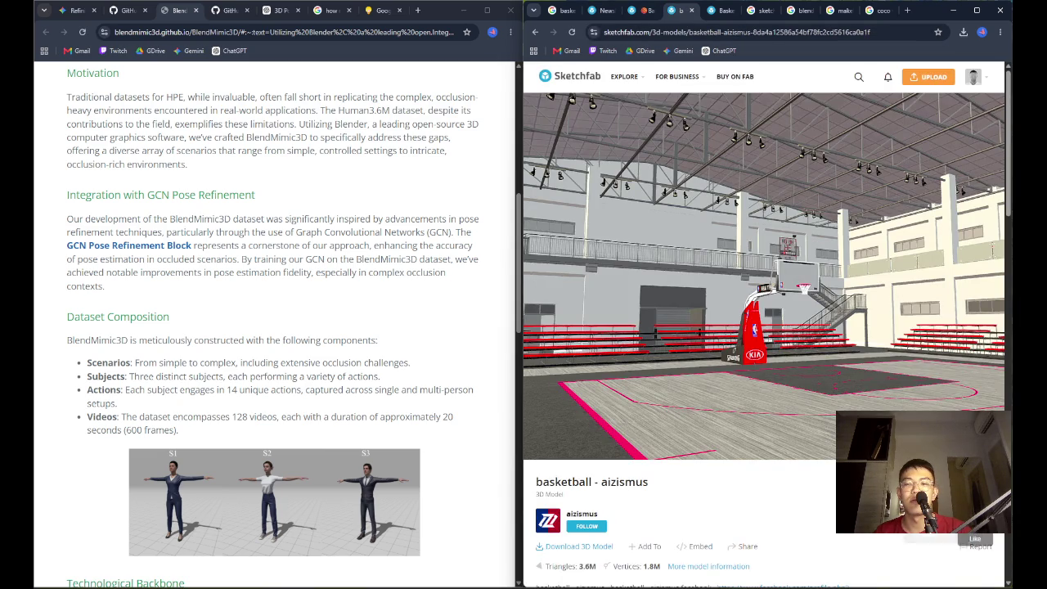
mouse_move(625, 76)
left_click(600, 10)
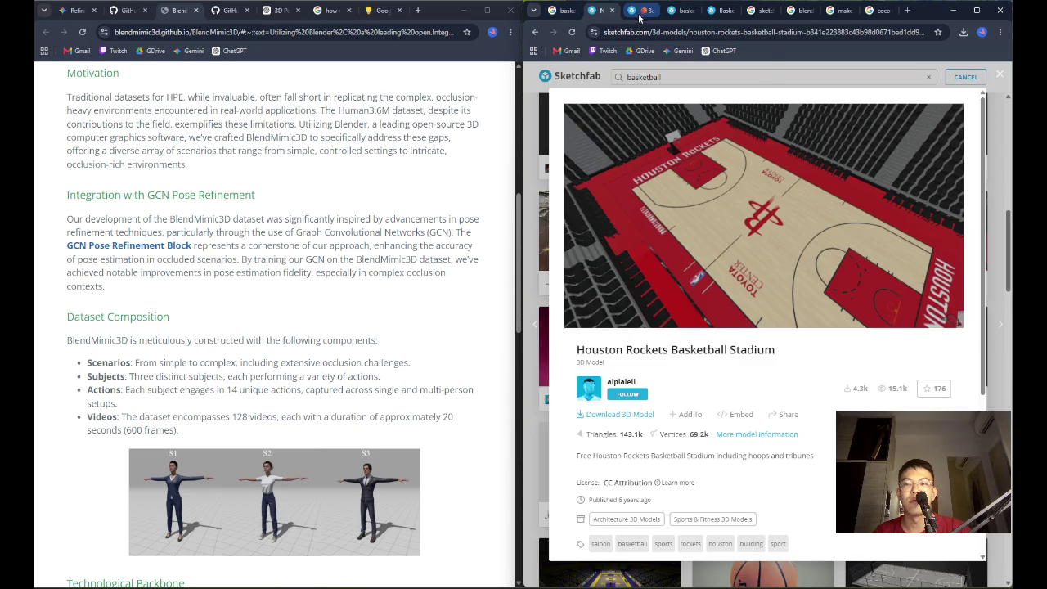
left_click(680, 11)
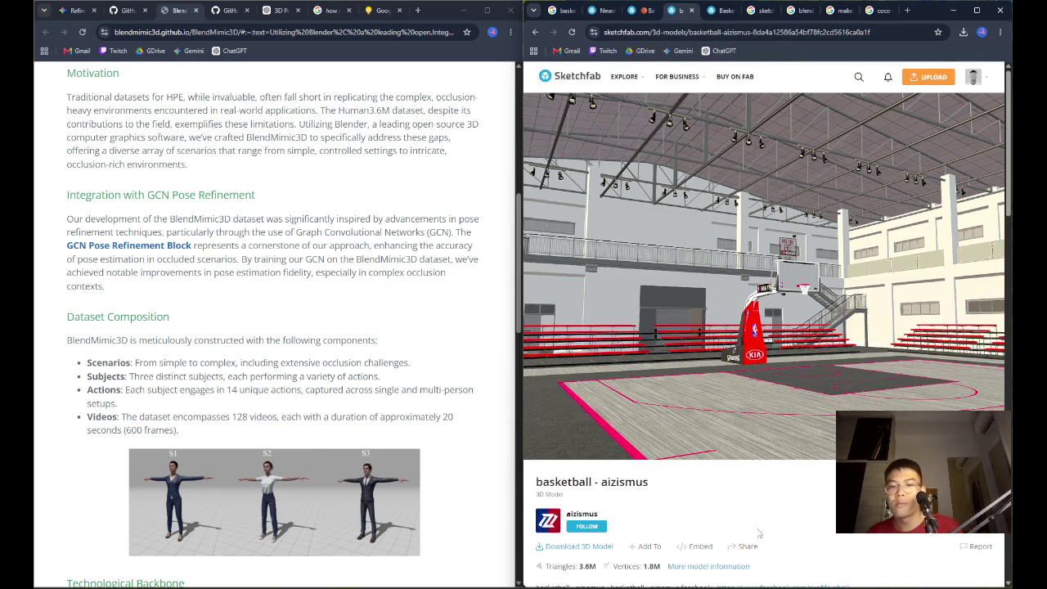
left_click(605, 547)
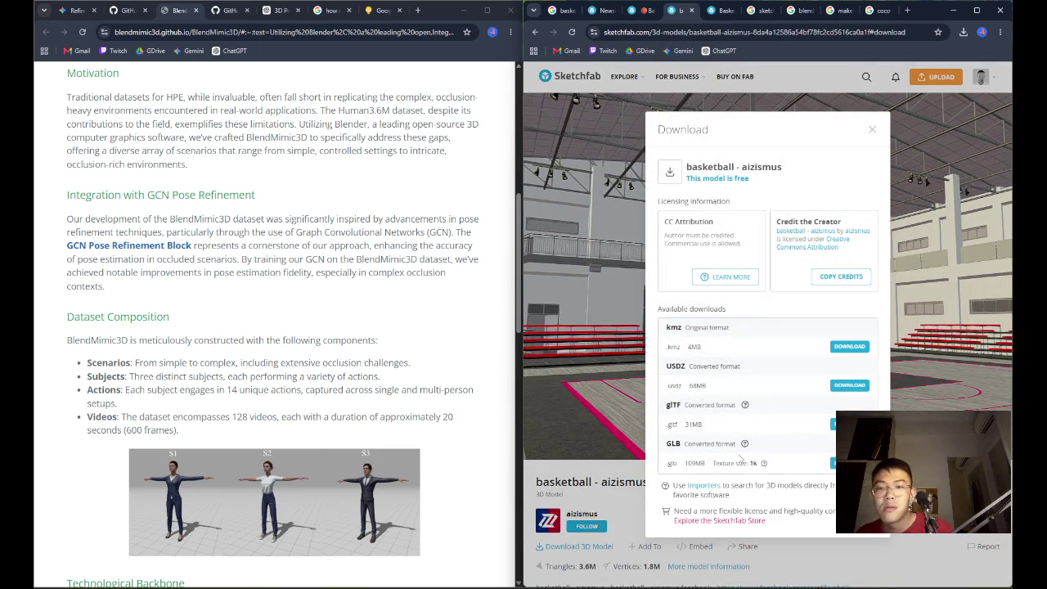
In Google's address bar, start the query 'which format is best for blender kmz or'
left_click(873, 10)
left_click(812, 34)
type("which format is ")
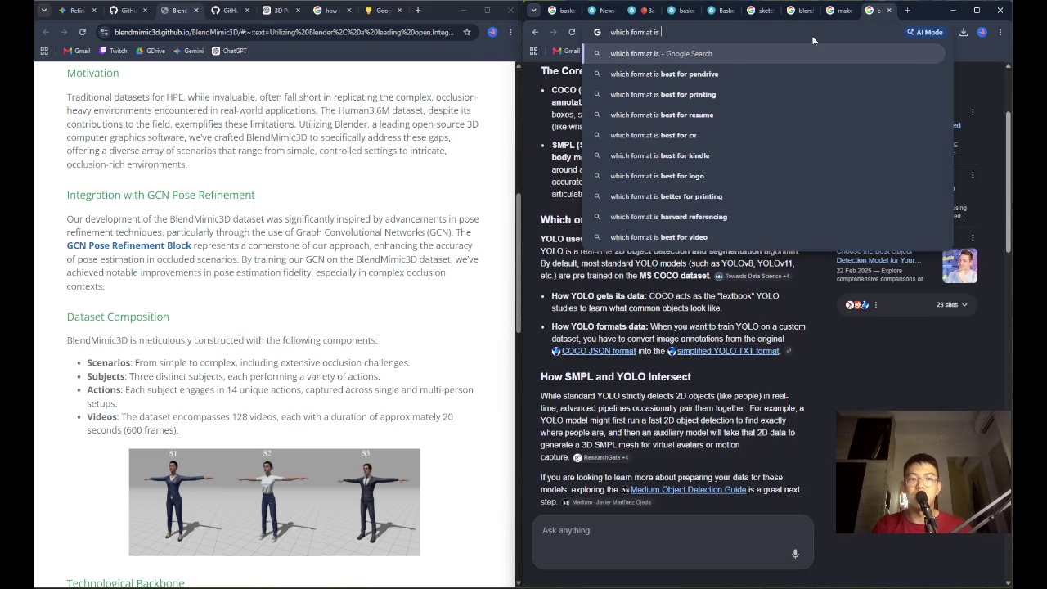
type("best for")
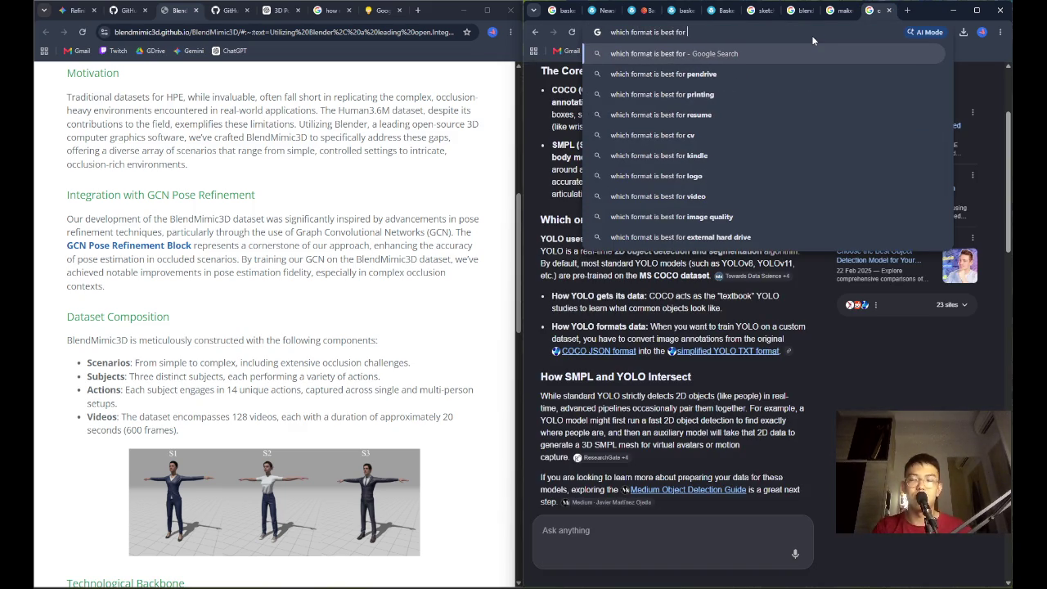
type(" blender")
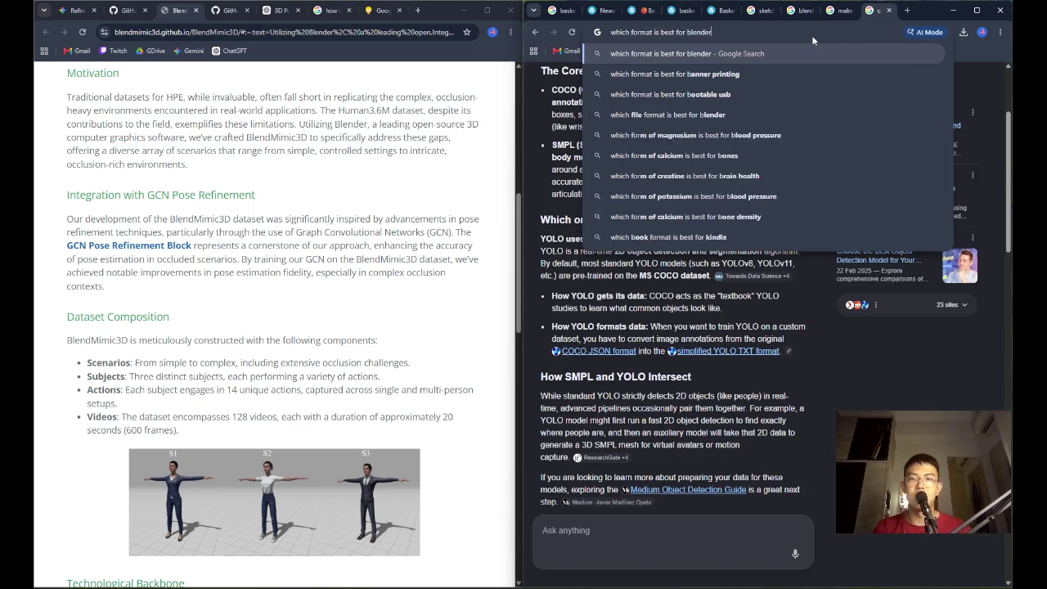
left_click(672, 10)
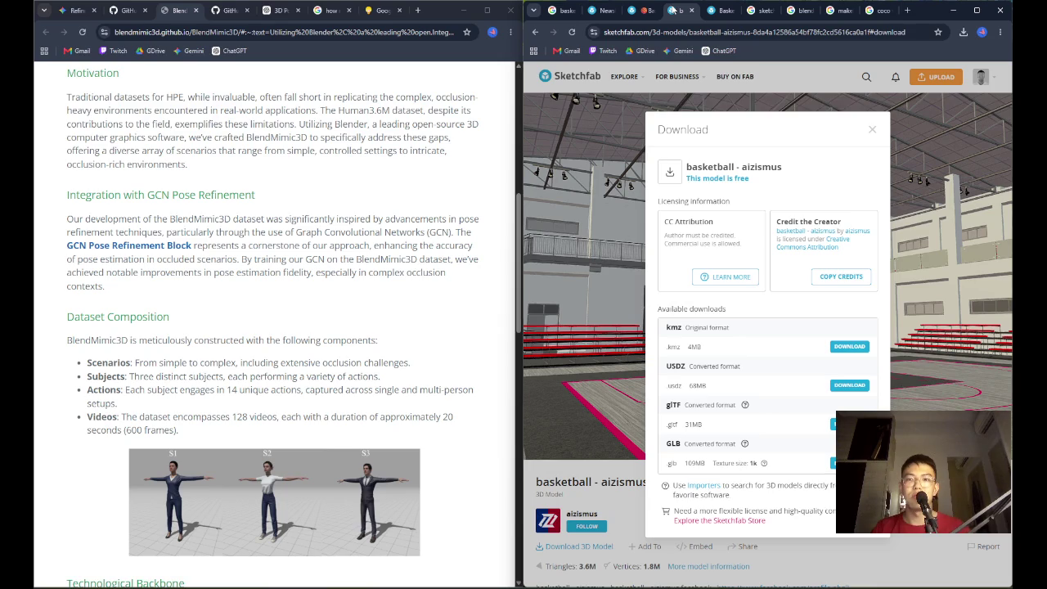
left_click(879, 18)
type("kmz or")
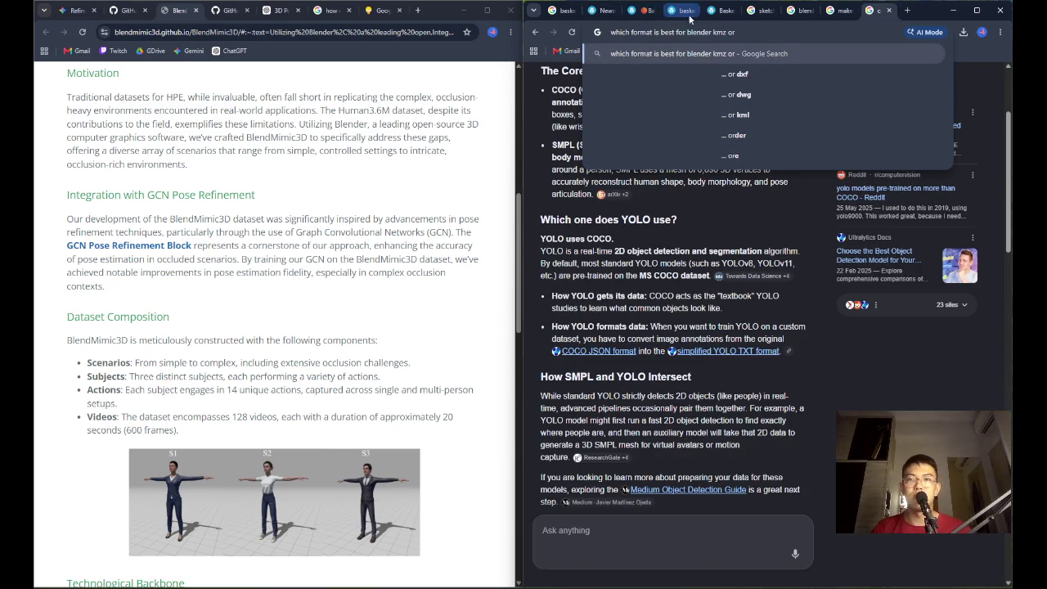
Pull the search tab into its own window snapped to the left half, Sketchfab beside it
mouse_move(868, 10)
left_mouse_down()
mouse_move(433, 16)
mouse_move(417, 3)
mouse_move(314, 26)
left_mouse_up()
left_click(652, 10)
mouse_move(632, 82)
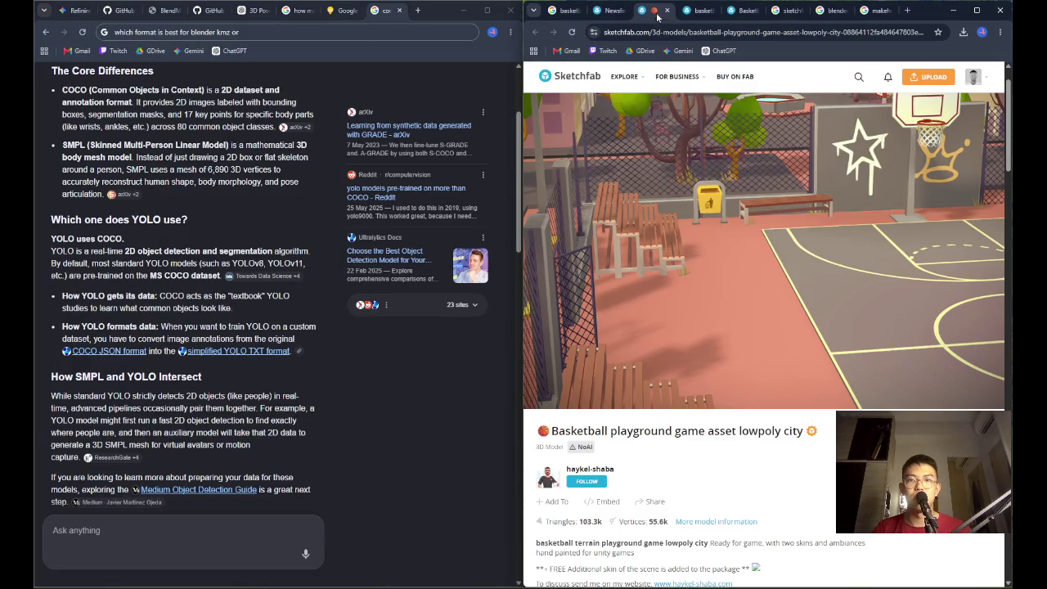
left_click(696, 10)
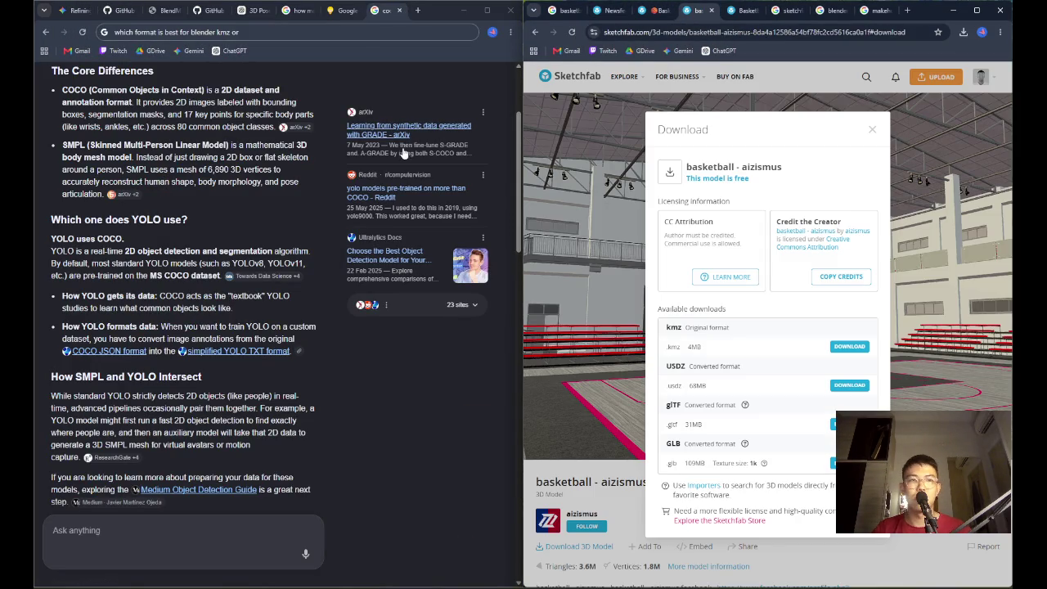
Finish the query with 'usdz or gitf or glb' and run the search
left_click(299, 37)
key("End")
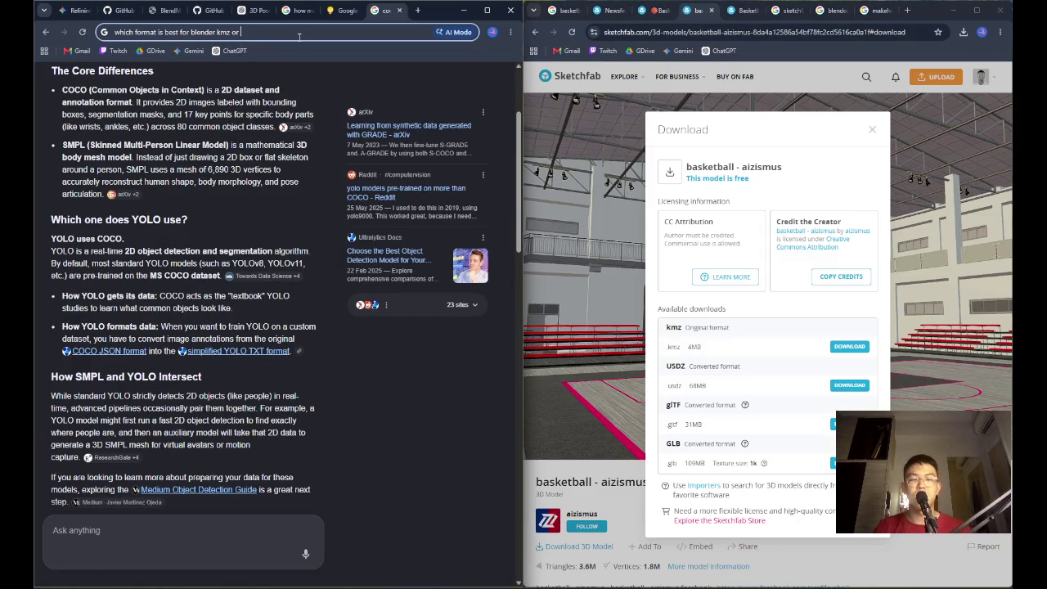
type("uzd")
key("BackSpace")
key("BackSpace")
type("sdz or fi")
key("BackSpace")
key("BackSpace")
type("gitf or glb")
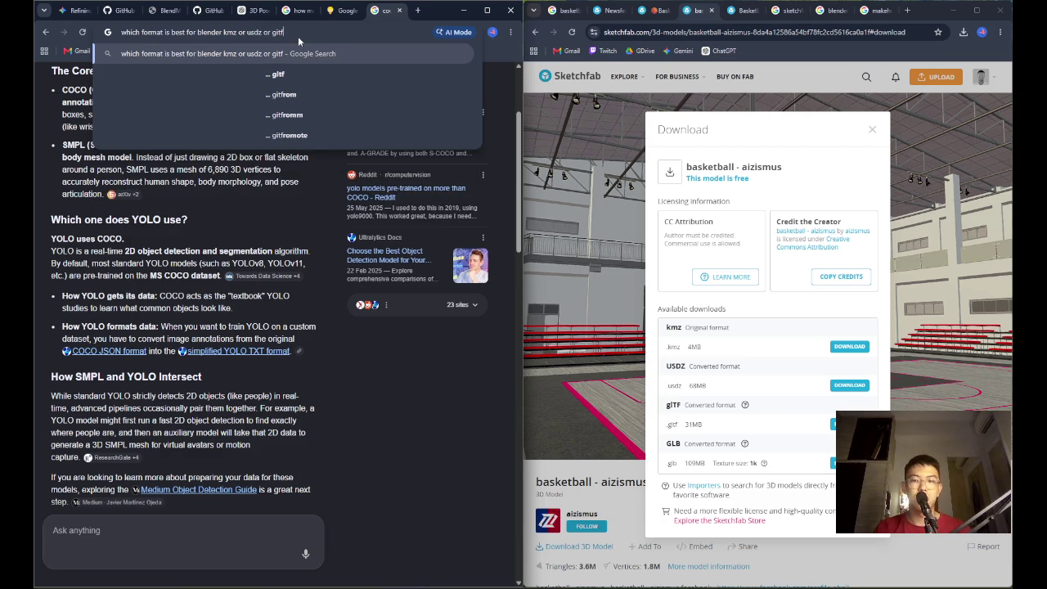
key("Return")
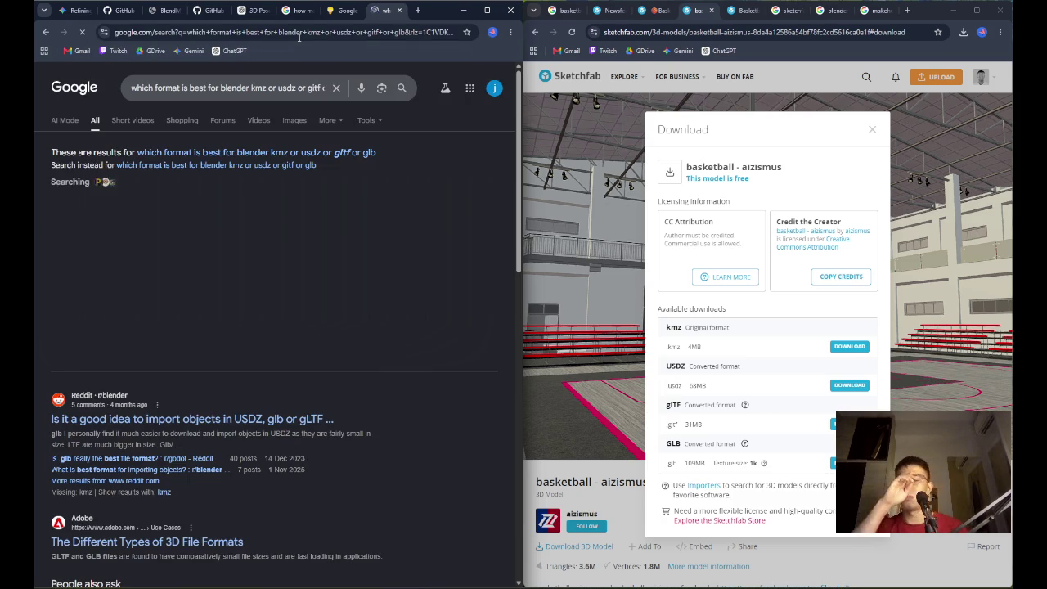
Expand the AI Overview comparing kmz, usdz, gltf and glb and read through it
left_click(204, 350)
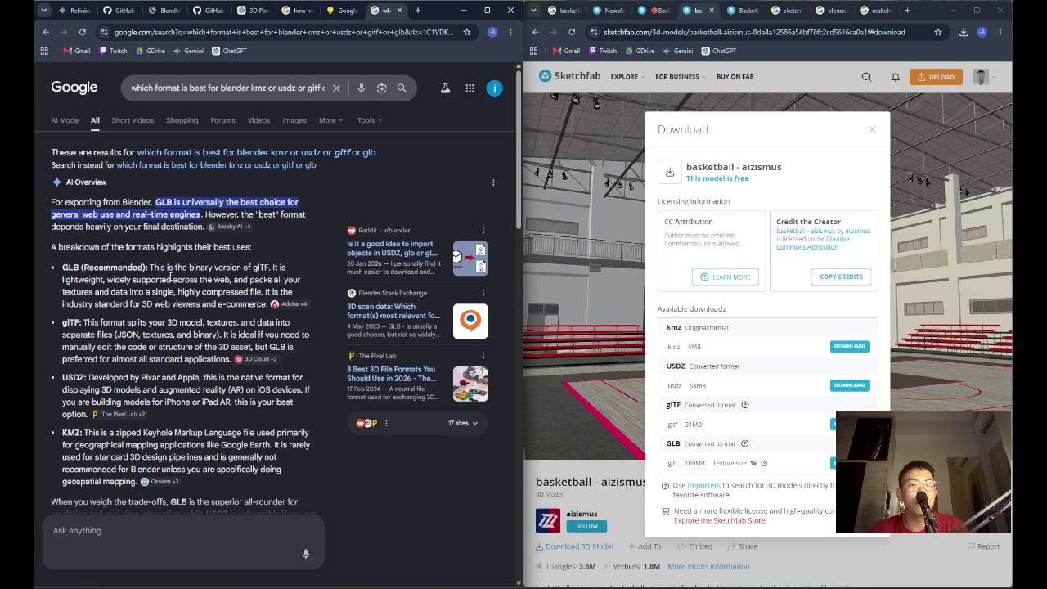
scroll(170, 277, "down", 1)
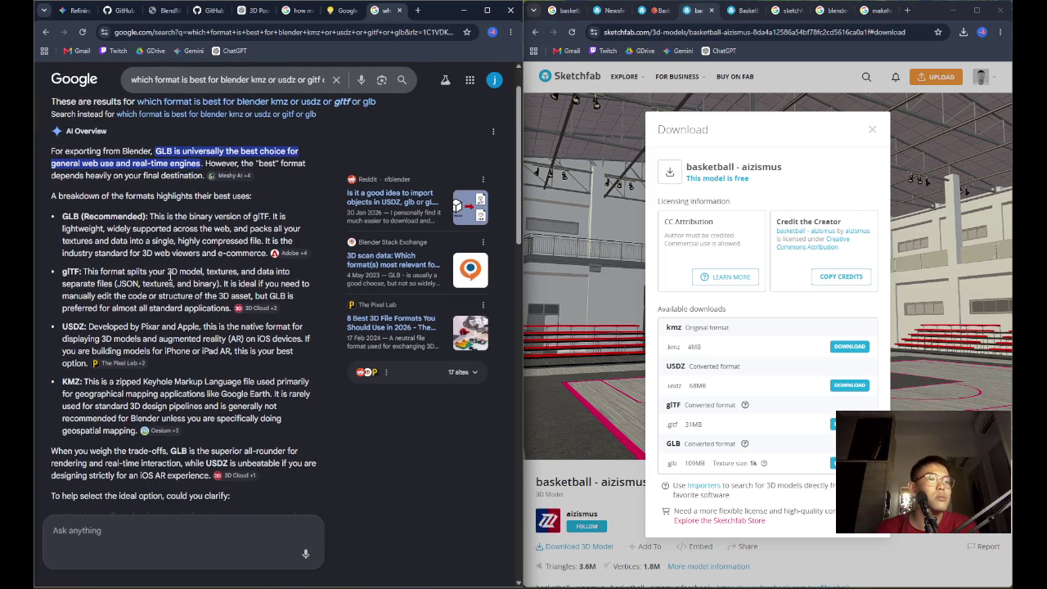
scroll(171, 277, "down", 1)
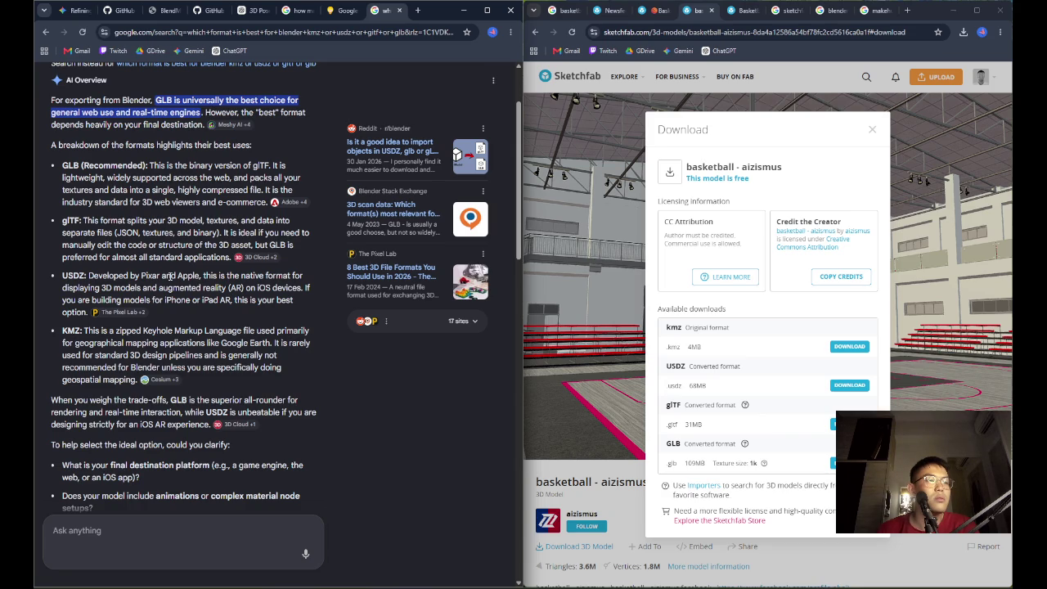
scroll(169, 277, "down", 2)
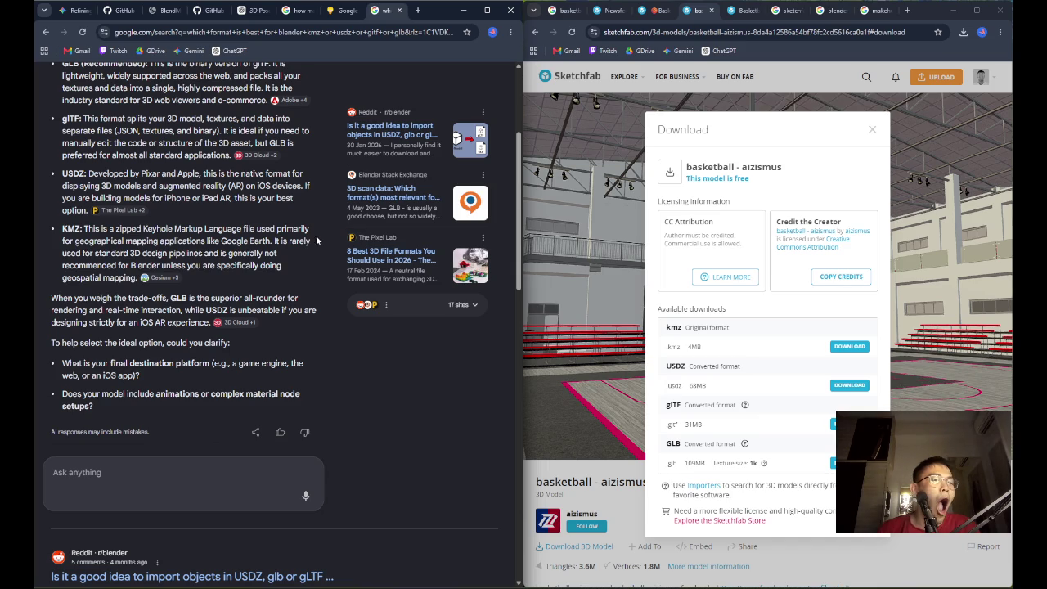
Ask the follow-up 'which format is best for importing back into blend'
left_click(184, 476)
type("w")
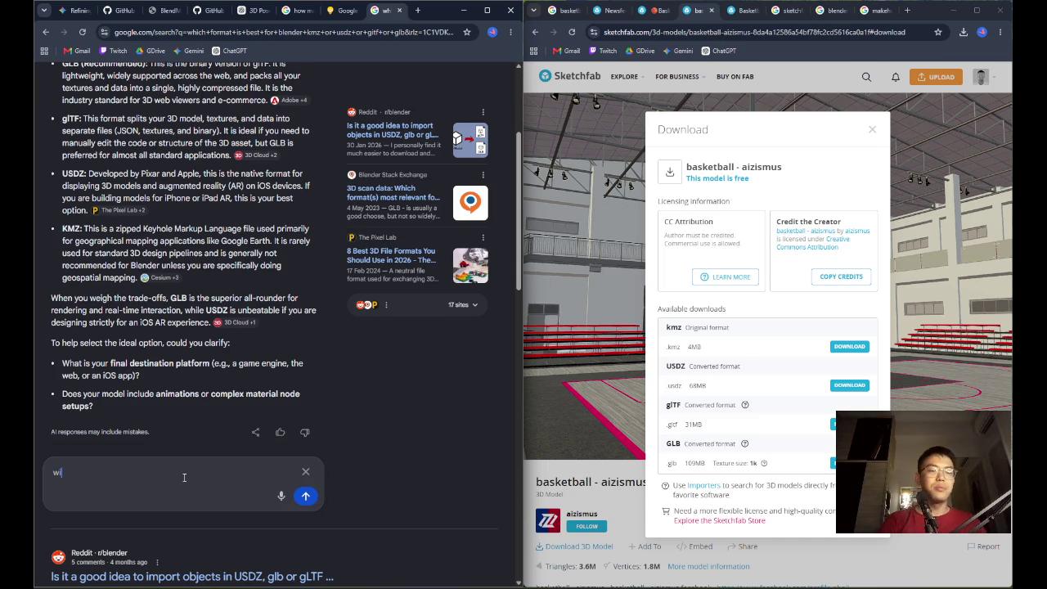
type("hich format is best for i")
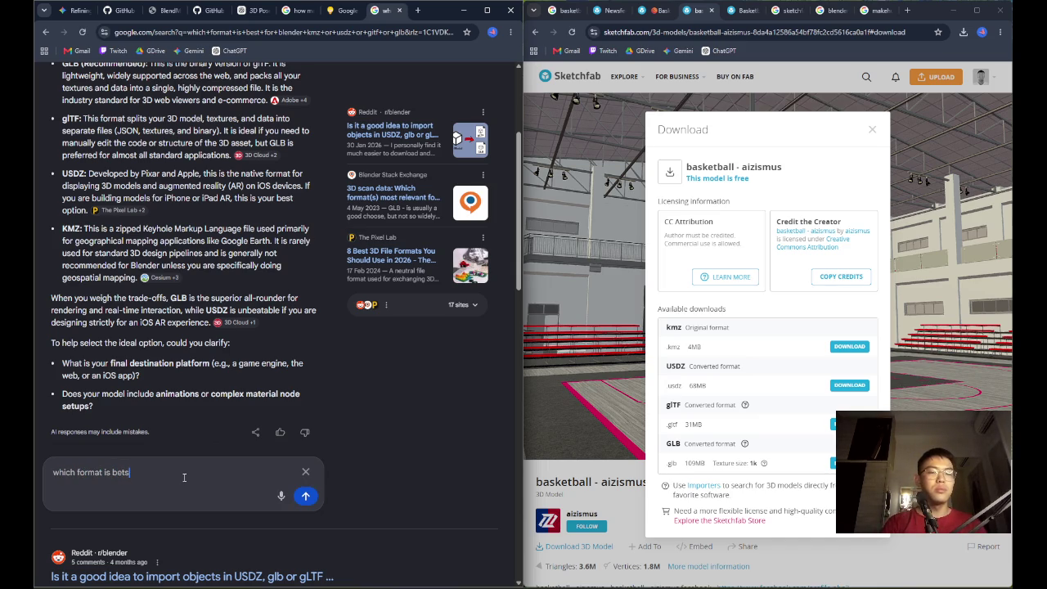
type("mporting back into ")
type("blend")
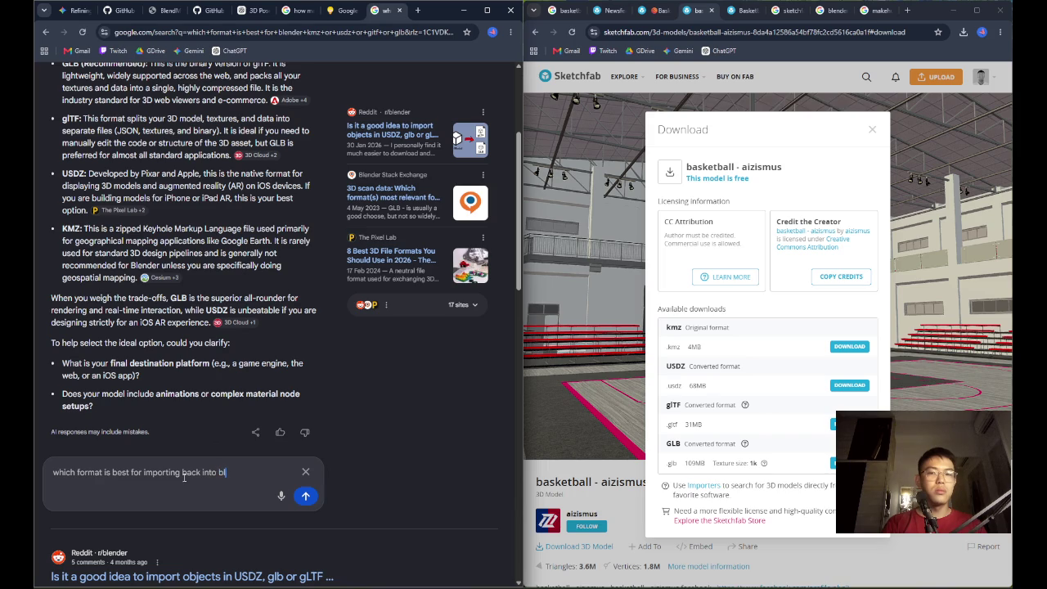
key("Return")
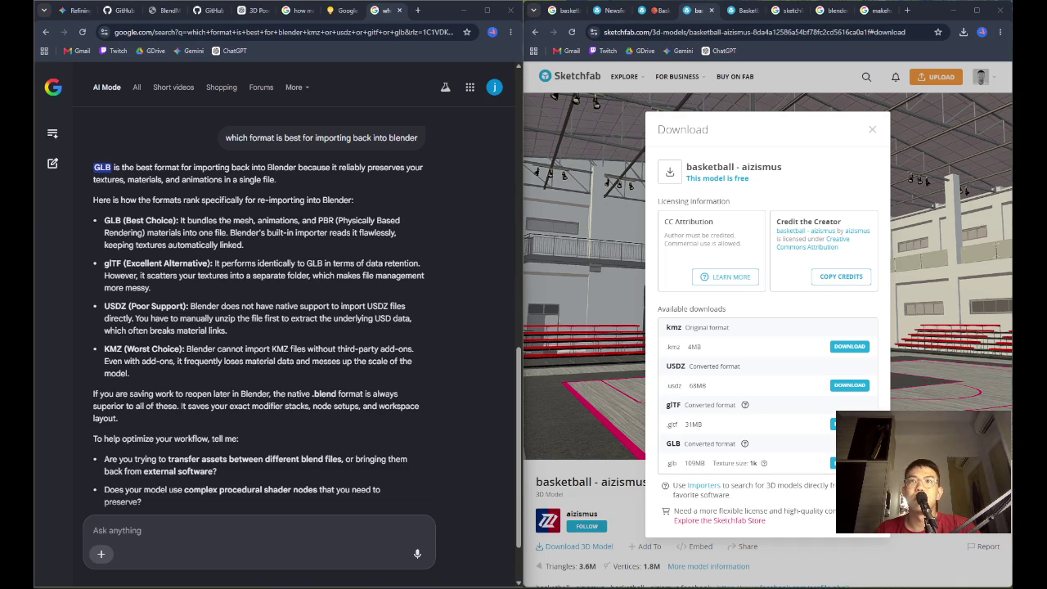
left_click(418, 10)
type("how to show chat in obs")
key("Return")
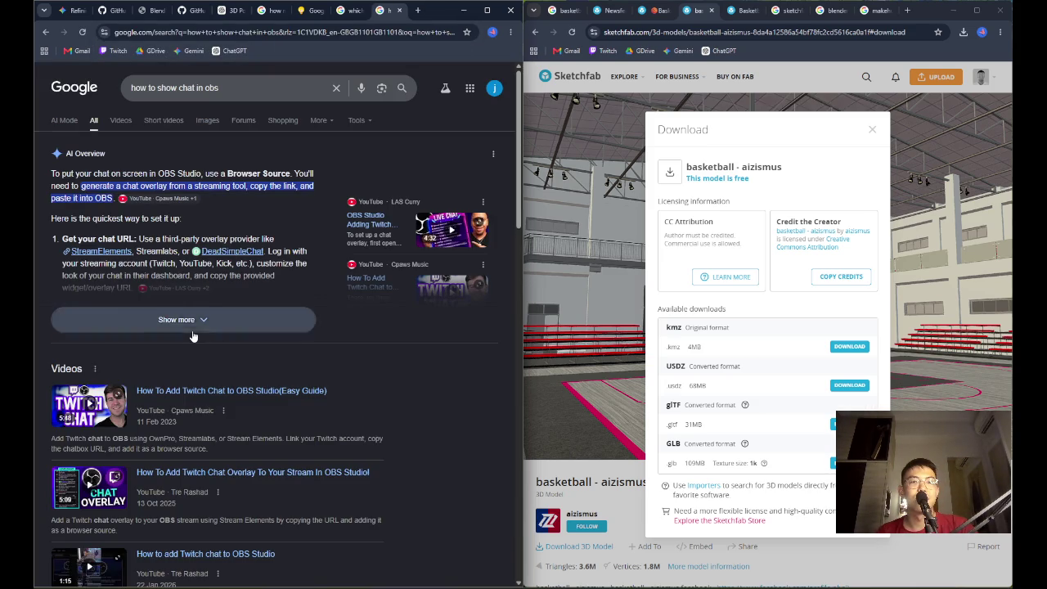
left_click(193, 336)
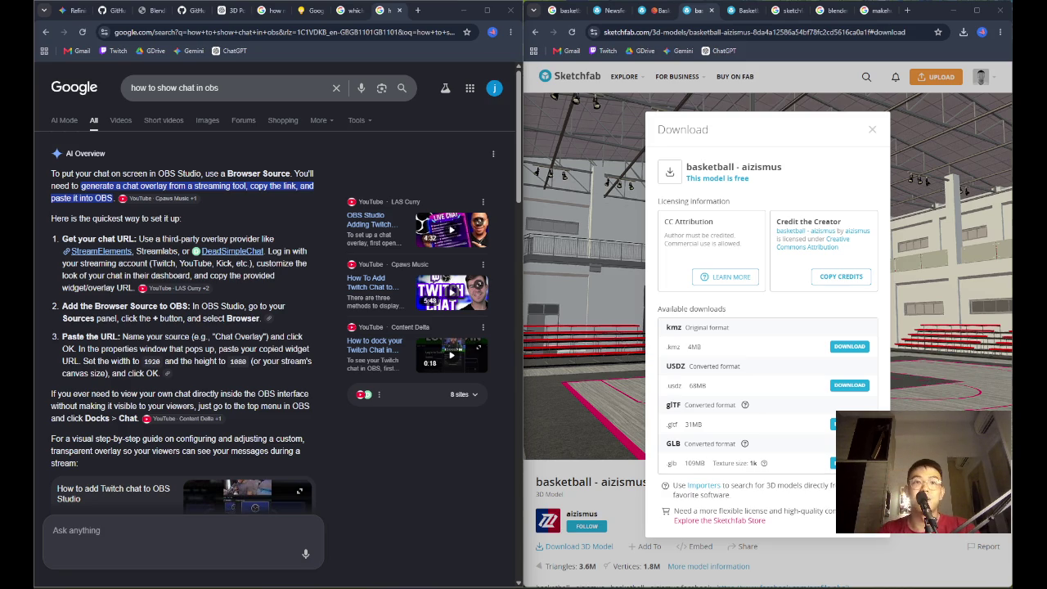
key("alt+Left")
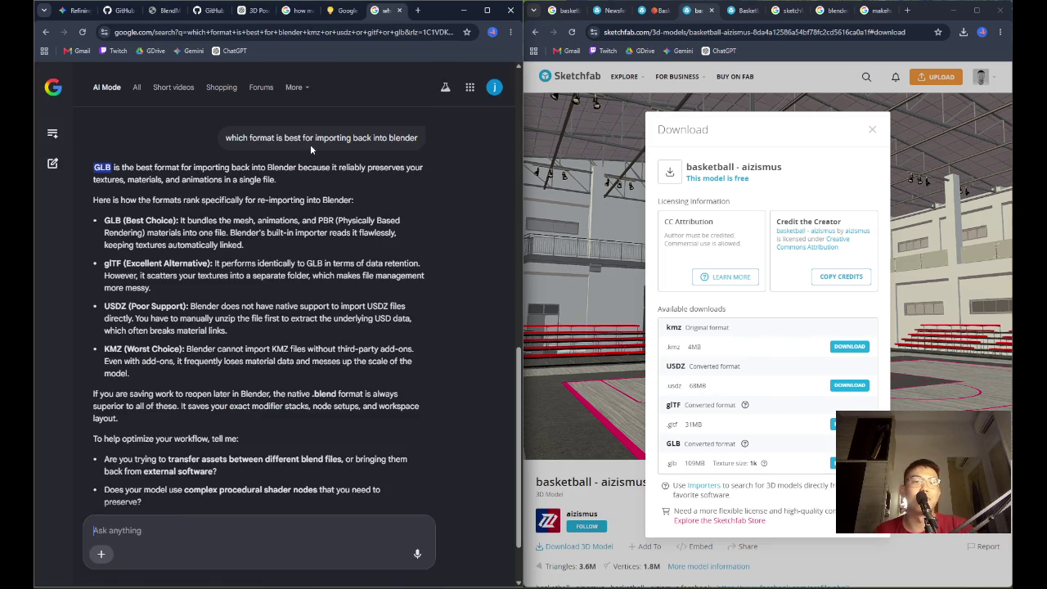
scroll(290, 285, "up", 10)
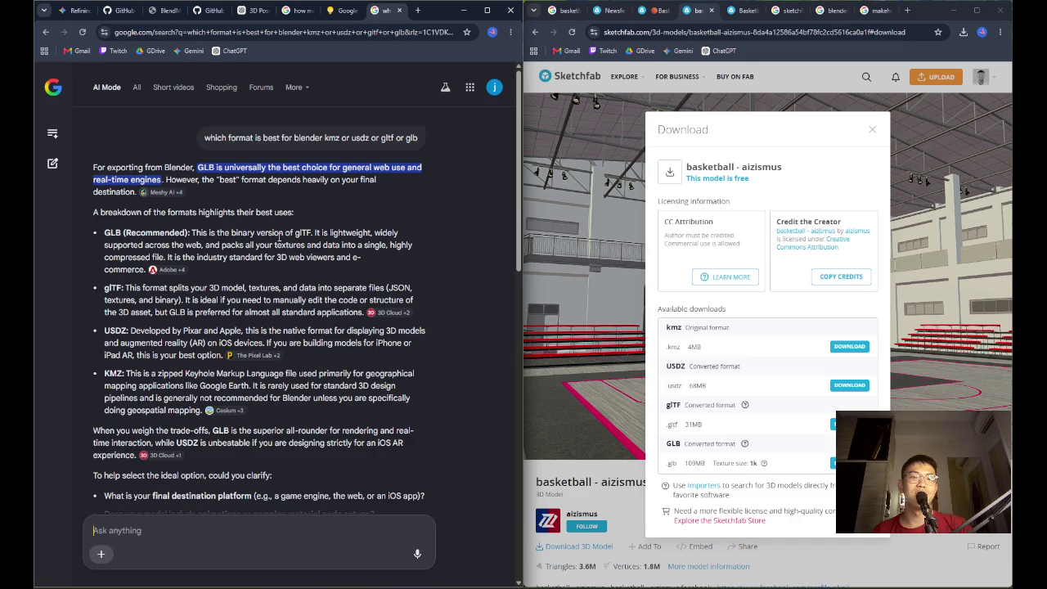
left_click(230, 529)
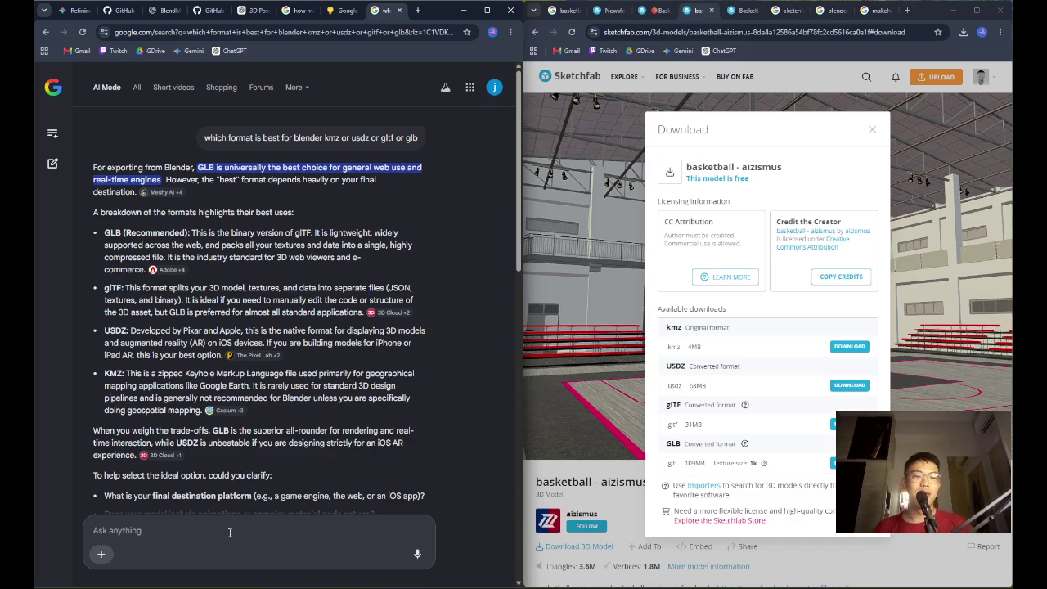
Ask AI Mode 'what do kmz or usdz or gltf or glb stand for'
type("what do")
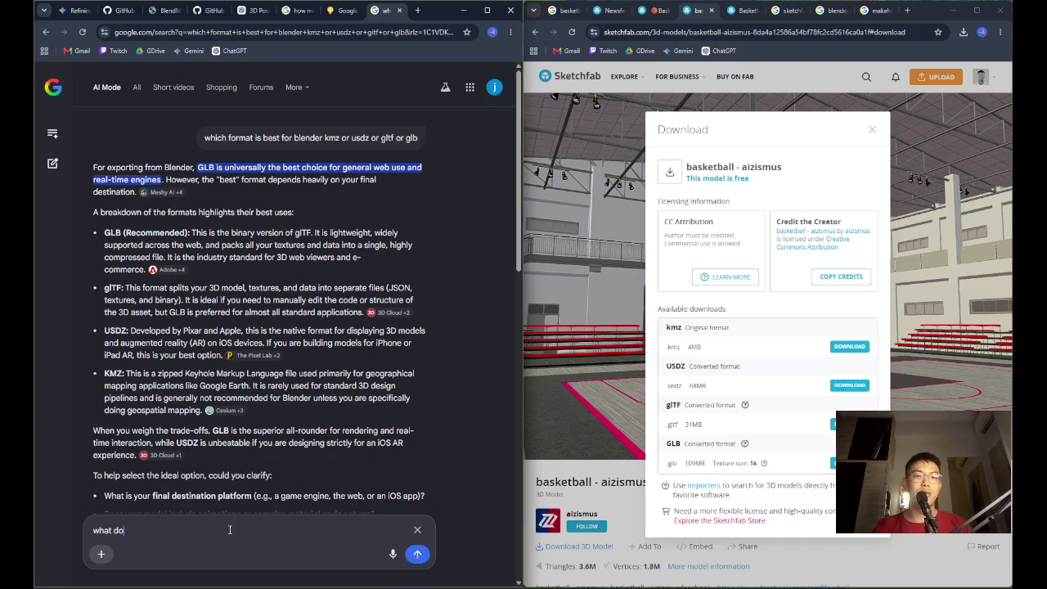
left_click_drag(324, 137, 435, 142)
key("ctrl+c")
left_click(236, 556)
key("ctrl+v")
type("stand for")
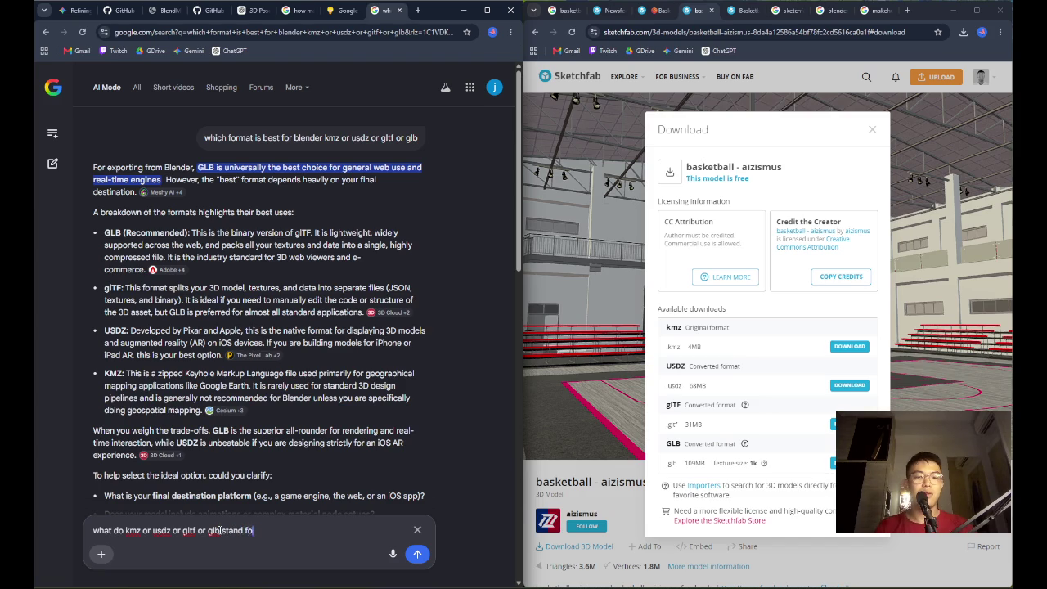
key("Return")
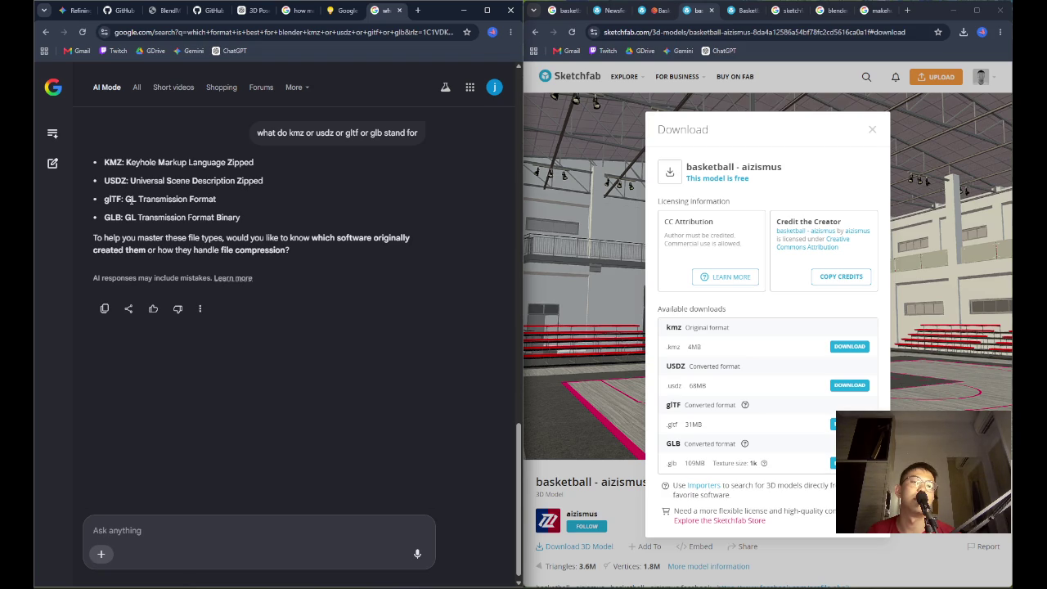
Ask 'what is GL bruv', then start the GLB download in Sketchfab
left_click(186, 515)
type("what is GL ")
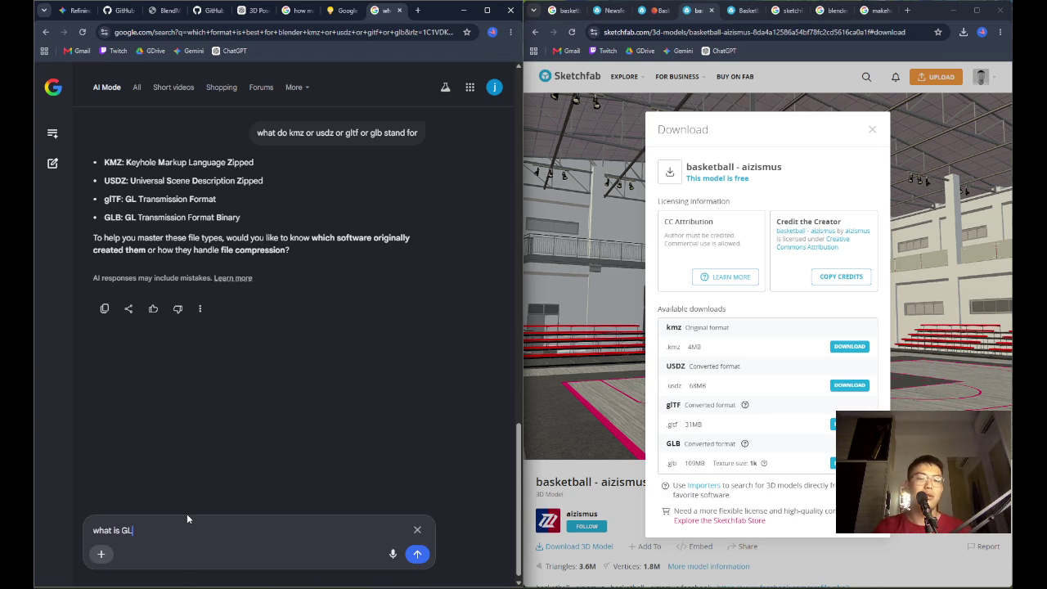
type("bruv")
key("Return")
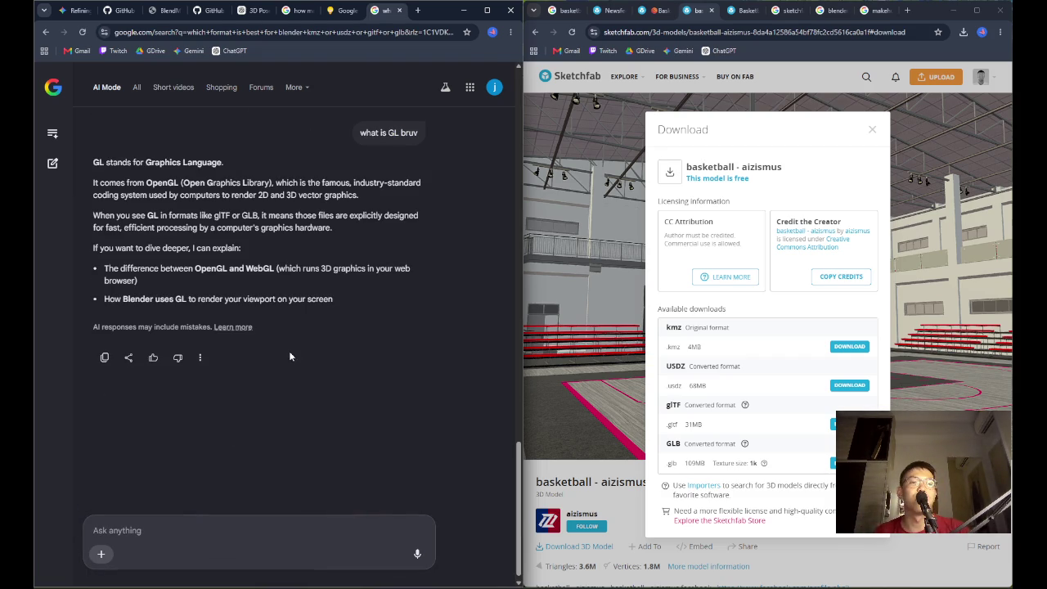
scroll(299, 358, "up", 5)
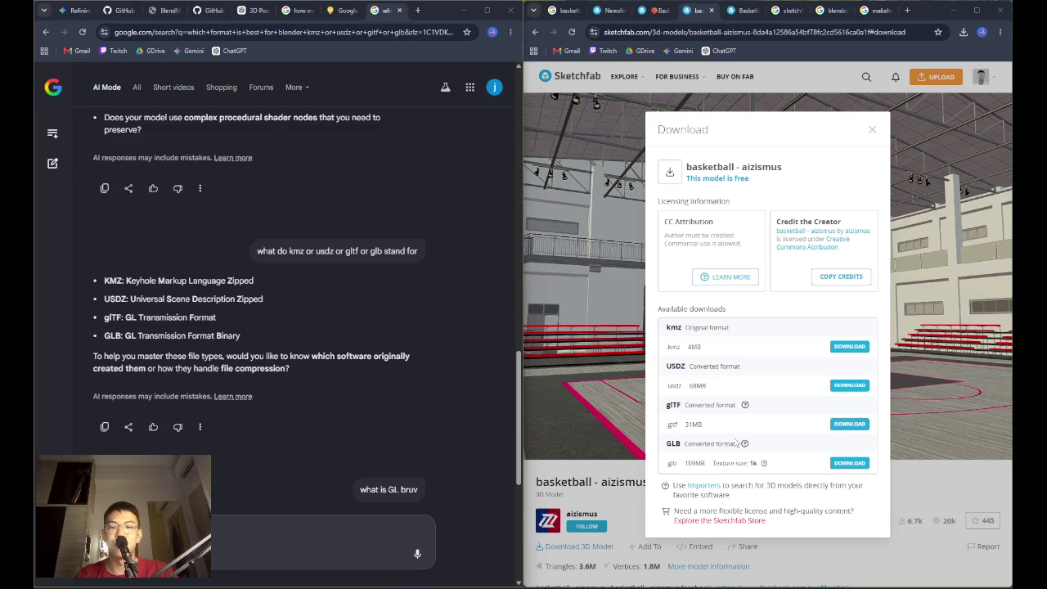
left_click(848, 463)
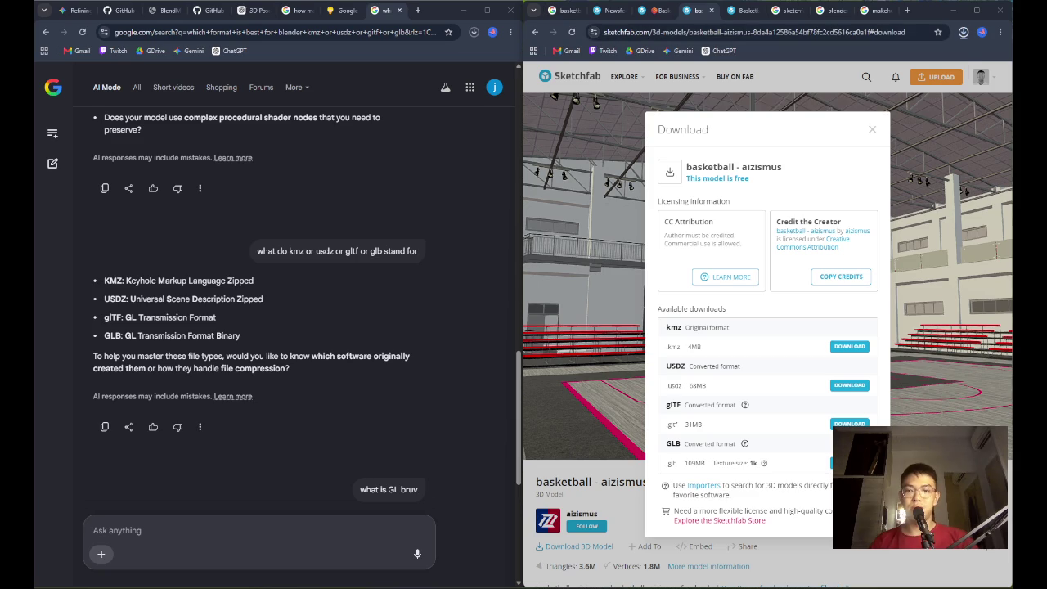
With the 109 MB GLB downloaded, switch to the MakeHuman search results tab
mouse_move(930, 64)
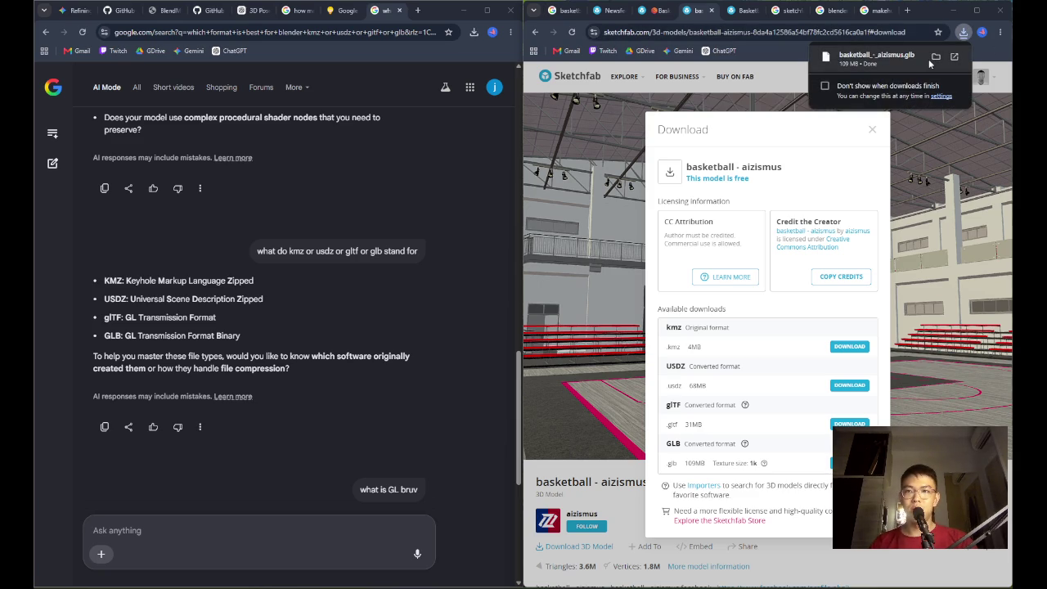
left_click(875, 9)
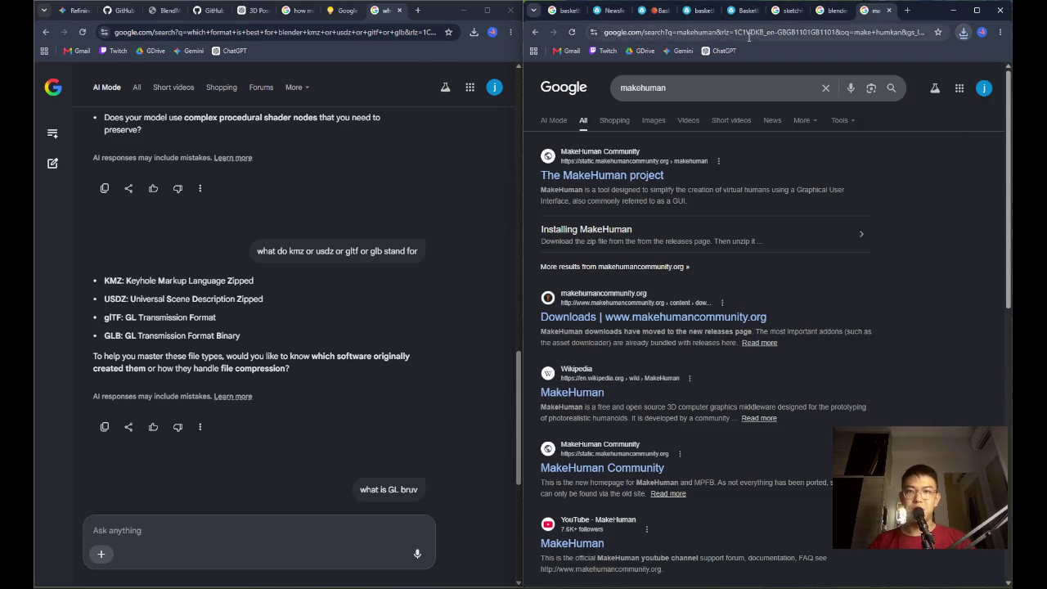
Search 'how to import a glb file' and expand the AI Overview's import steps
left_click(747, 32)
type("how to import")
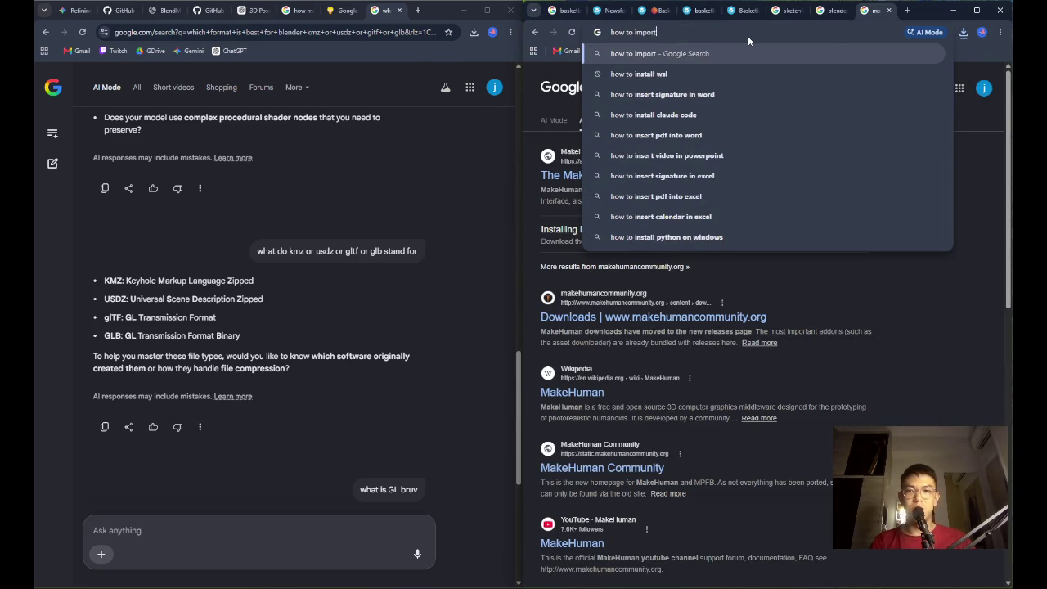
type(" a glb file")
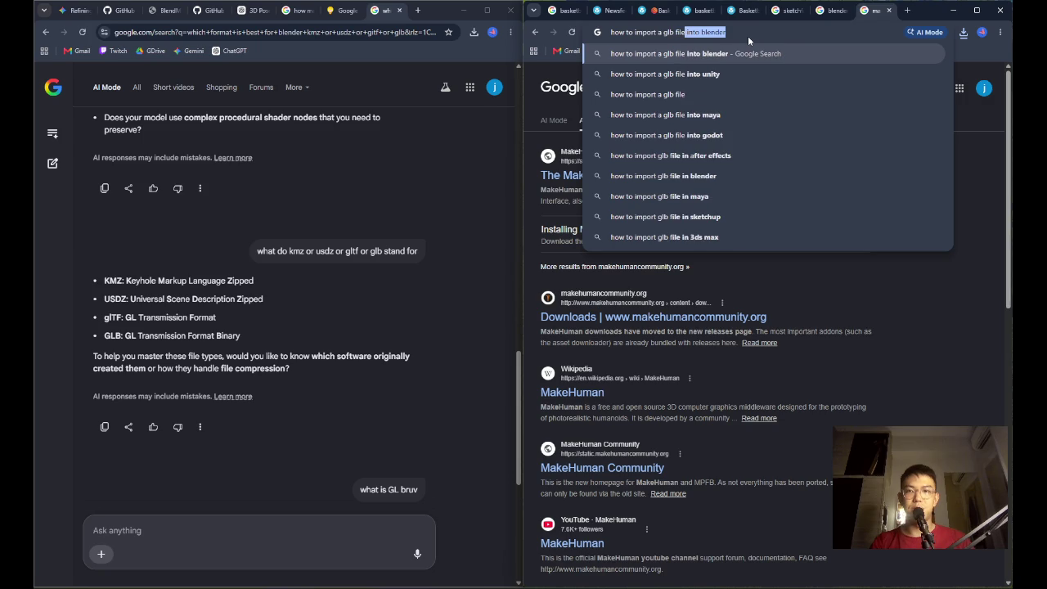
key("Return")
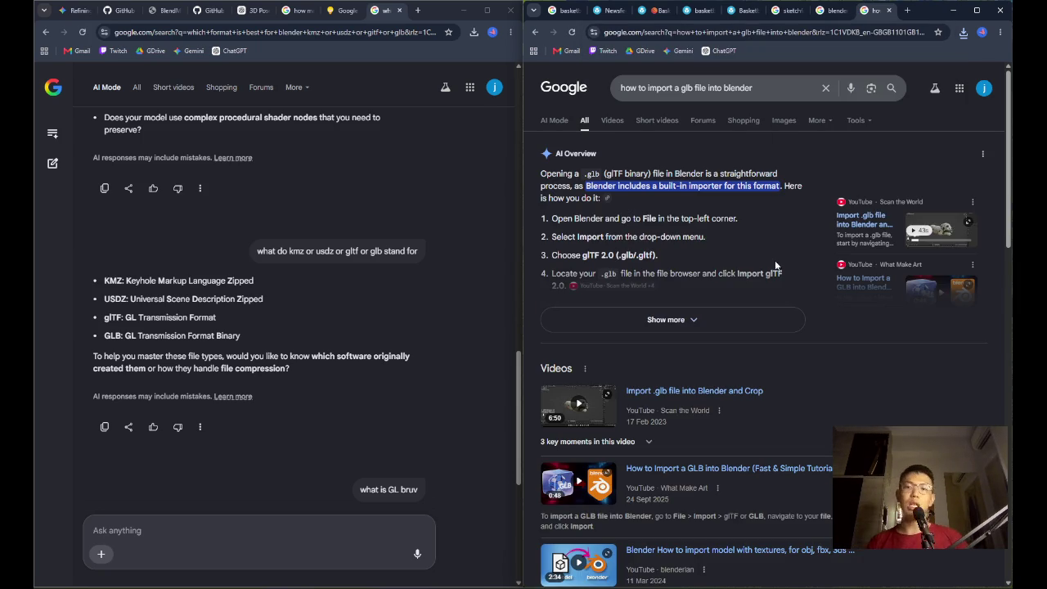
left_click(709, 315)
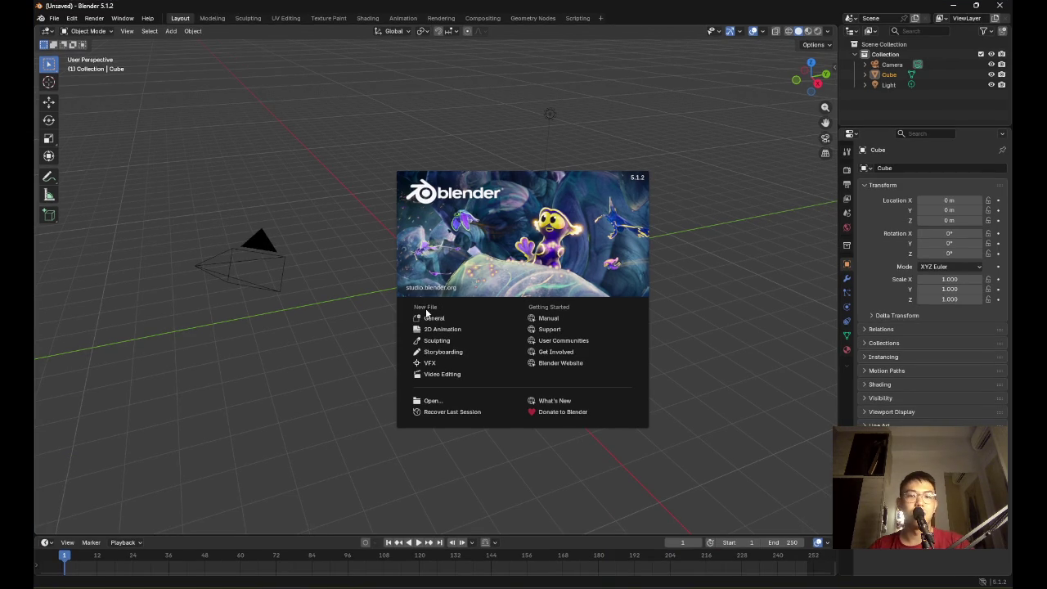
Dismiss Blender's splash screen and select the camera object
left_click(124, 135)
mouse_move(393, 218)
left_mouse_down()
mouse_move(510, 232)
mouse_move(616, 265)
left_mouse_up()
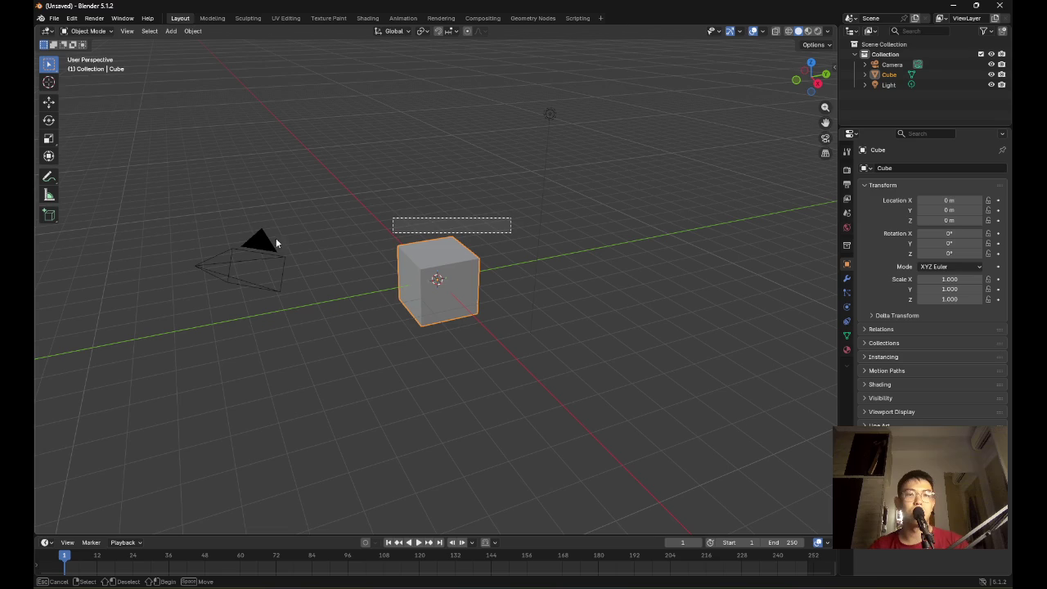
left_click(892, 63)
Import basketball_-_aizismus.glb from Downloads via File > Import > glTF 2.0 (.glb/.gltf)
left_click(53, 18)
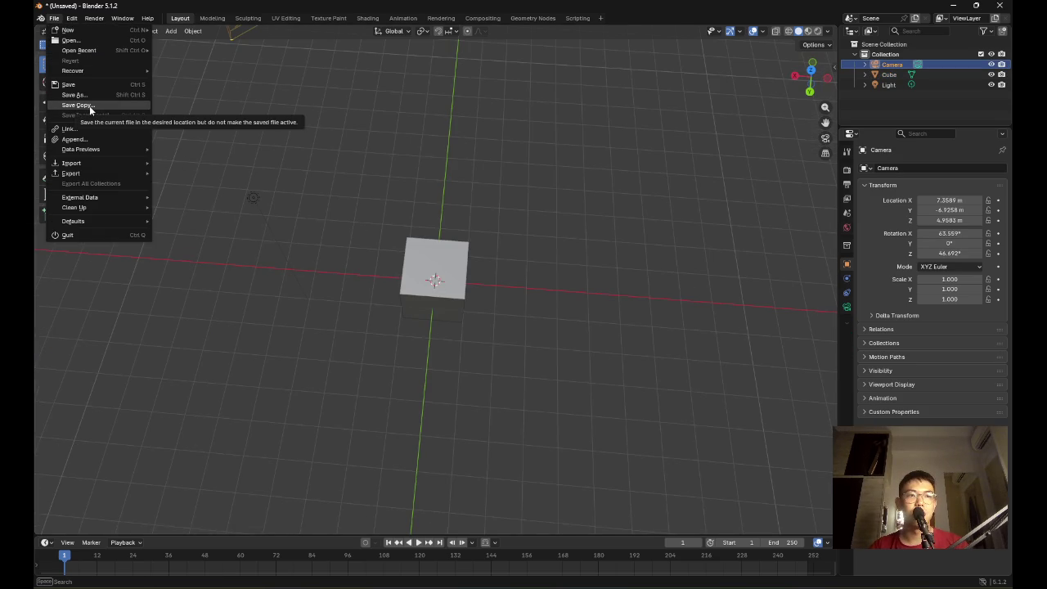
mouse_move(99, 166)
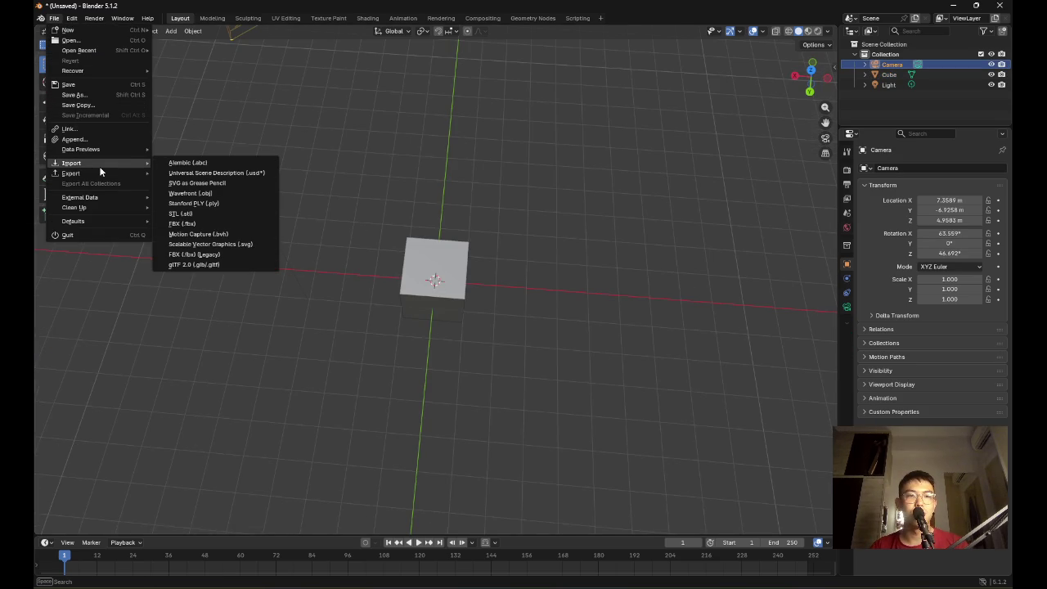
left_click(214, 265)
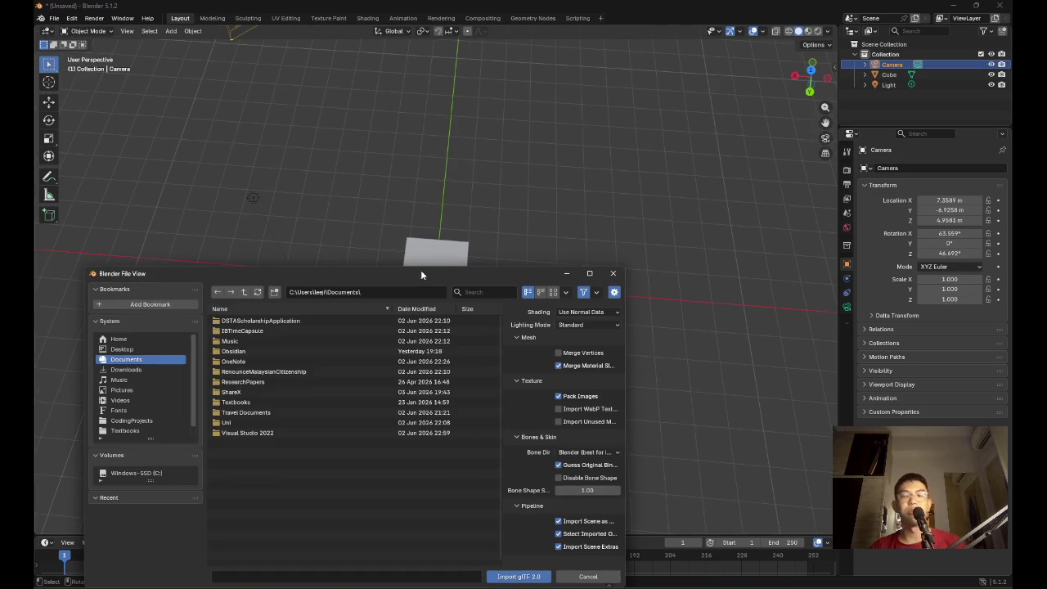
mouse_move(420, 270)
left_mouse_down()
mouse_move(441, 241)
mouse_move(422, 195)
left_mouse_up()
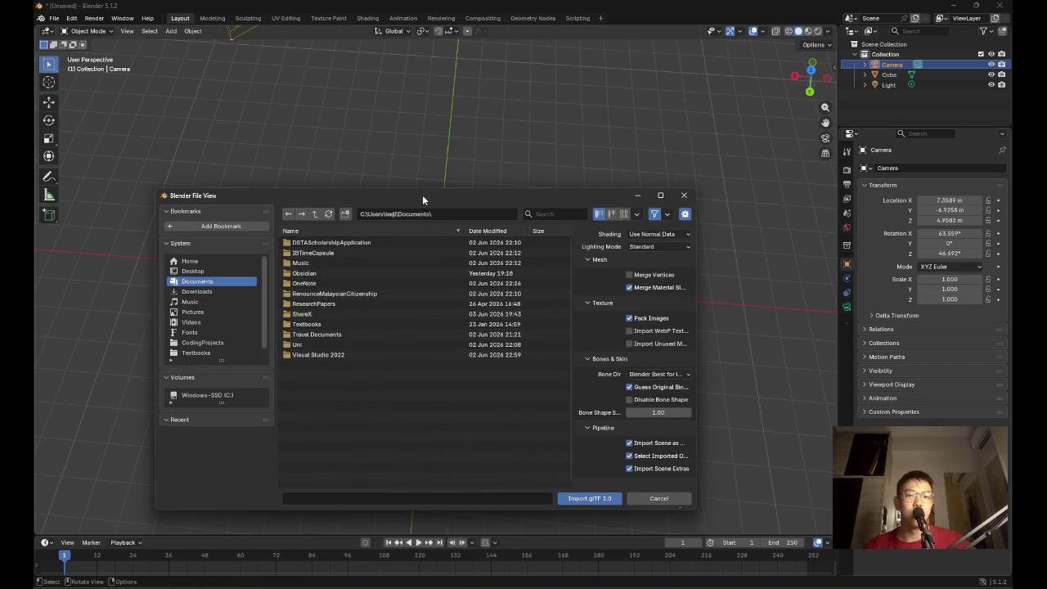
left_click(219, 293)
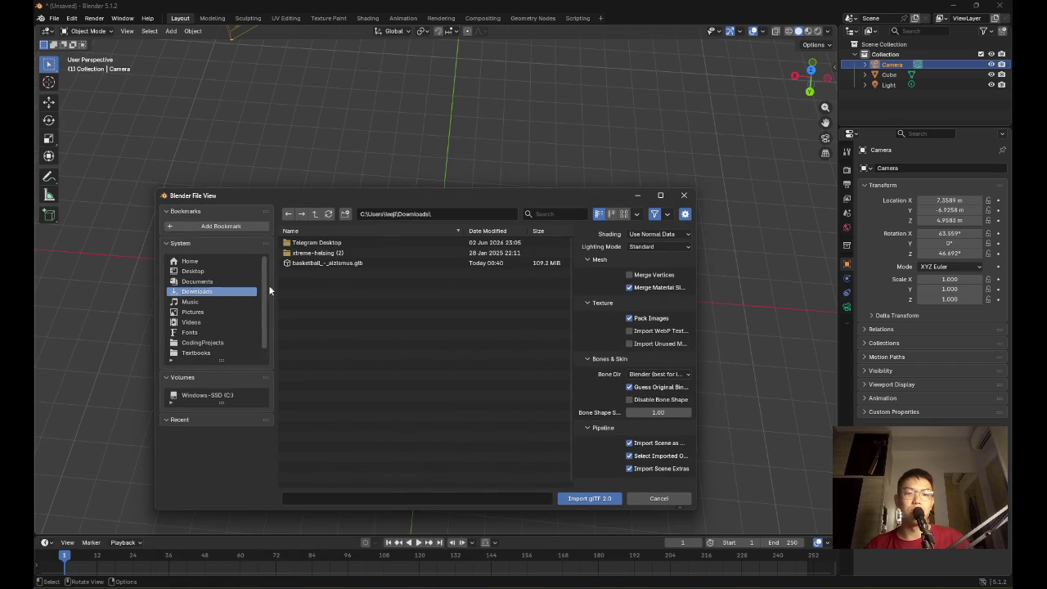
double_click(335, 263)
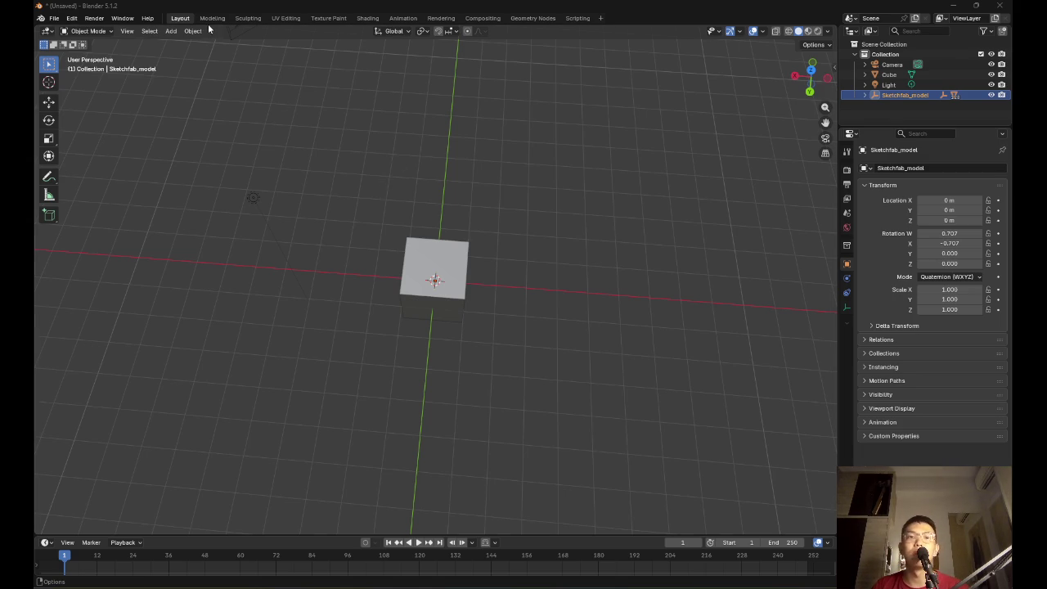
scroll(552, 314, "down", 8)
Zoom and orbit the viewport, then select the cube
scroll(548, 314, "up", 5)
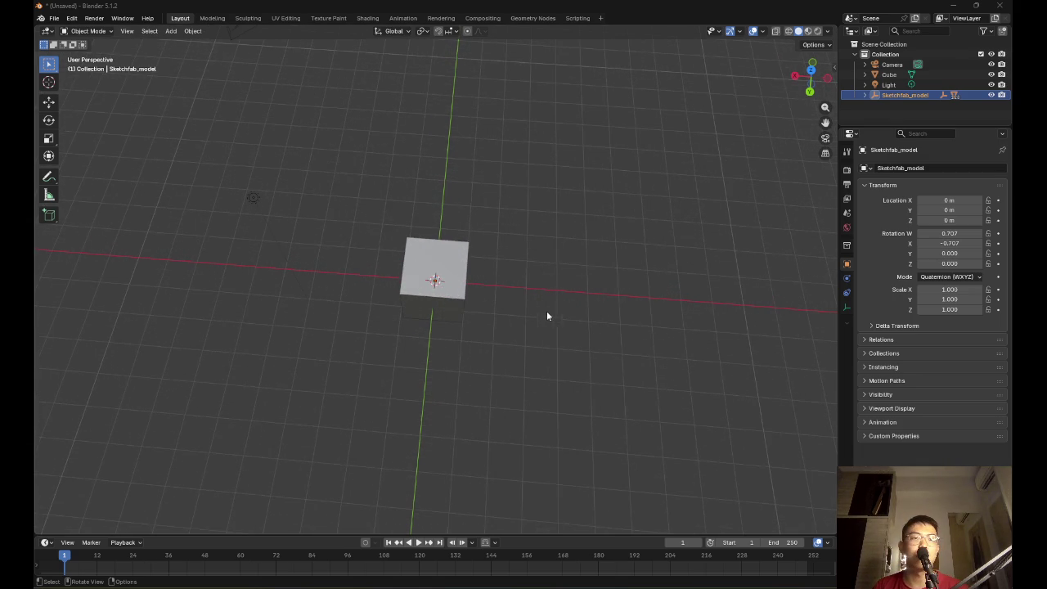
mouse_move(561, 283)
left_mouse_down()
mouse_move(472, 279)
mouse_move(469, 234)
mouse_move(525, 245)
mouse_move(502, 292)
left_mouse_up()
scroll(499, 301, "up", 6)
left_click_drag(572, 371, 527, 277)
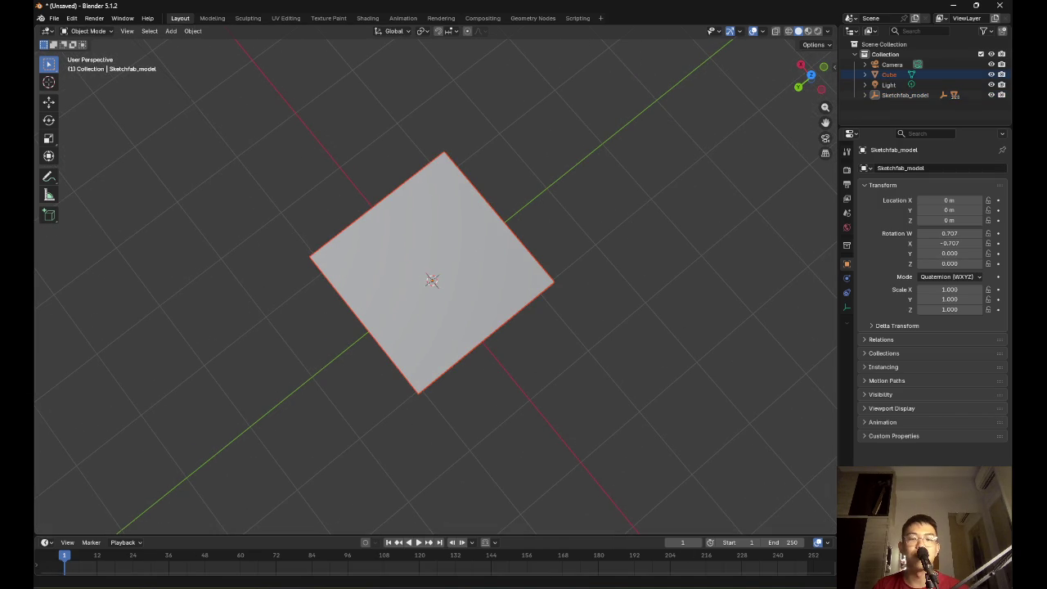
Drag basketball_-_aizismus.glb from Explorer's Downloads onto Blender's viewport to bring up glTF import options
key("alt+Tab")
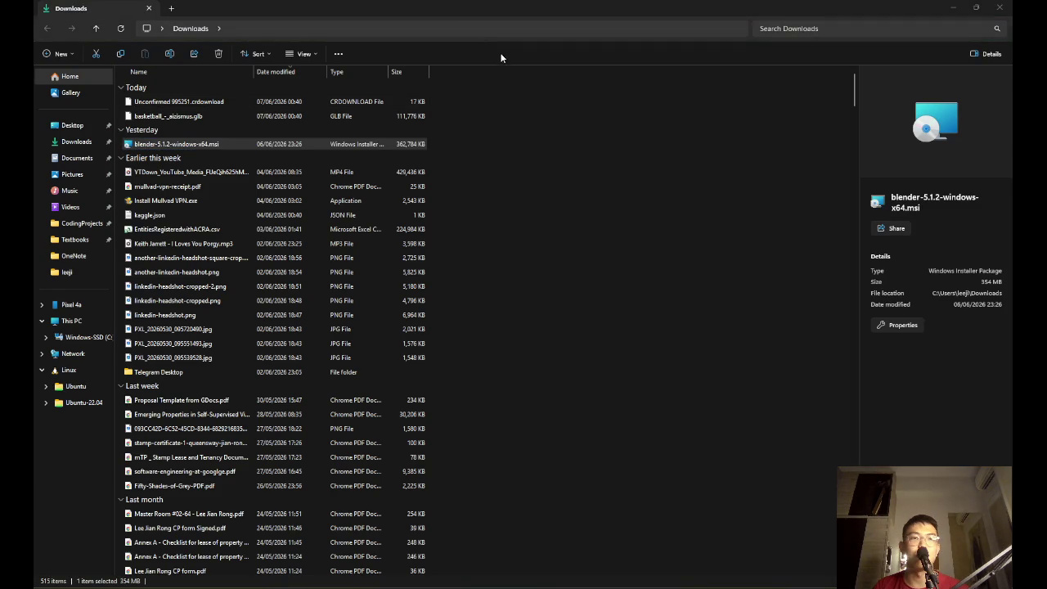
left_click_drag(450, 8, 458, 20)
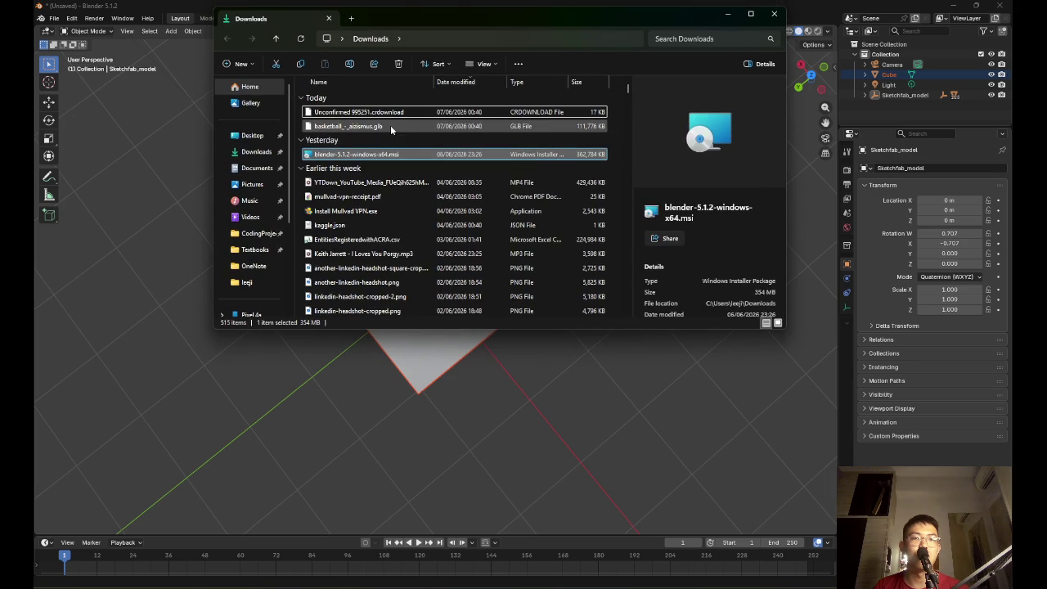
left_click(393, 126)
mouse_move(411, 128)
left_mouse_down()
mouse_move(533, 327)
mouse_move(331, 431)
left_mouse_up()
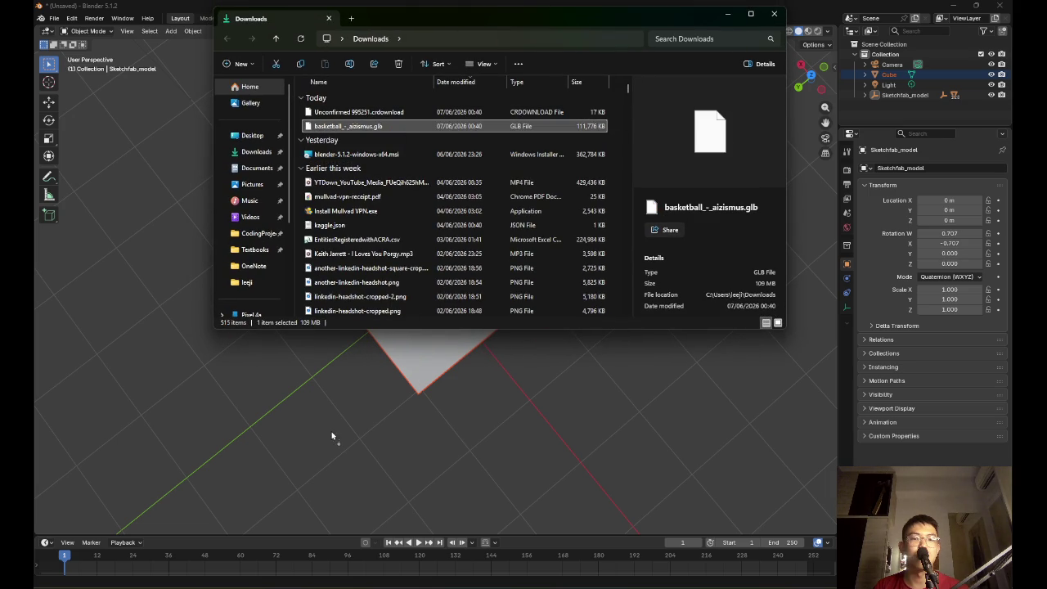
left_click(507, 452)
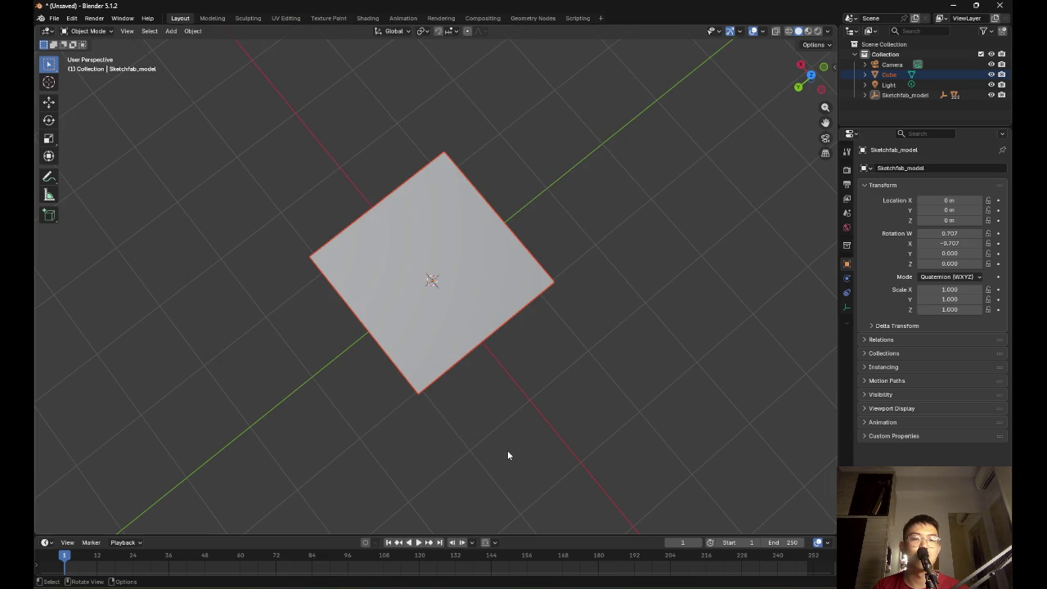
key("alt+Tab")
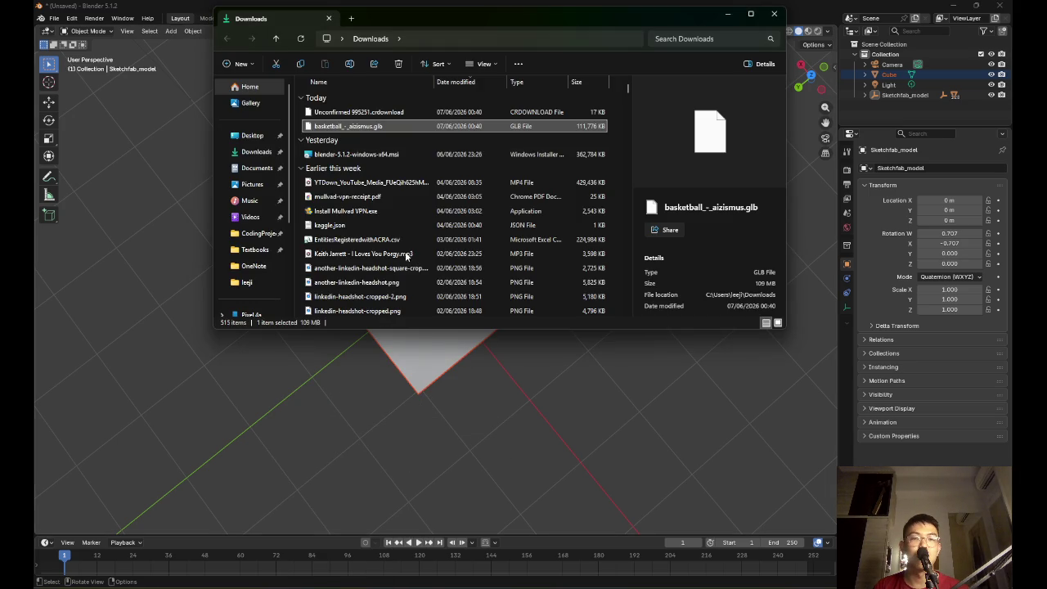
left_click_drag(359, 128, 143, 183)
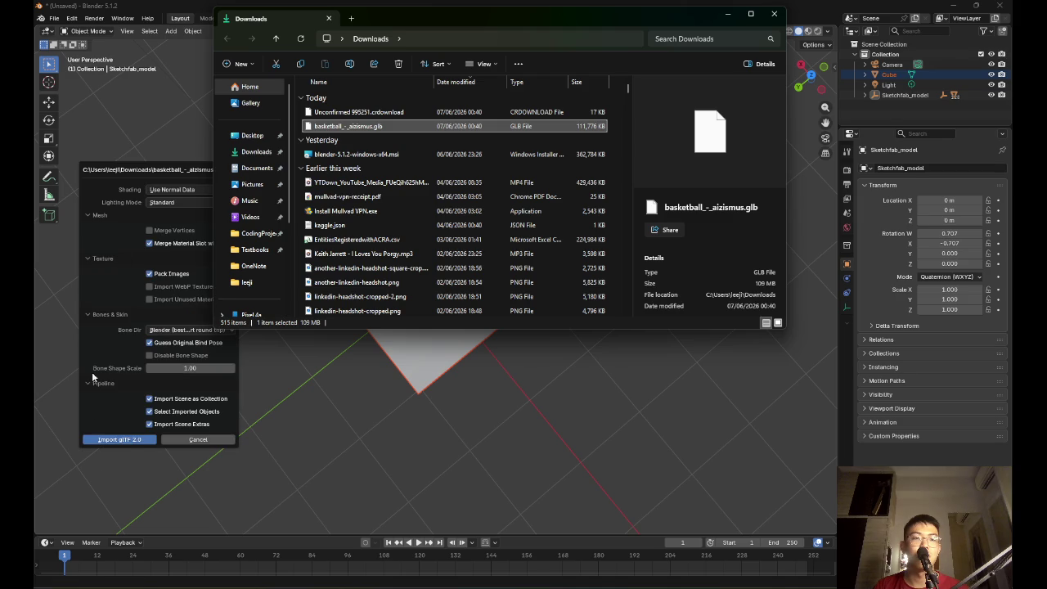
Import the glTF with Shading 'Use Normal Data' and Lighting Mode 'Standard'
left_click_drag(490, 18, 765, 46)
left_click(214, 190)
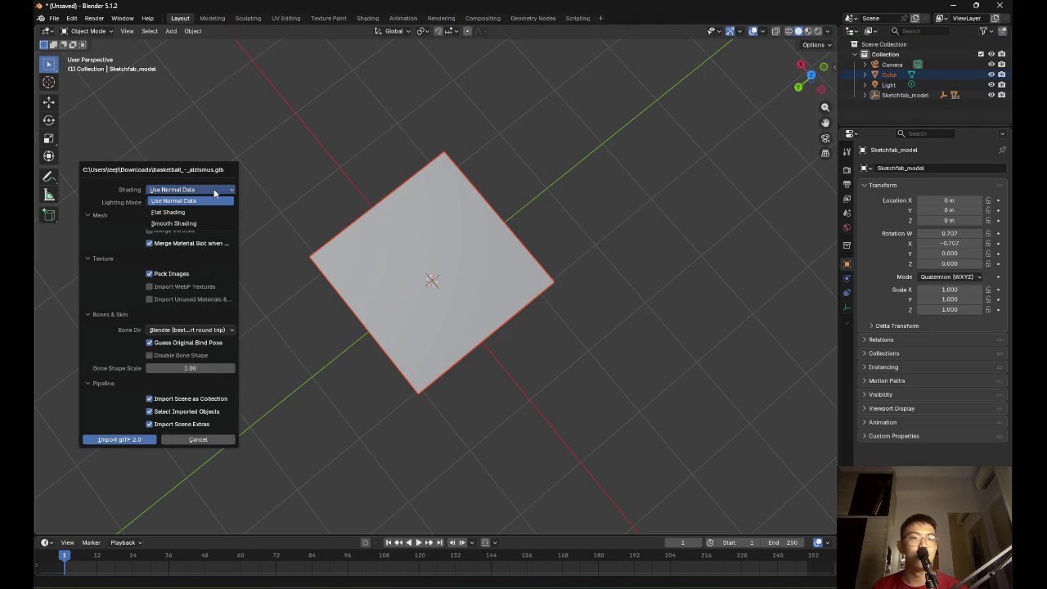
left_click(213, 193)
left_click(206, 202)
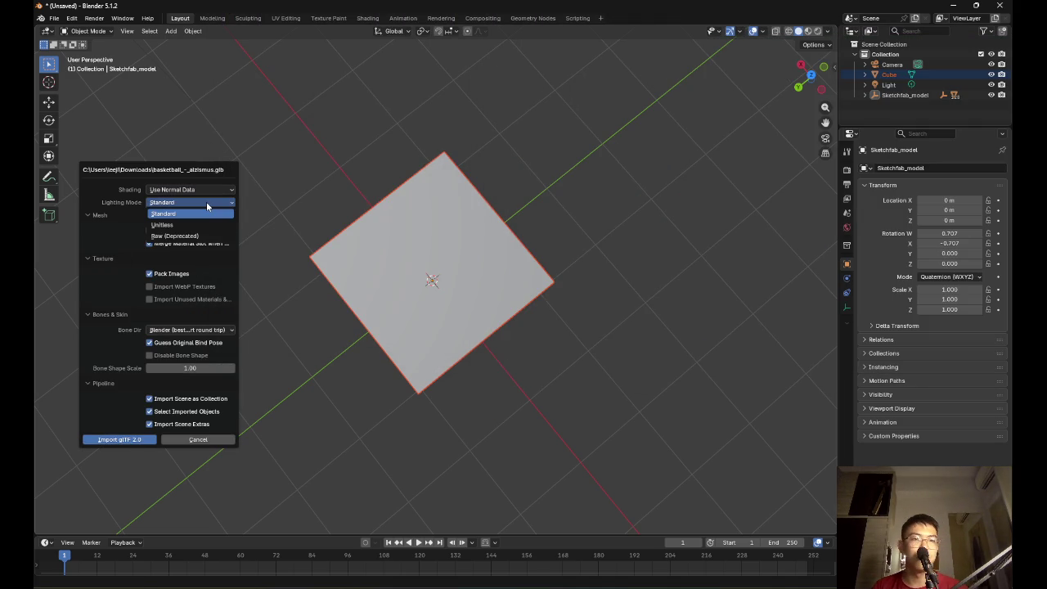
left_click(206, 201)
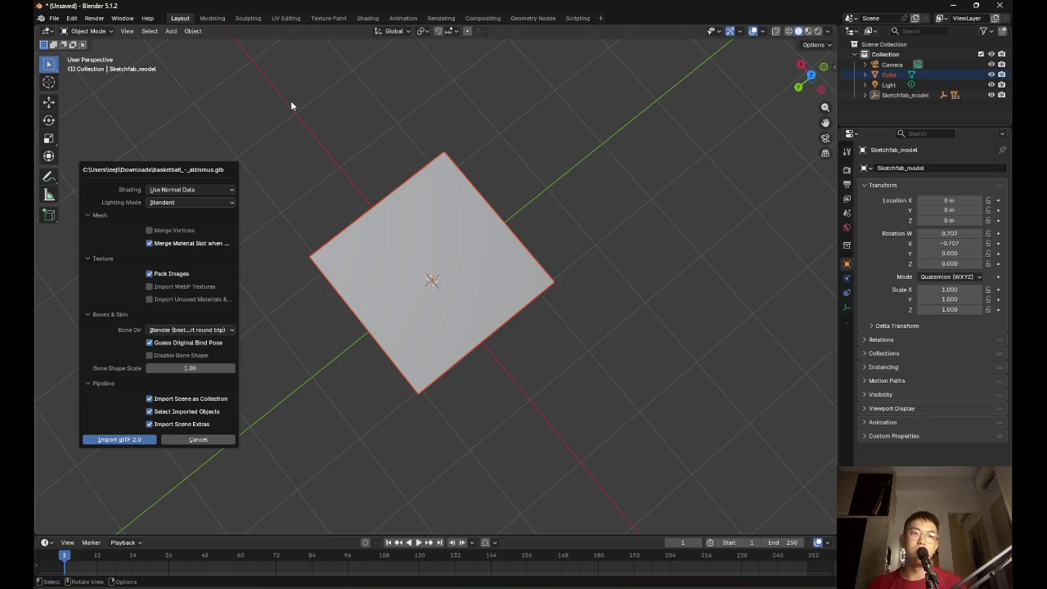
left_click(136, 440)
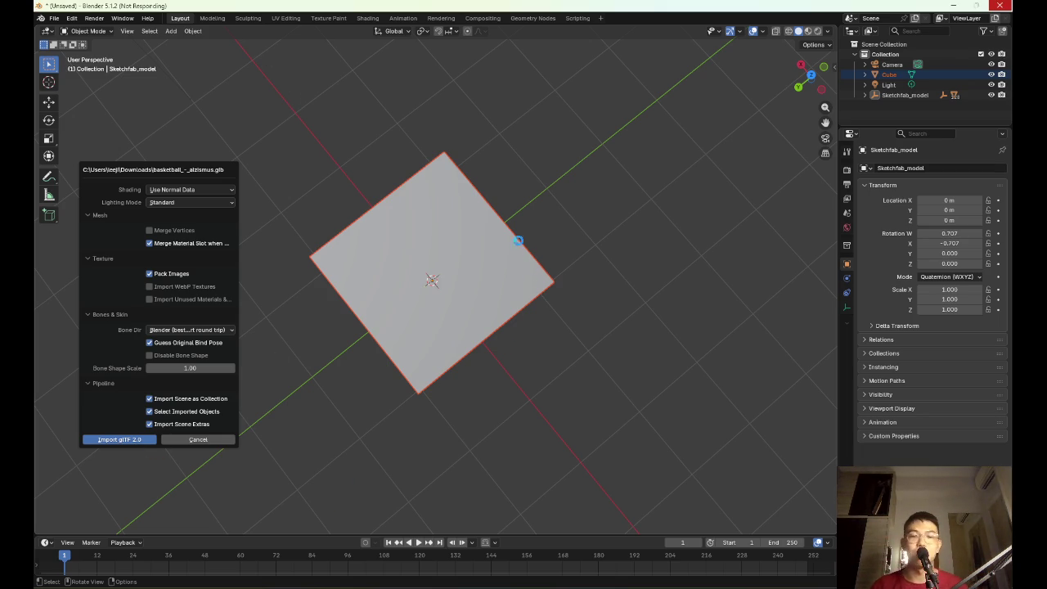
Launch Task Manager from Start search with 'task mang'
key("super")
type("task mang")
key("Return")
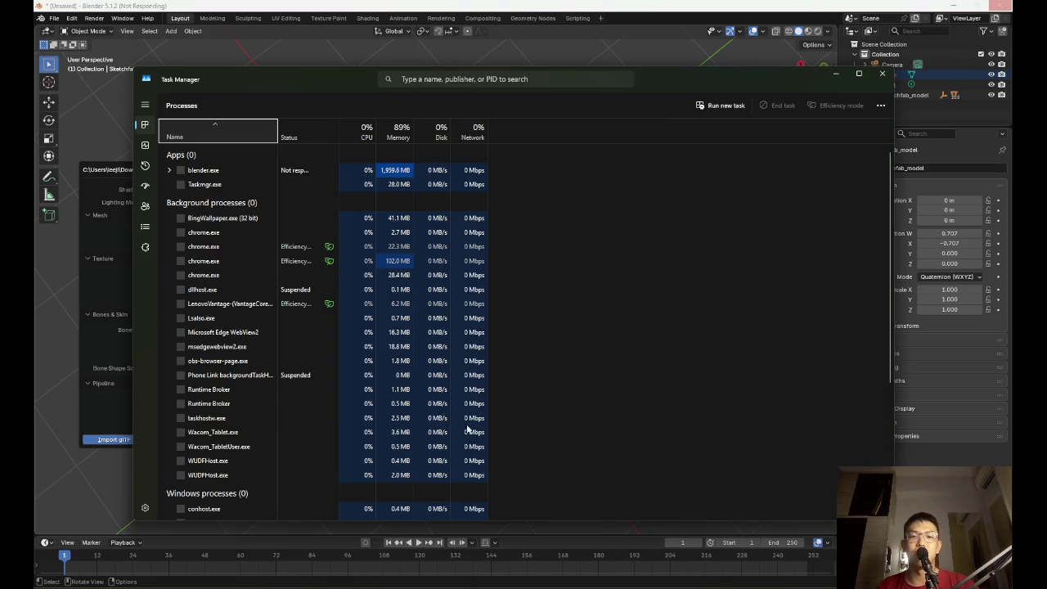
Check CPU usage on the Performance tab, minimize Task Manager and return to Chrome
left_click(145, 145)
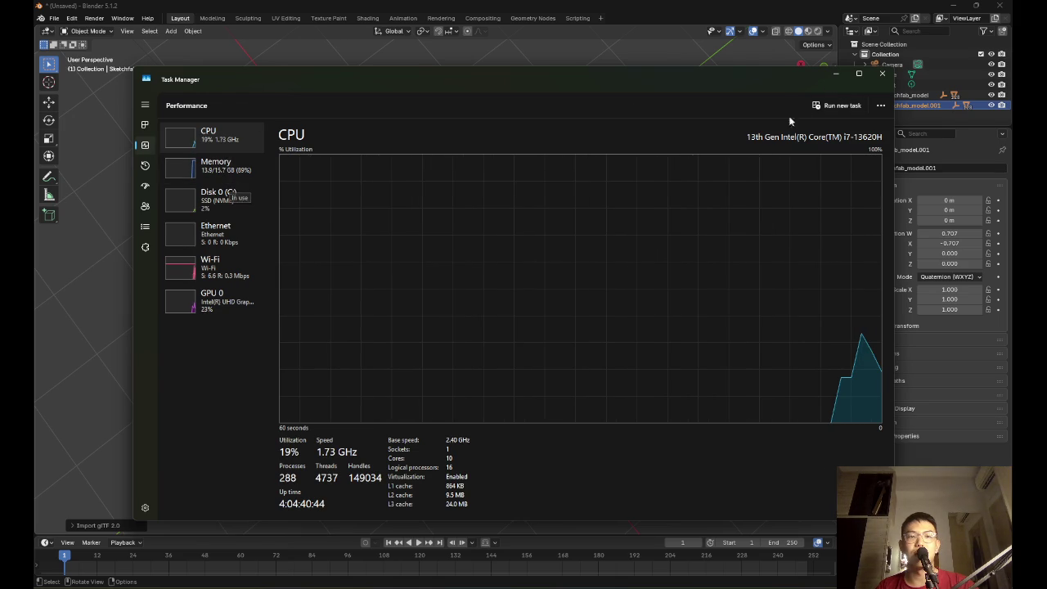
left_click(833, 78)
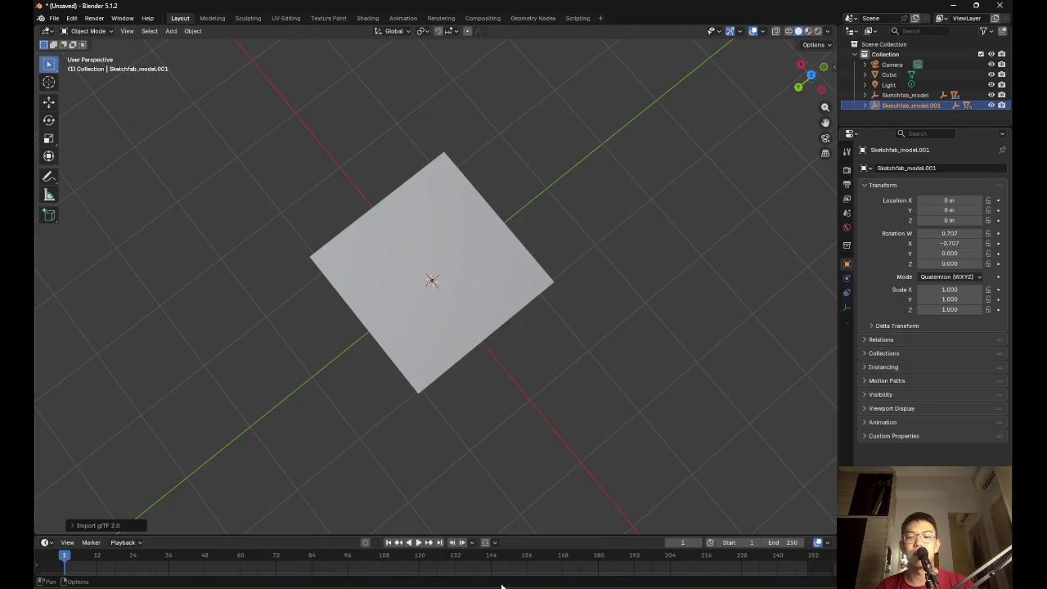
mouse_move(503, 581)
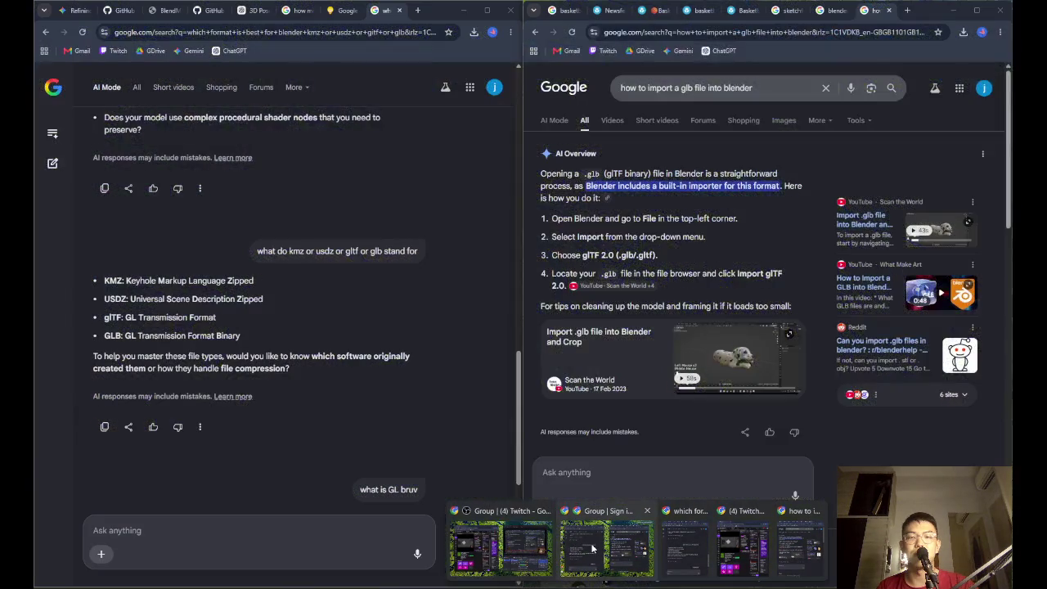
left_click(685, 548)
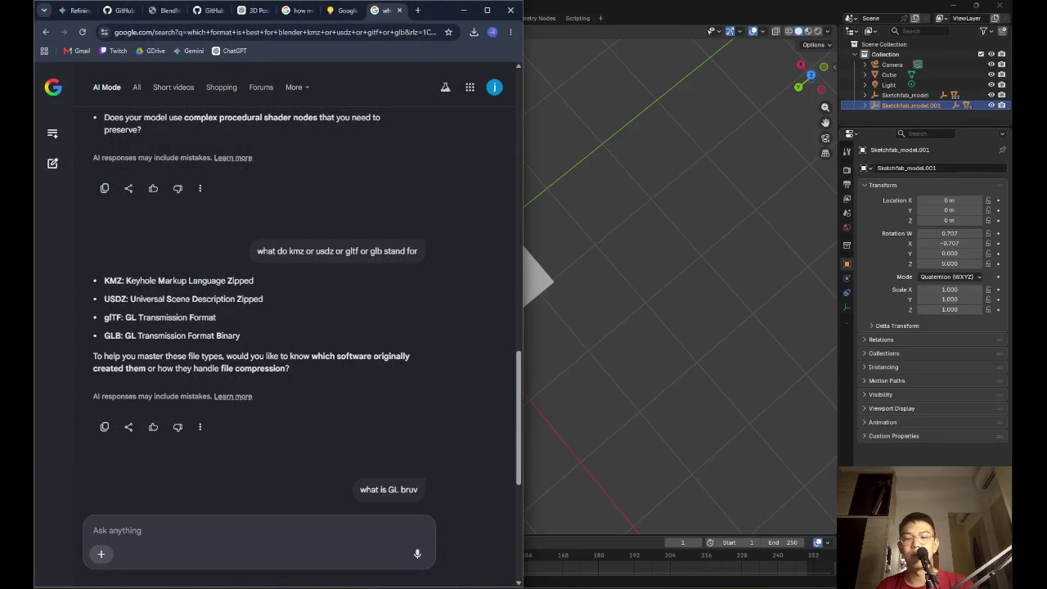
Minimize Blender and close the Downloads Explorer window
mouse_move(503, 582)
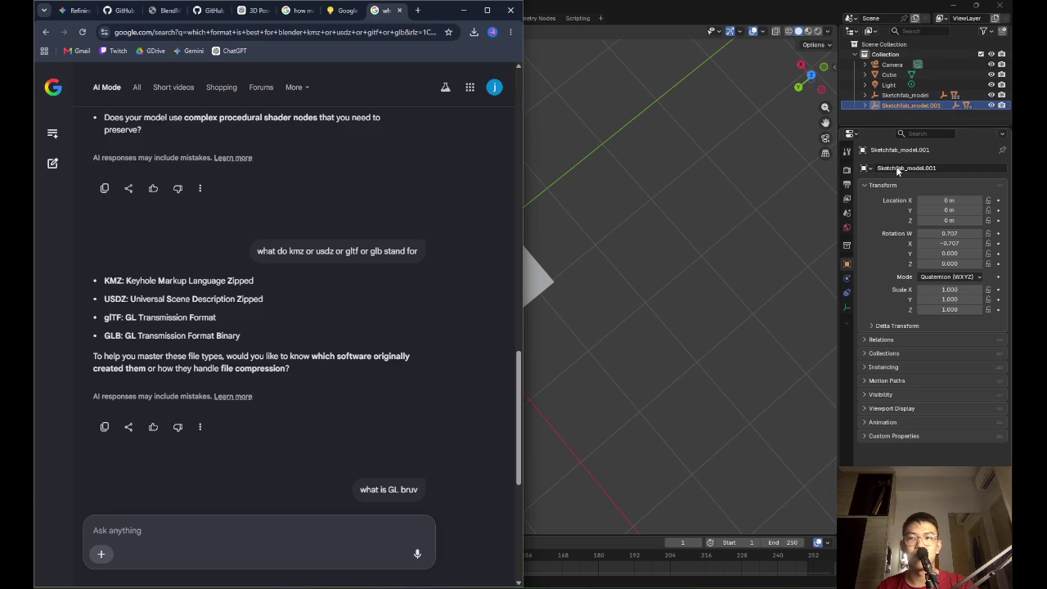
left_click(953, 10)
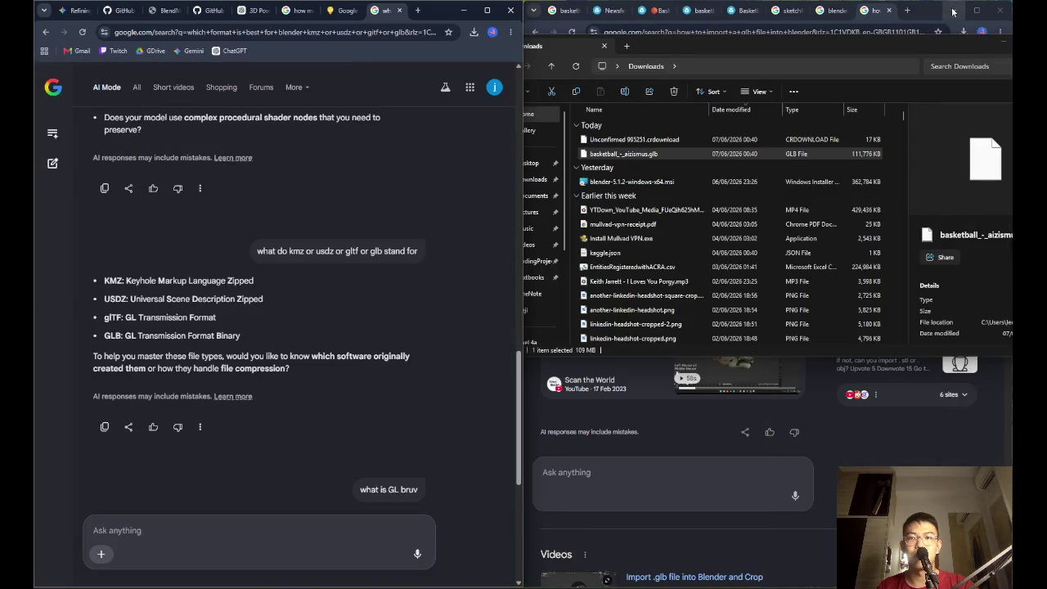
left_click_drag(862, 18, 728, 55)
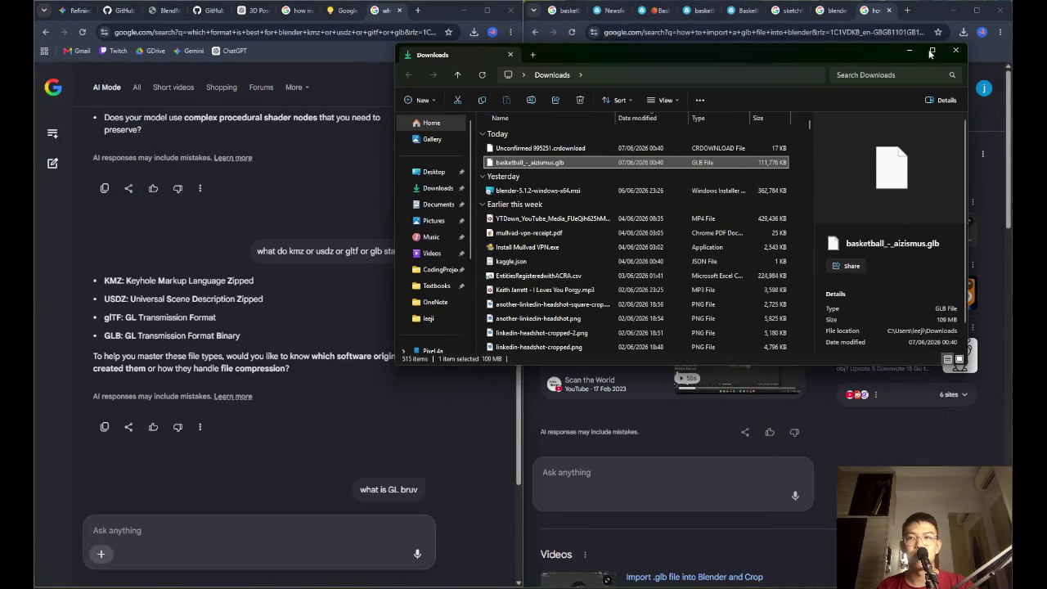
left_click(957, 49)
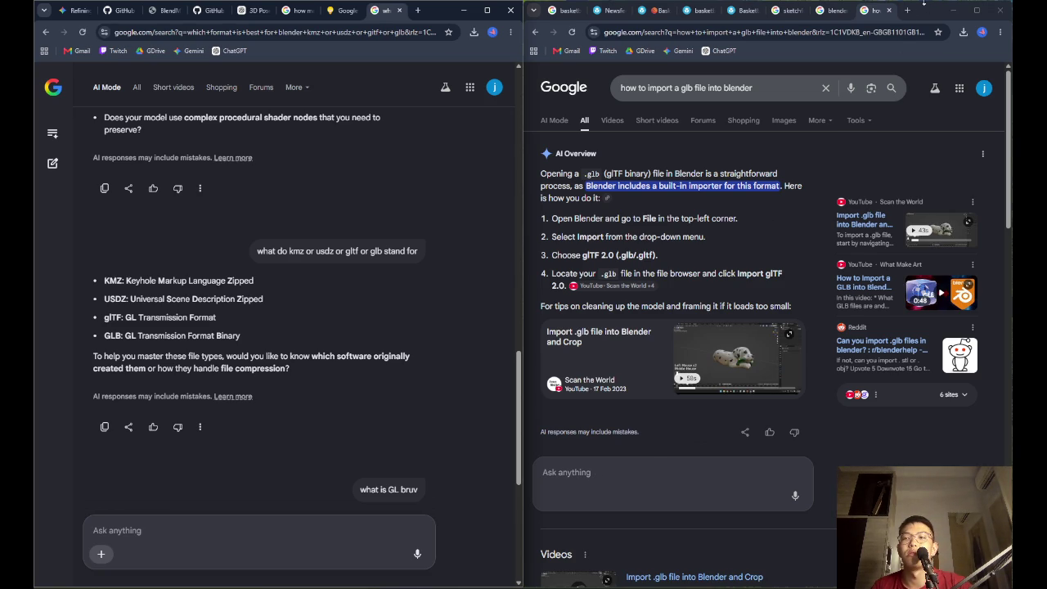
Close the 'how to import a glb' tab and open the BlenderKit search result
left_click(888, 9)
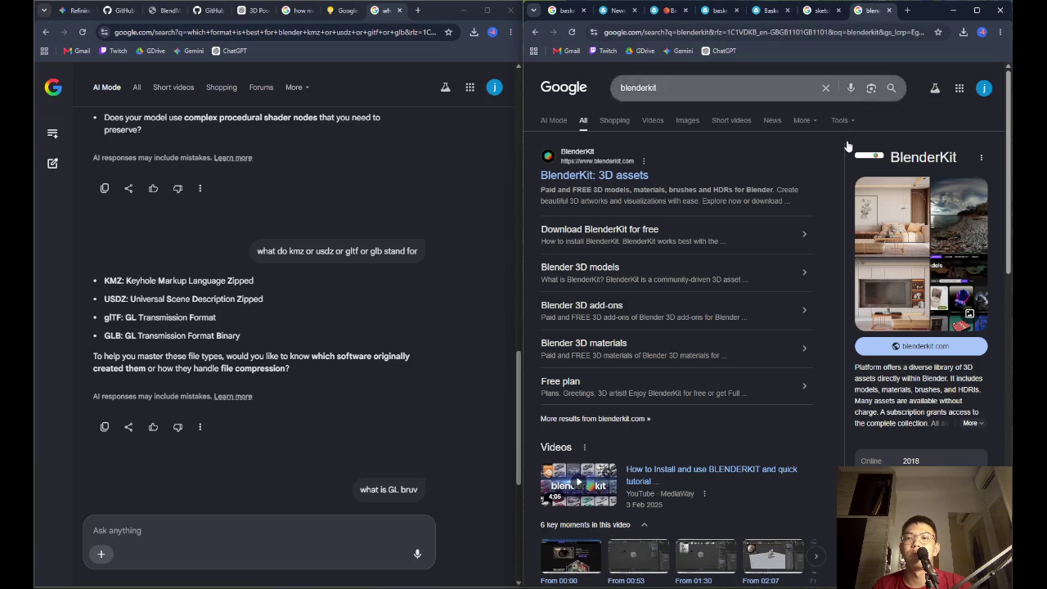
left_click(589, 175)
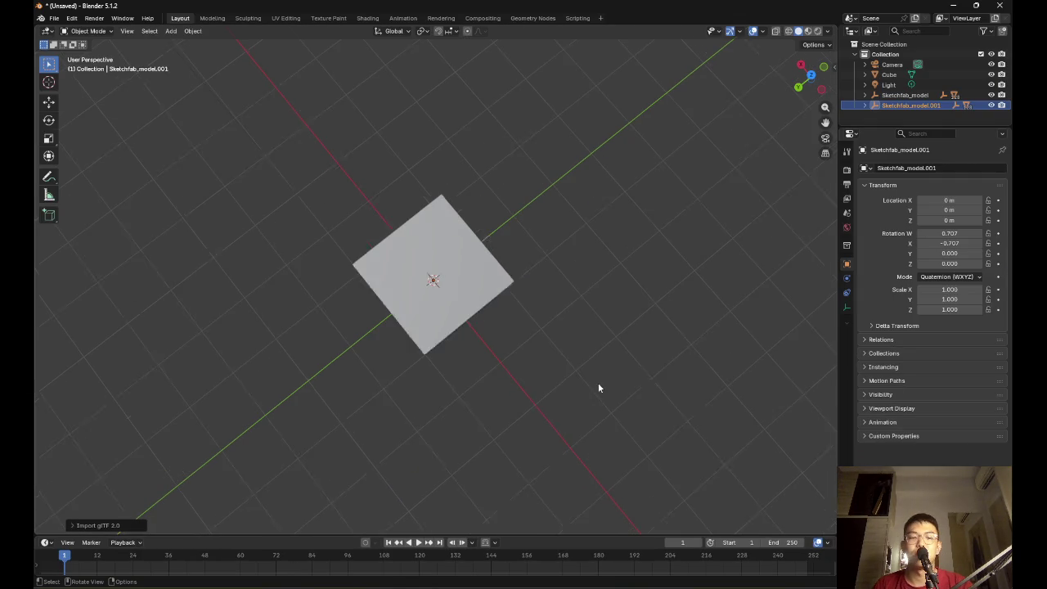
scroll(598, 388, "down", 3)
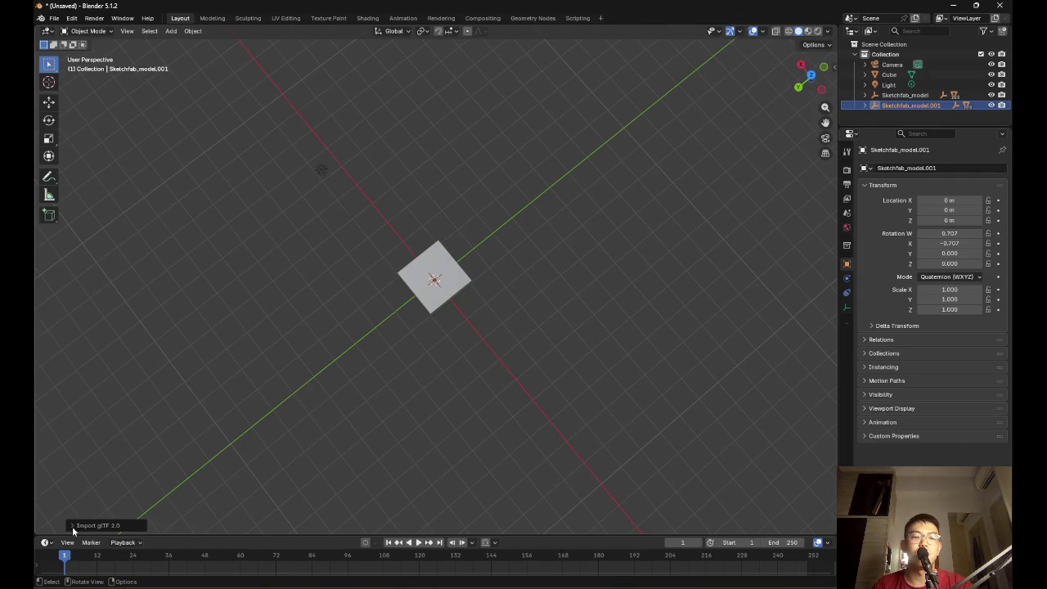
Make the timeline taller beneath the viewport and deselect the imported model
mouse_move(360, 533)
left_mouse_down()
mouse_move(537, 294)
mouse_move(534, 413)
left_mouse_up()
scroll(235, 226, "down", 3)
scroll(238, 224, "up", 3)
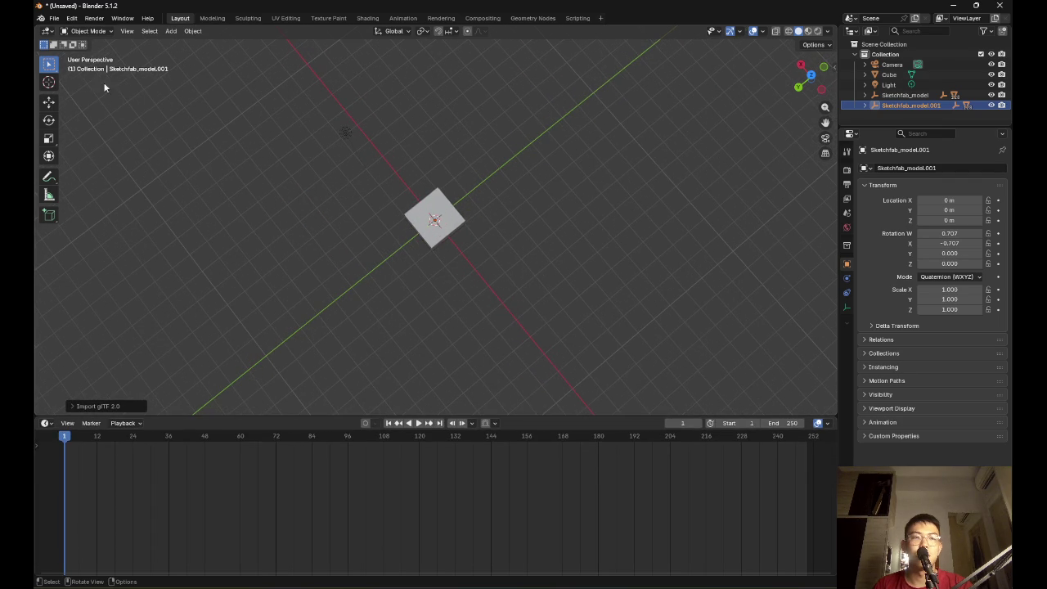
mouse_move(561, 189)
left_mouse_down()
mouse_move(539, 248)
mouse_move(546, 260)
mouse_move(605, 257)
mouse_move(467, 278)
mouse_move(486, 161)
mouse_move(530, 185)
mouse_move(583, 192)
mouse_move(483, 207)
left_mouse_up()
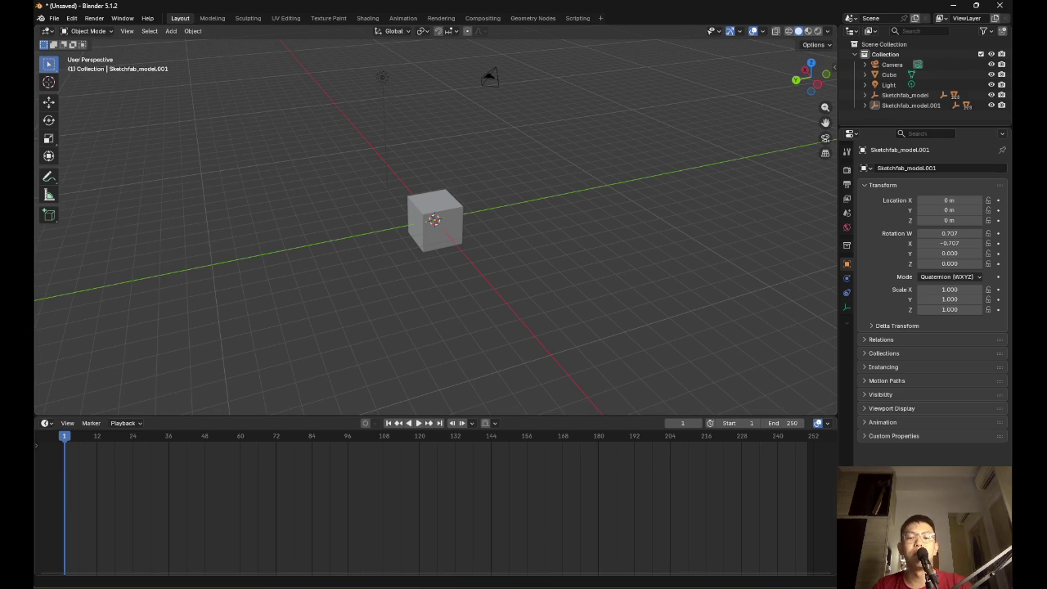
Bring the BlenderKit Chrome window forward and dismiss its cookie notice
mouse_move(639, 585)
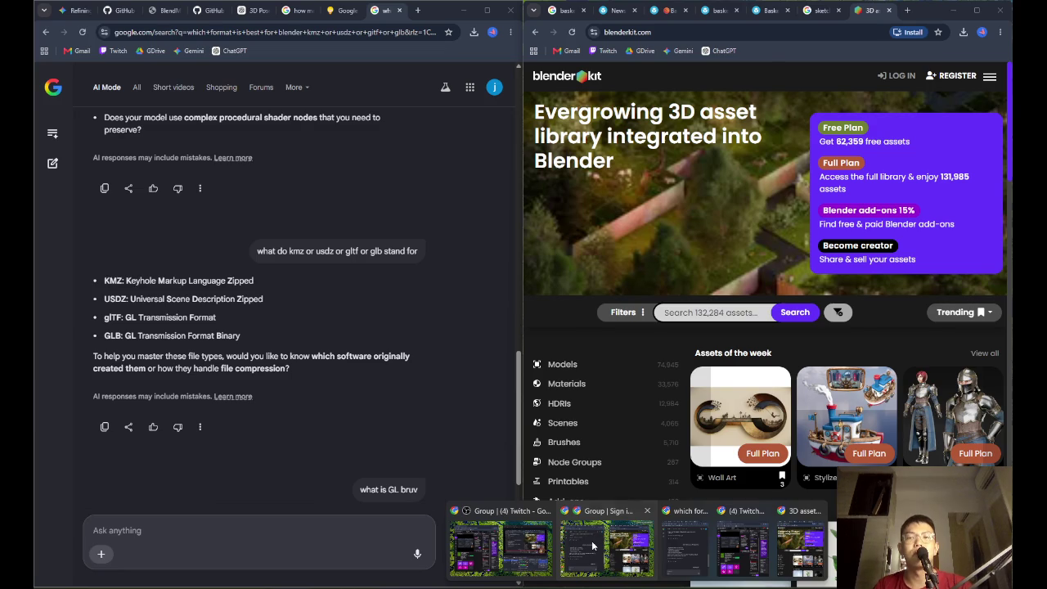
left_click(591, 544)
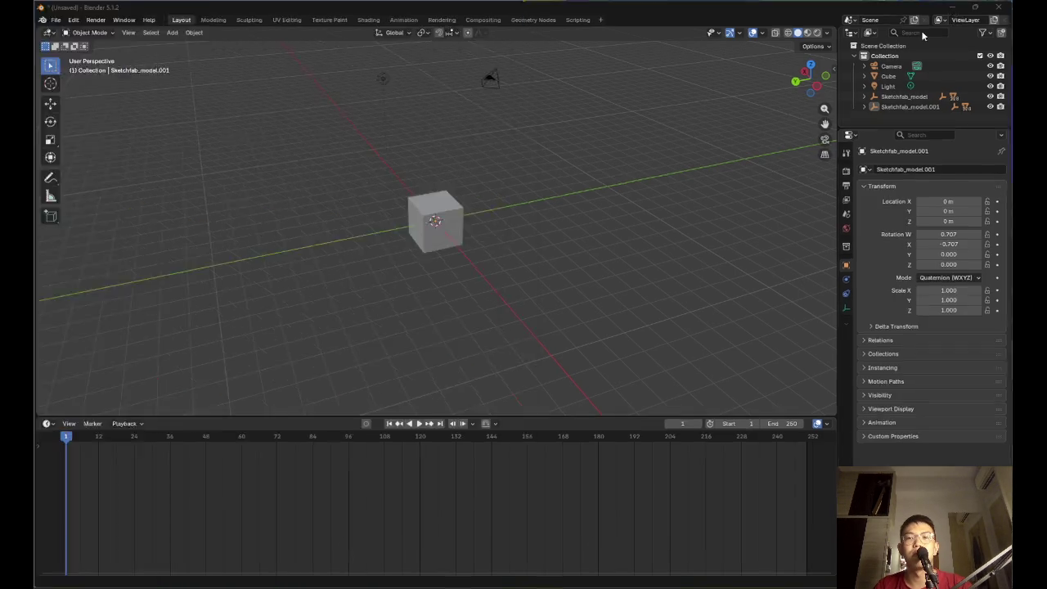
left_click(671, 507)
left_click(646, 378)
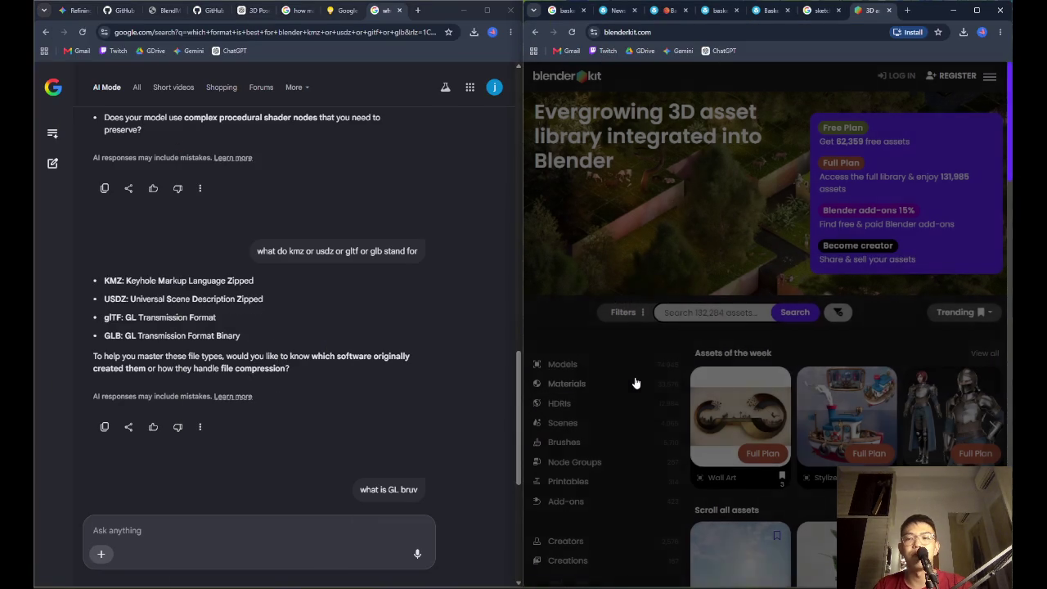
Show Sketchfab's Basketball Court page on the right and ChatGPT's roadmap on the left, closing AI Mode
left_click(768, 10)
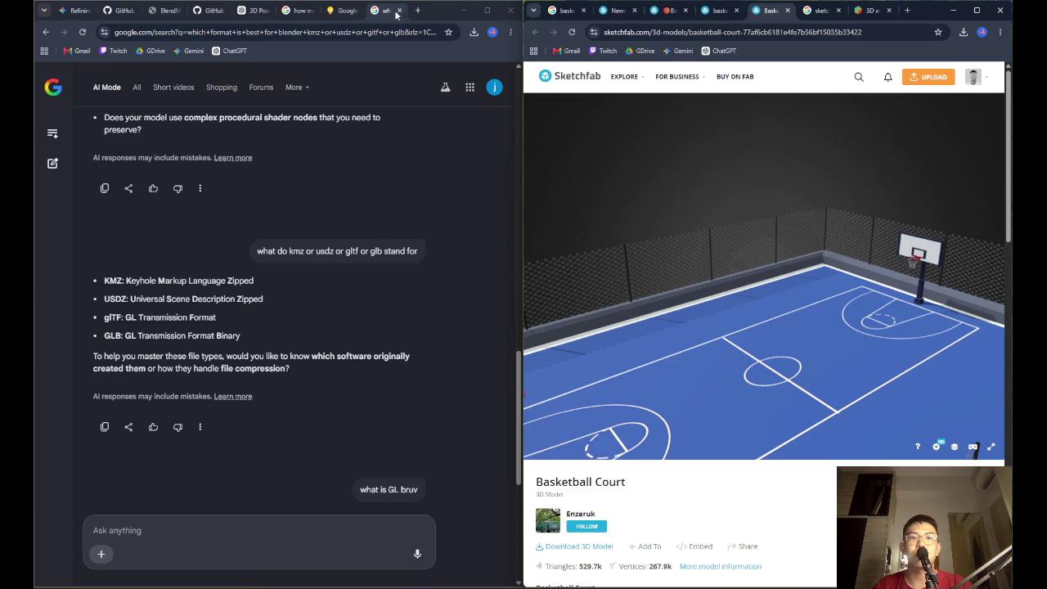
left_click(334, 22)
left_click(399, 10)
left_click(328, 10)
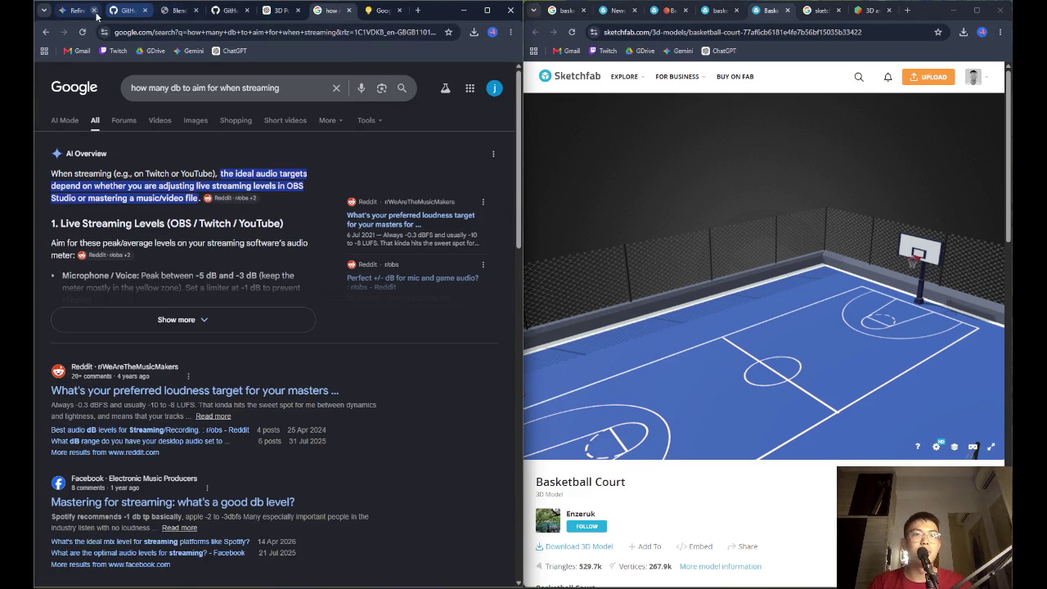
left_click(295, 16)
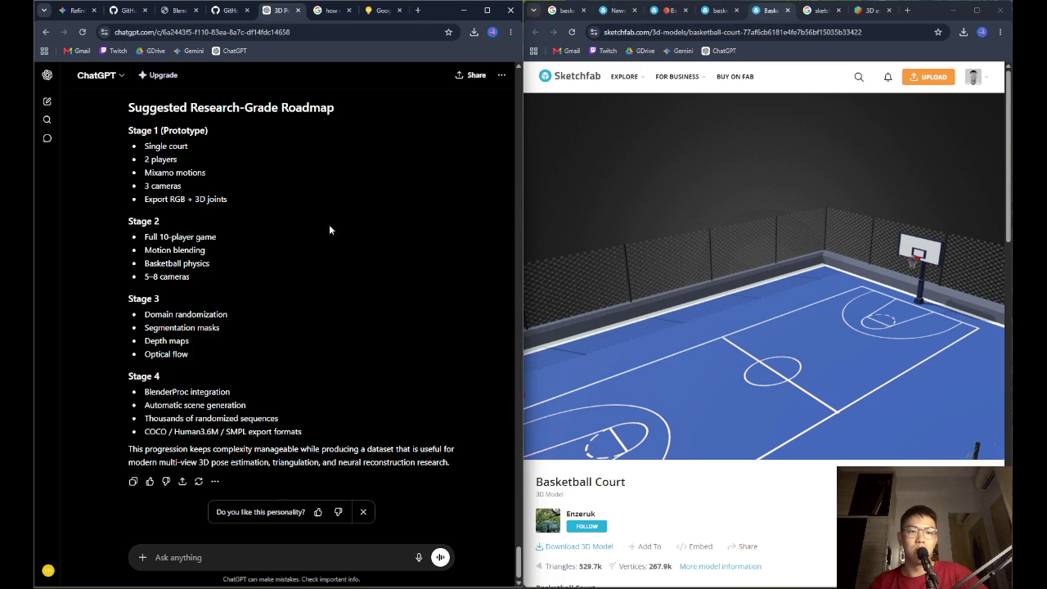
Review the Stage 1 prototype items and expand the original prompt to read it
left_click_drag(144, 146, 229, 204)
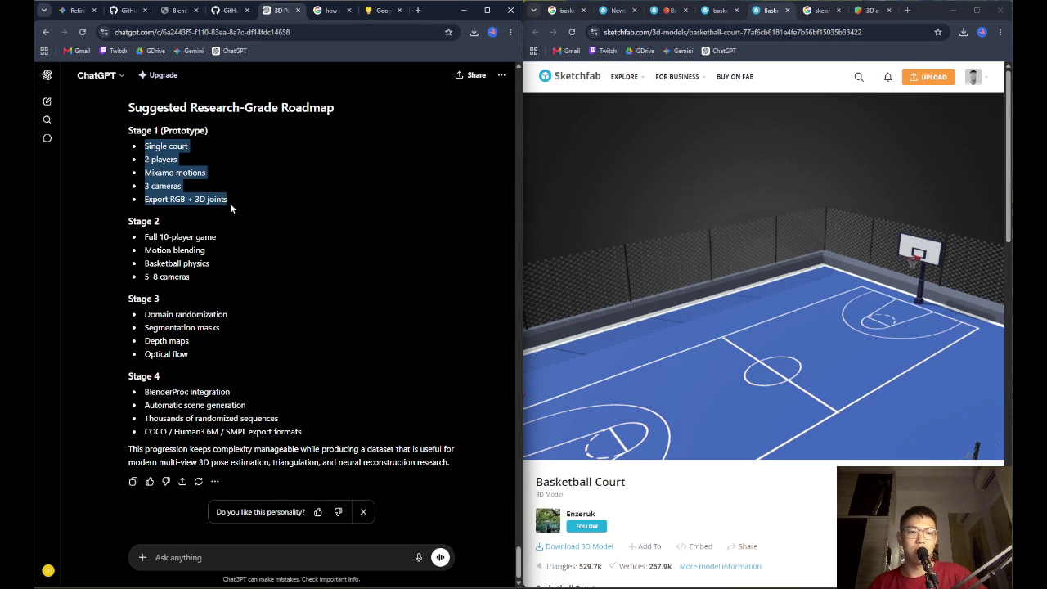
left_click(230, 205)
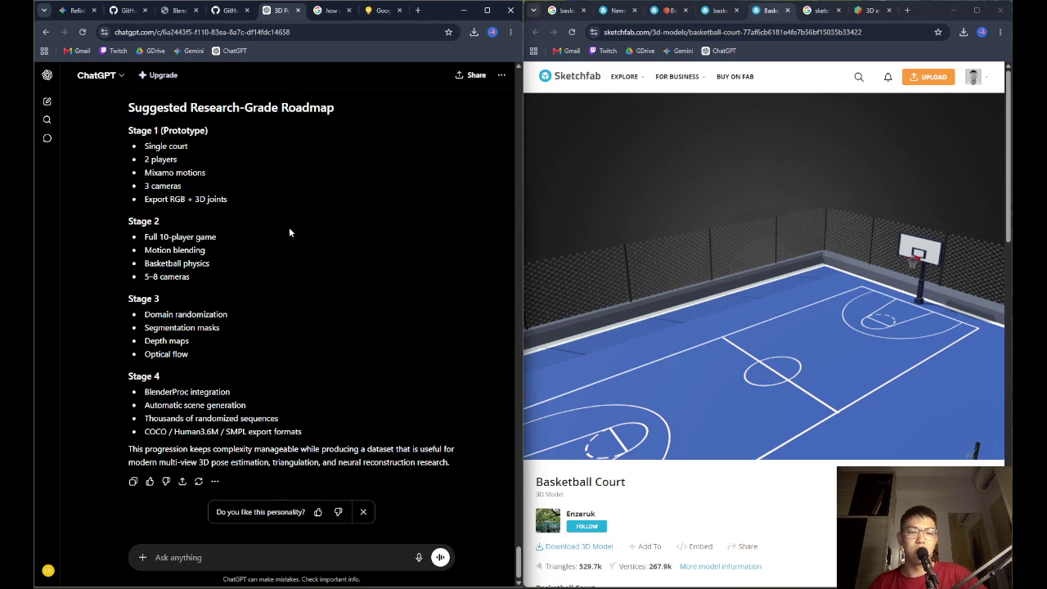
scroll(304, 241, "up", 15)
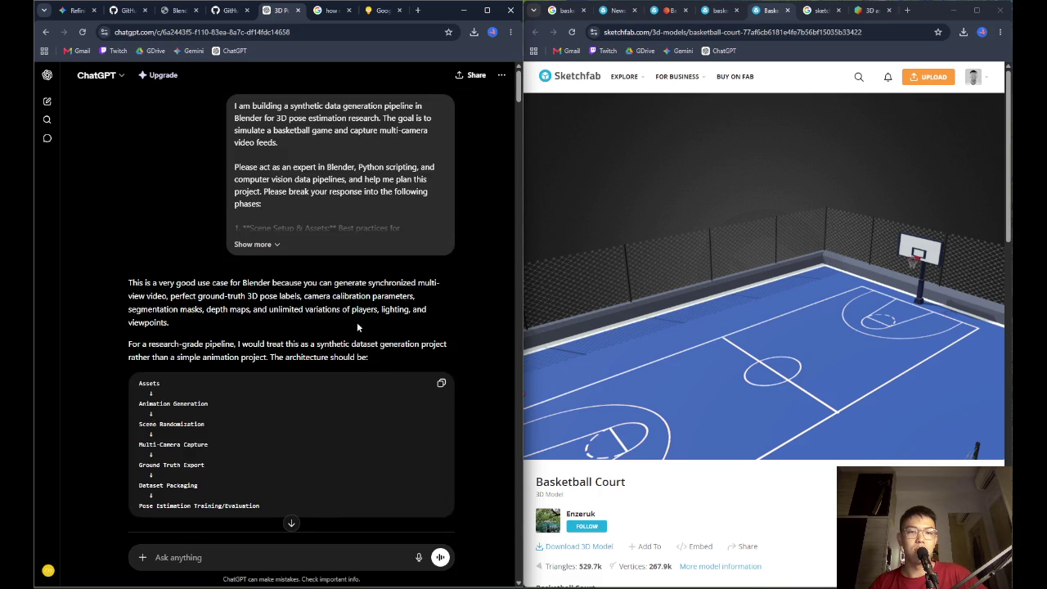
left_click(247, 244)
scroll(331, 282, "down", 5)
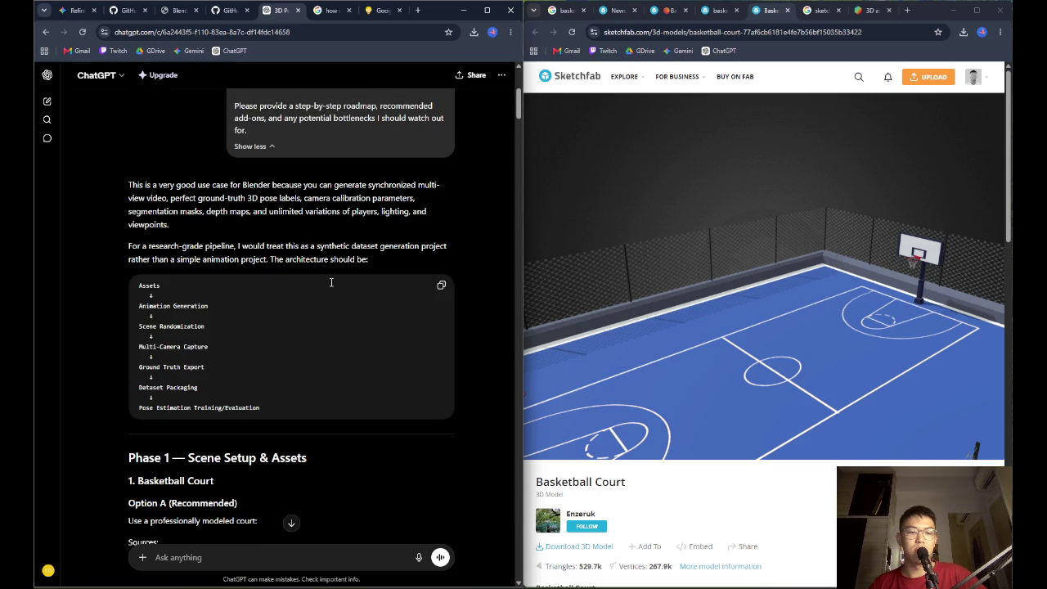
scroll(331, 282, "down", 3)
scroll(331, 282, "up", 7)
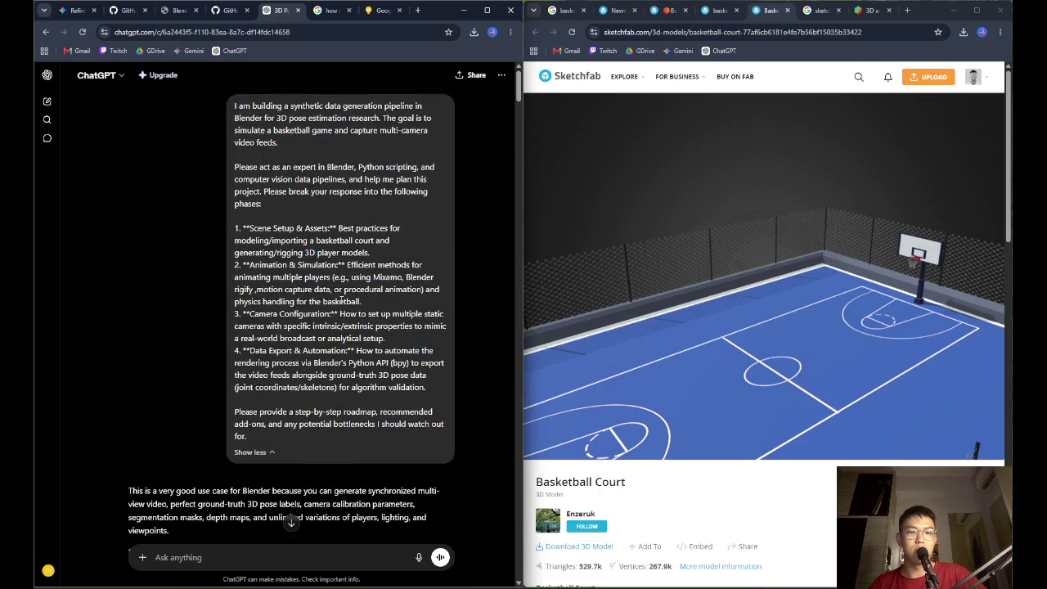
scroll(509, 166, "down", 5)
Copy the whole planning reply ending with the Research-Grade Roadmap, then start a new chat
left_click_drag(518, 115, 517, 564)
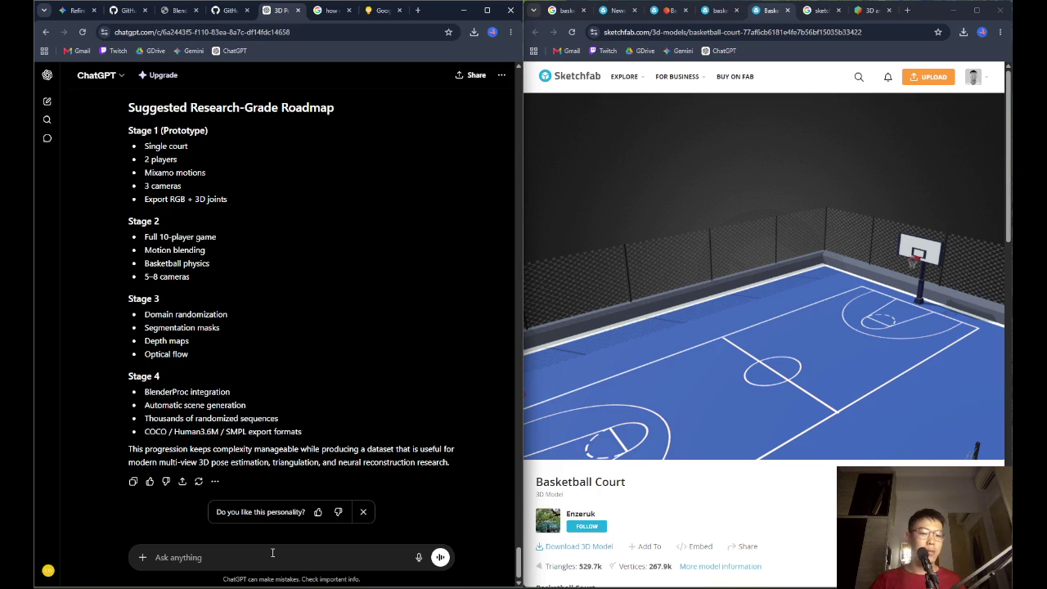
scroll(397, 413, "up", 10)
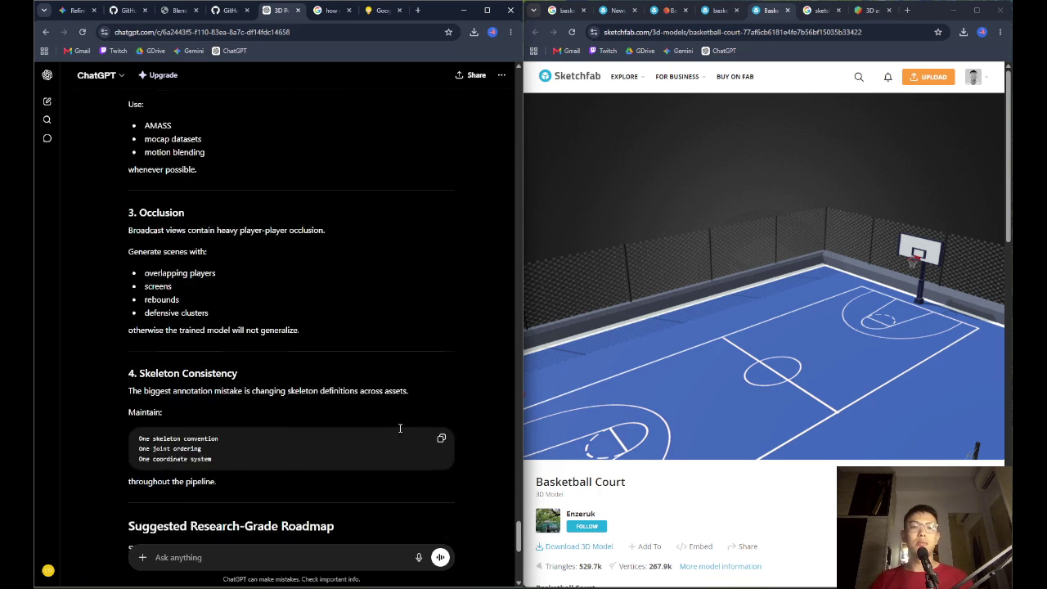
scroll(400, 431, "up", 15)
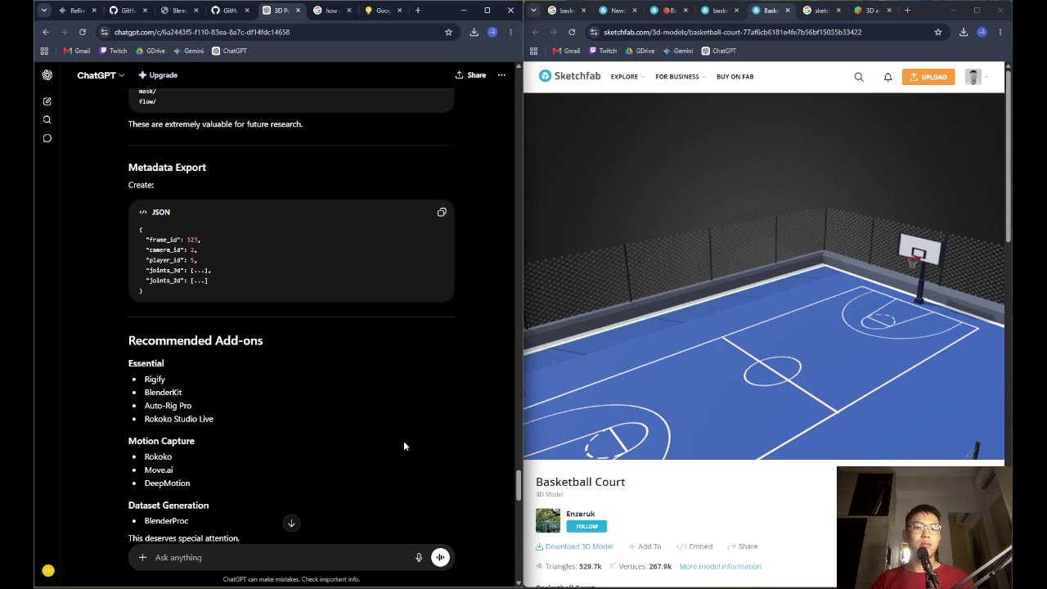
scroll(405, 448, "up", 15)
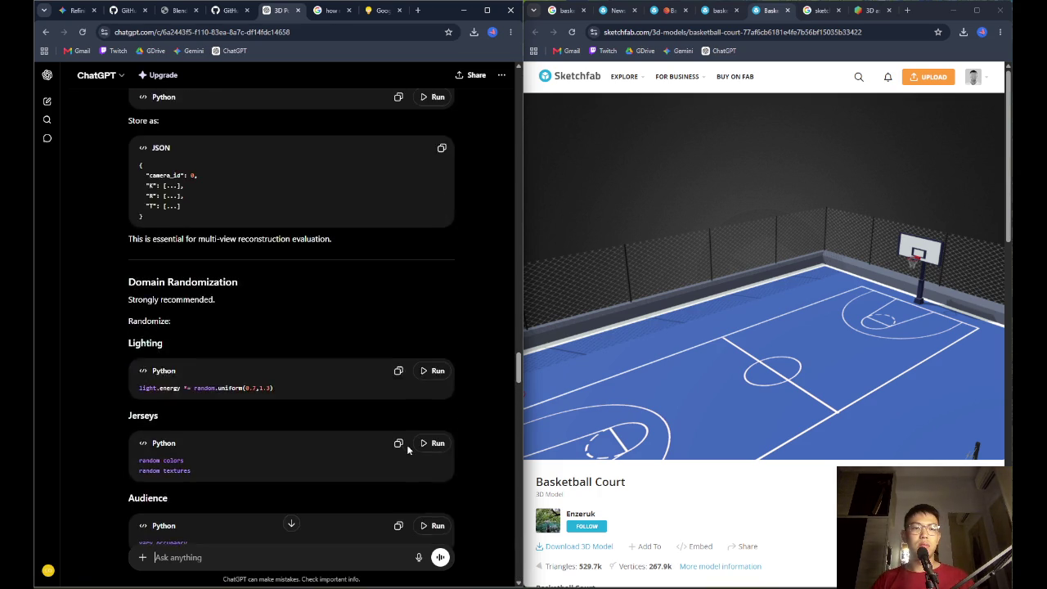
scroll(406, 448, "up", 15)
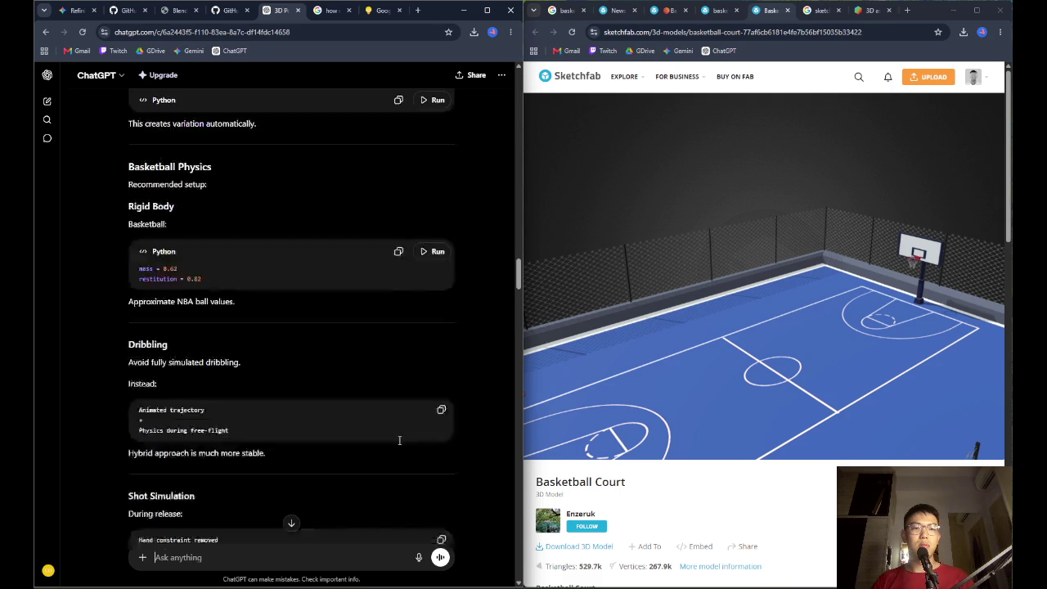
scroll(405, 441, "up", 4)
left_click(290, 522)
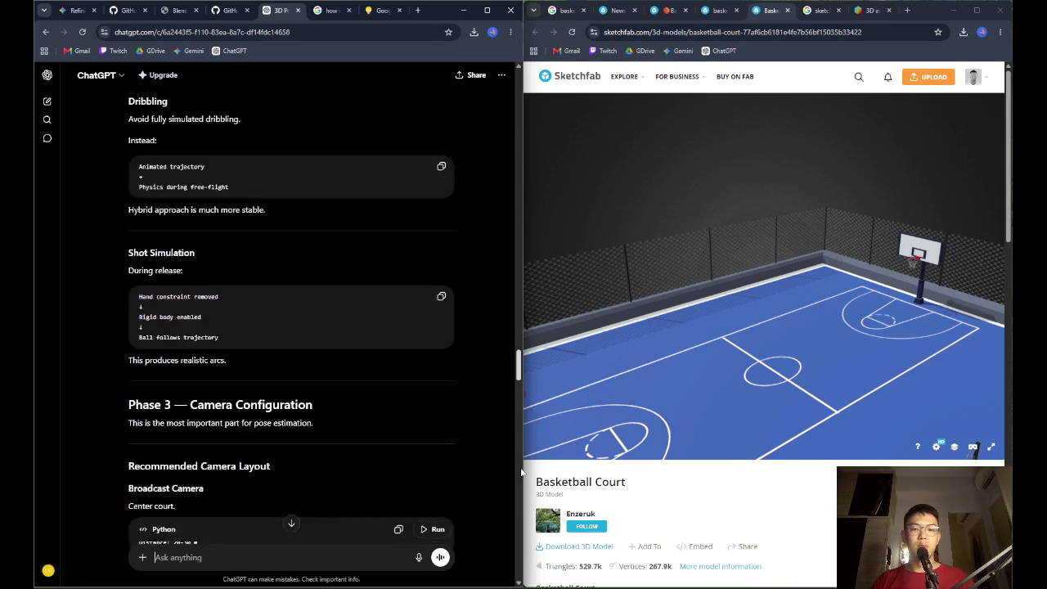
left_click(139, 484)
left_click(47, 101)
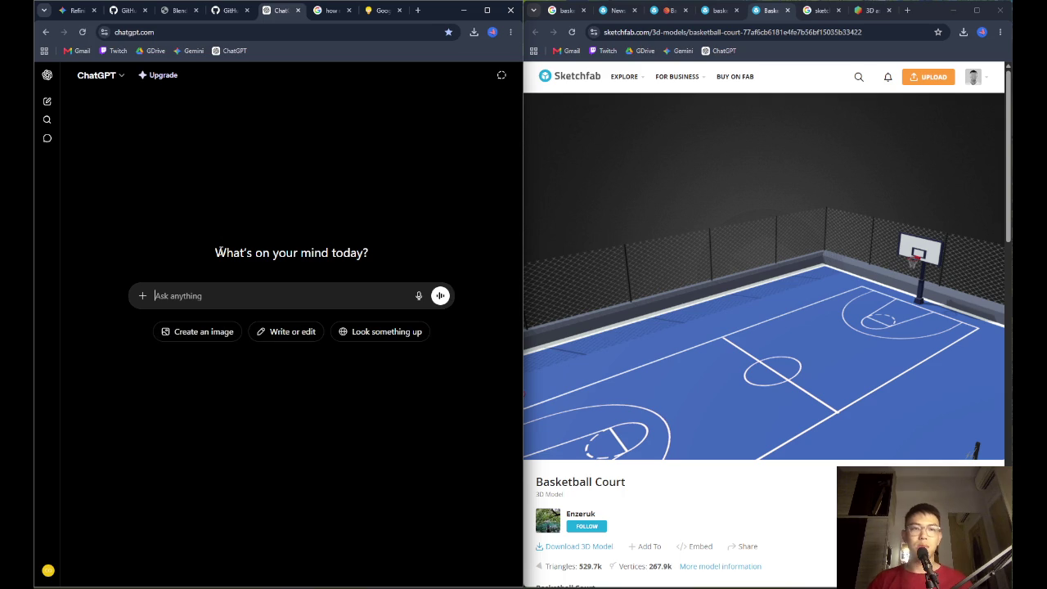
Write a request to condense the project description into one markdown context document for LLM chats
type("I am providing you with a long")
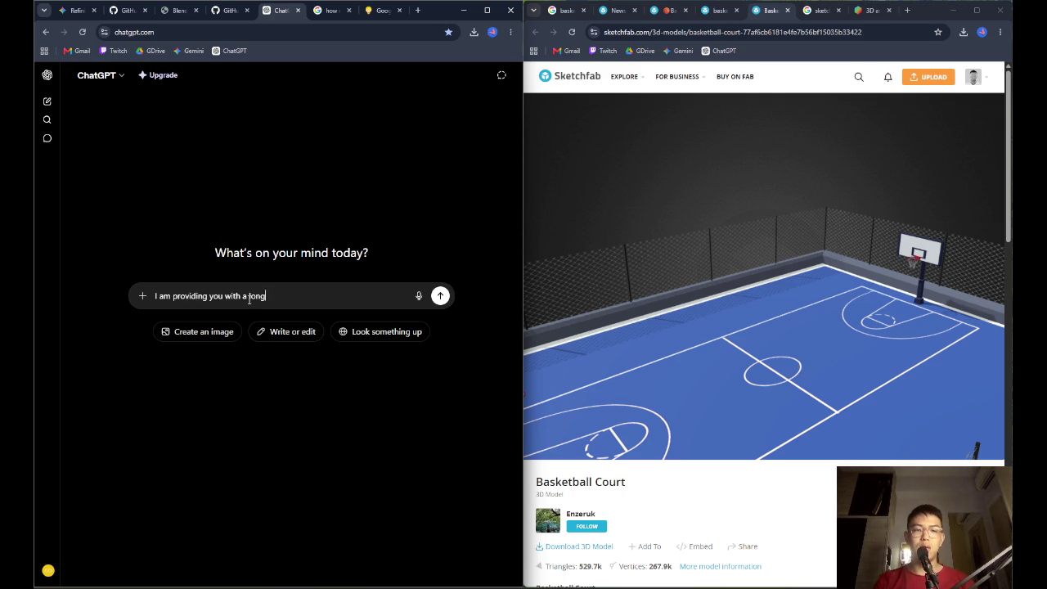
type("iong")
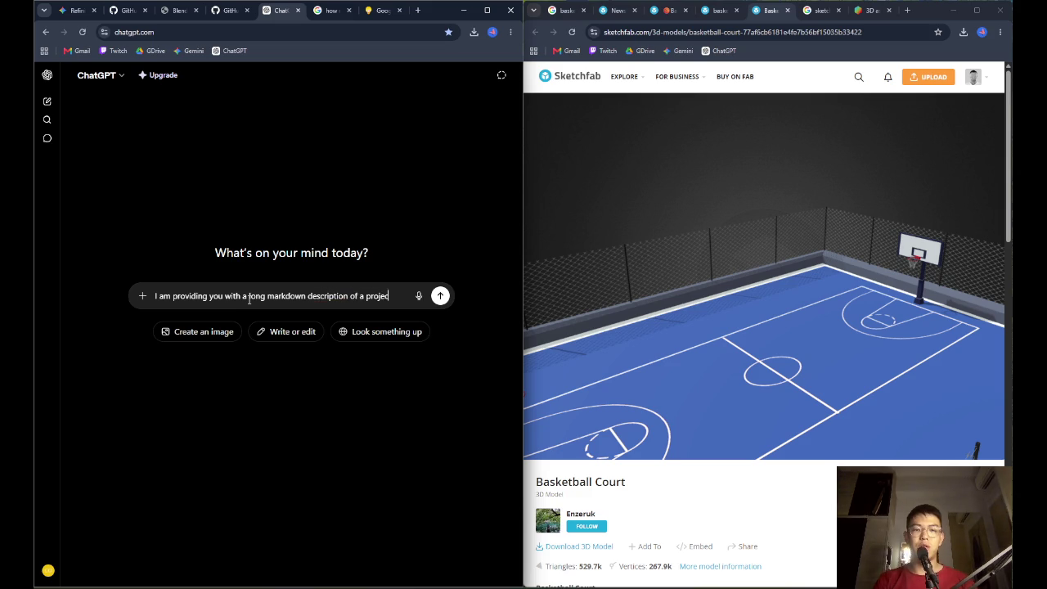
type("t I ")
type("am working on. Can you condense the description")
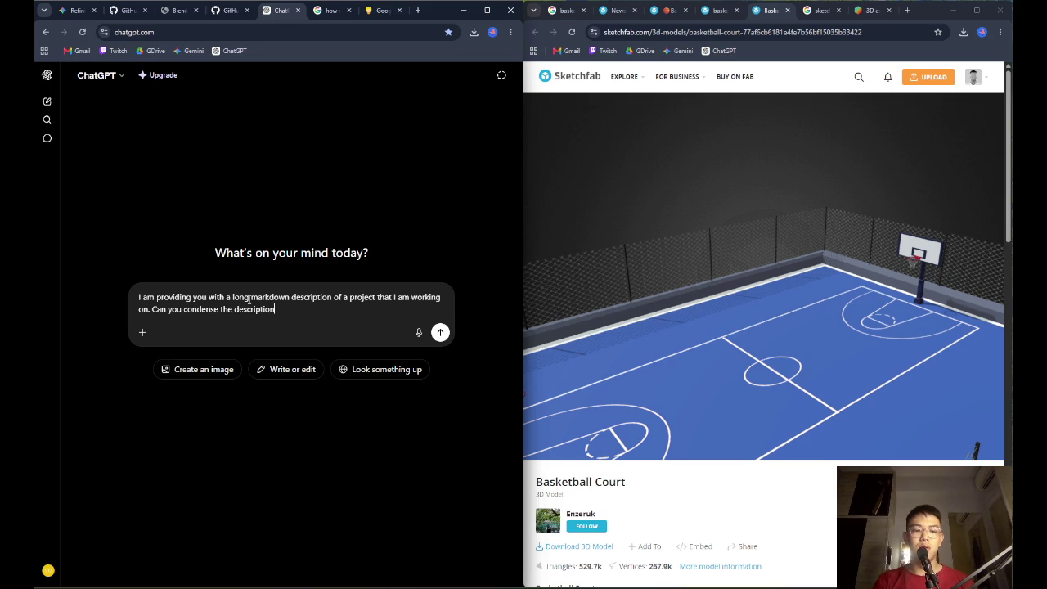
type("into a ")
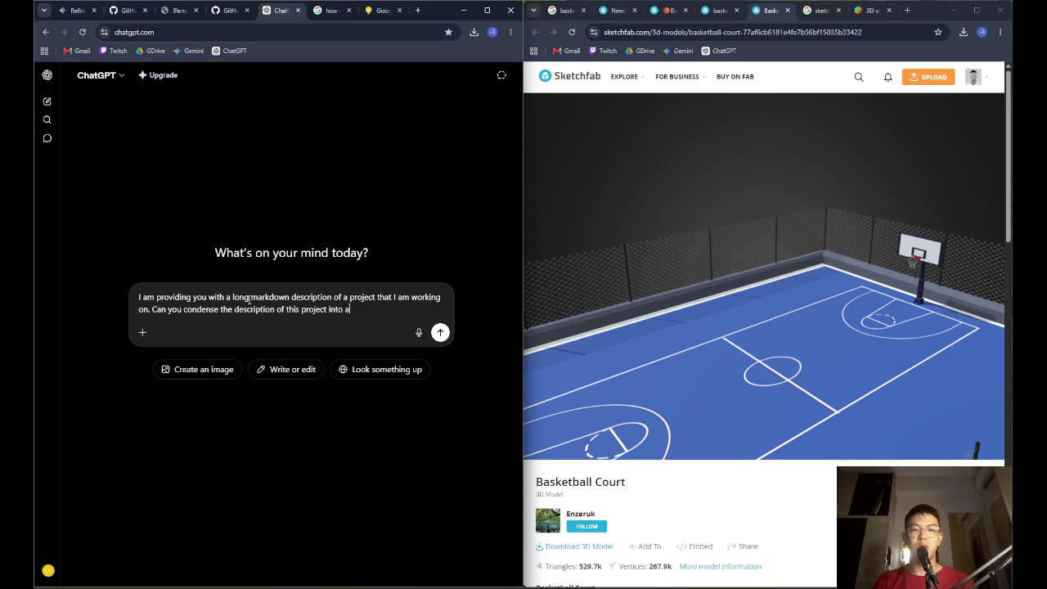
type("single markdown document")
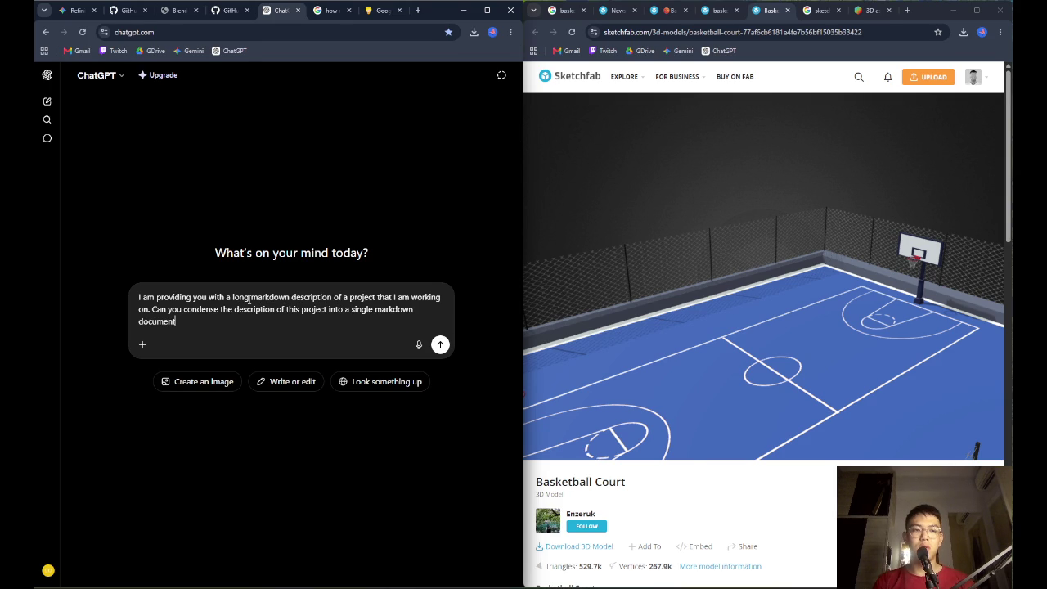
type(" that I can psa")
key("BackSpace")
key("BackSpace")
type("aste as cont")
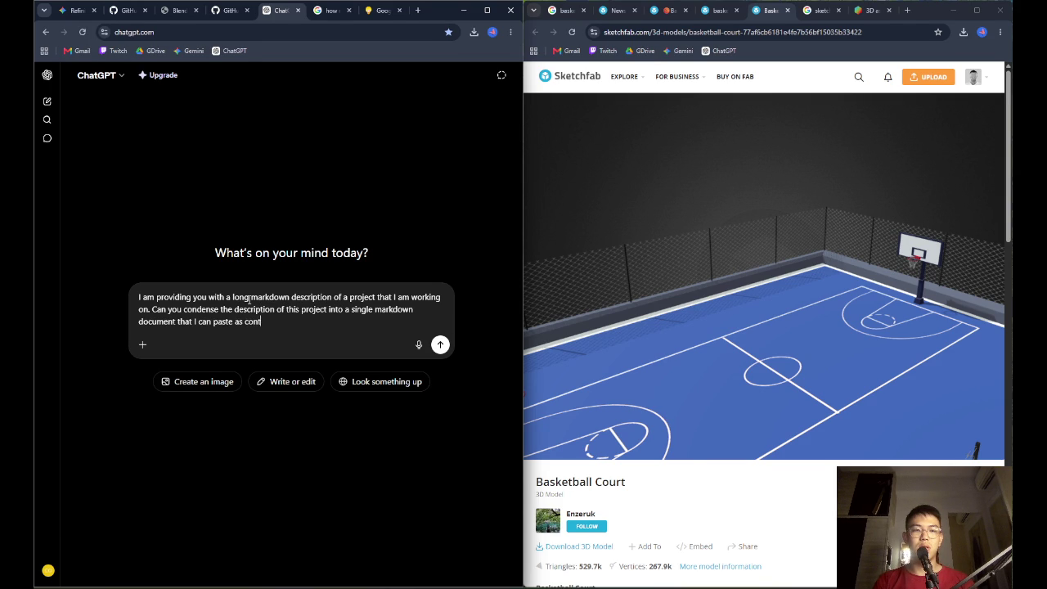
type("LLM chat so that they")
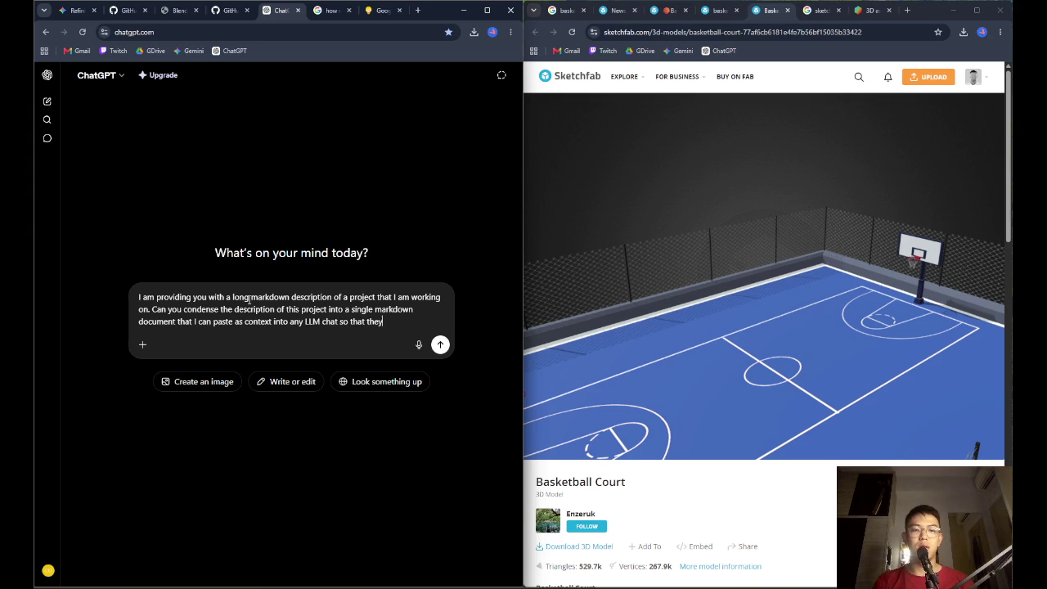
type(" understand")
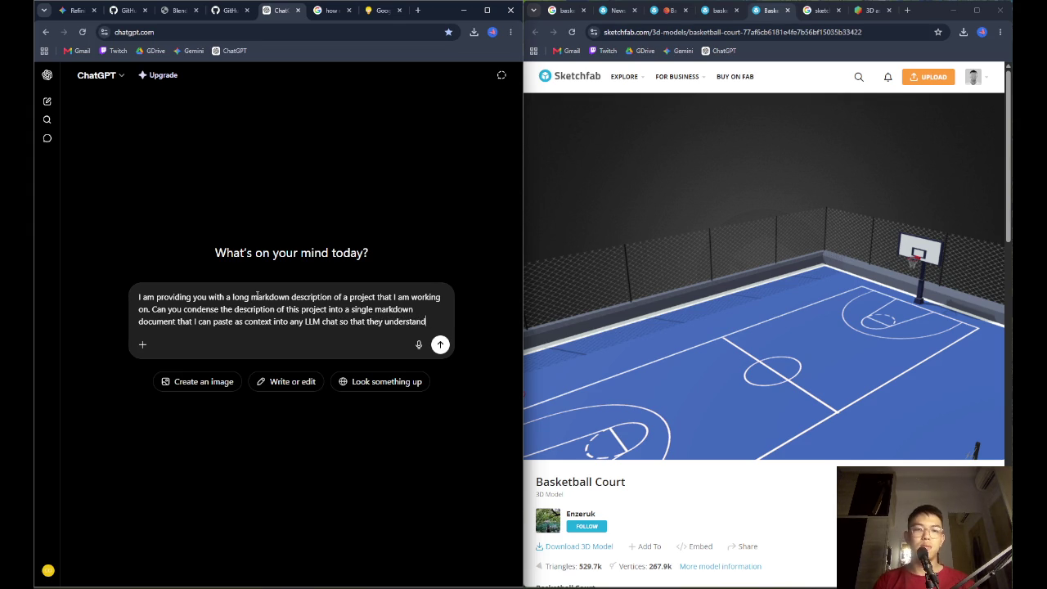
left_click_drag(235, 323, 271, 322)
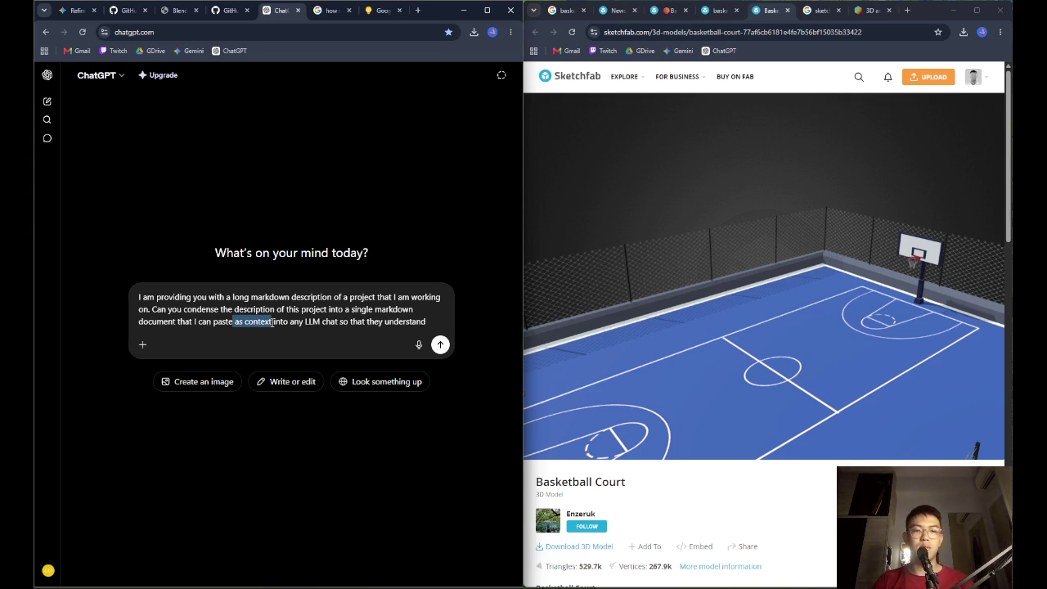
key("BackSpace")
left_click(413, 322)
type("the")
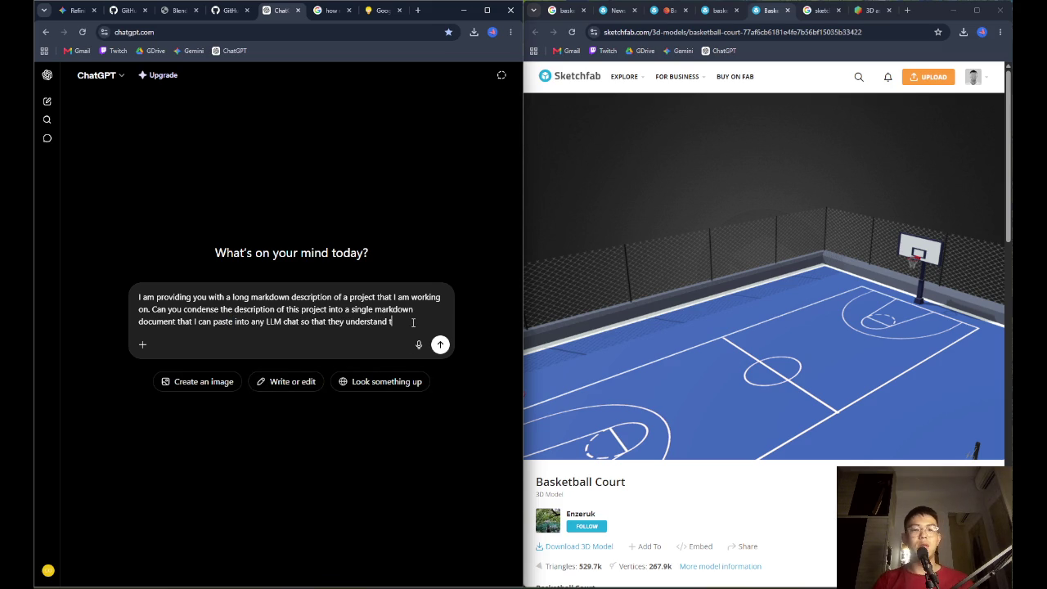
type(" context of this project?")
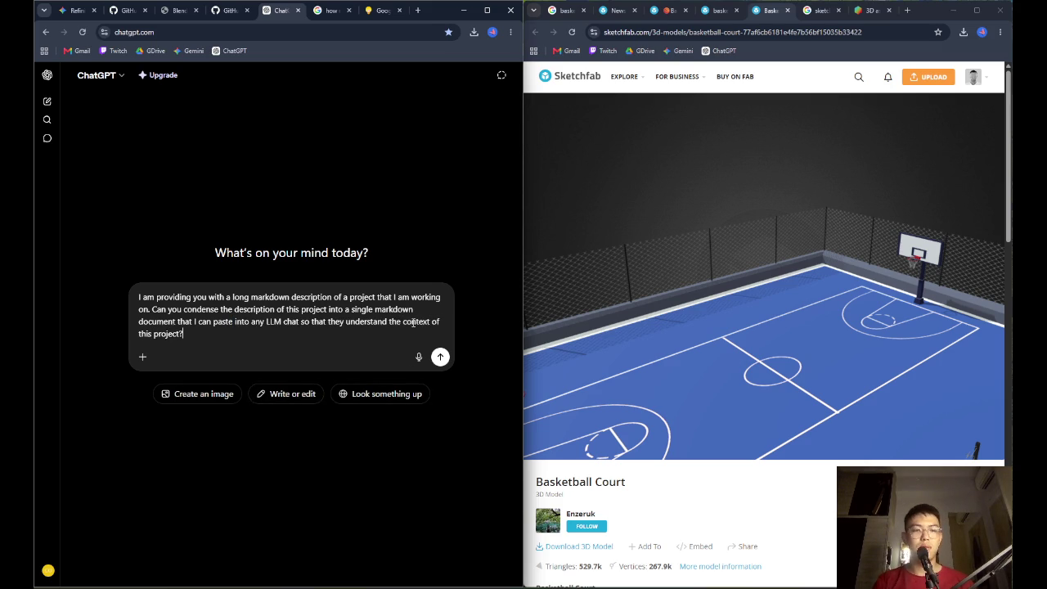
Paste the copied planning reply below the request and send it
key("shift+Return")
key("shift+Return")
key("ctrl+v")
key("Return")
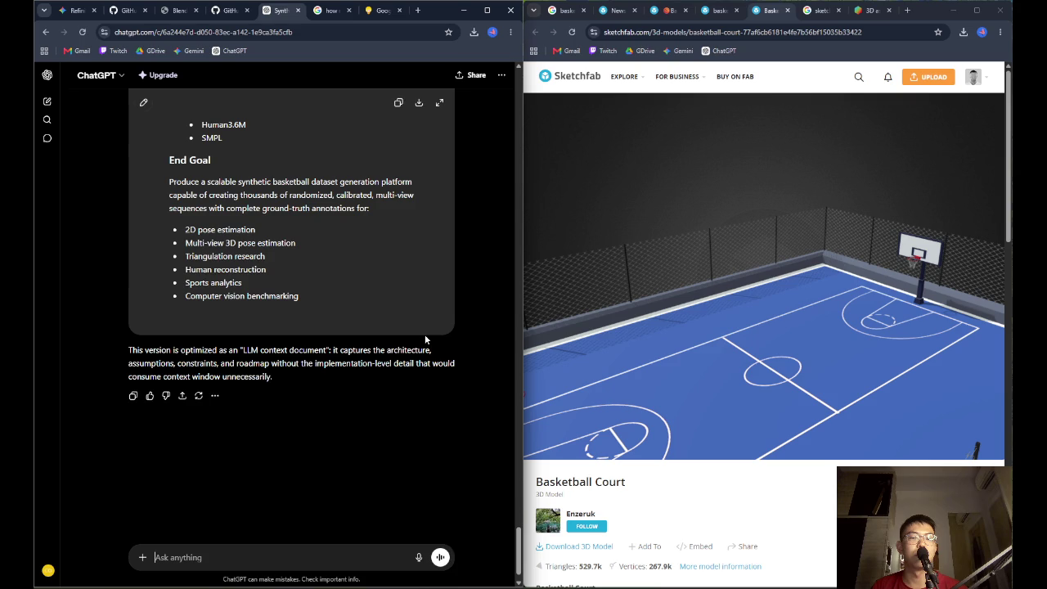
Copy the condensed markdown document and start a fresh chat, leaving 'Synthetic Dataset Generation' in Recents
left_click(399, 103)
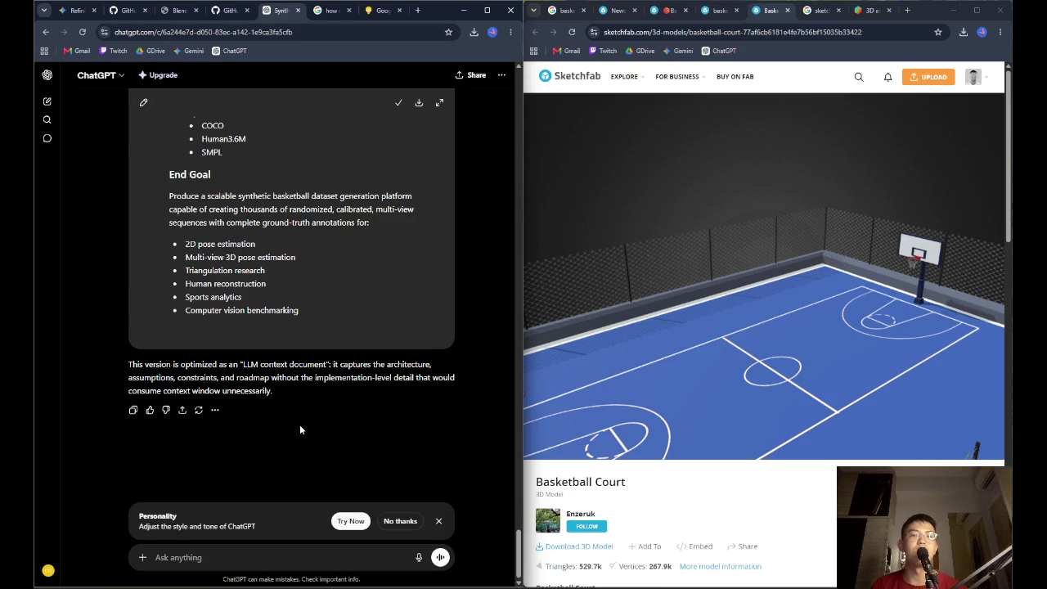
left_click(48, 75)
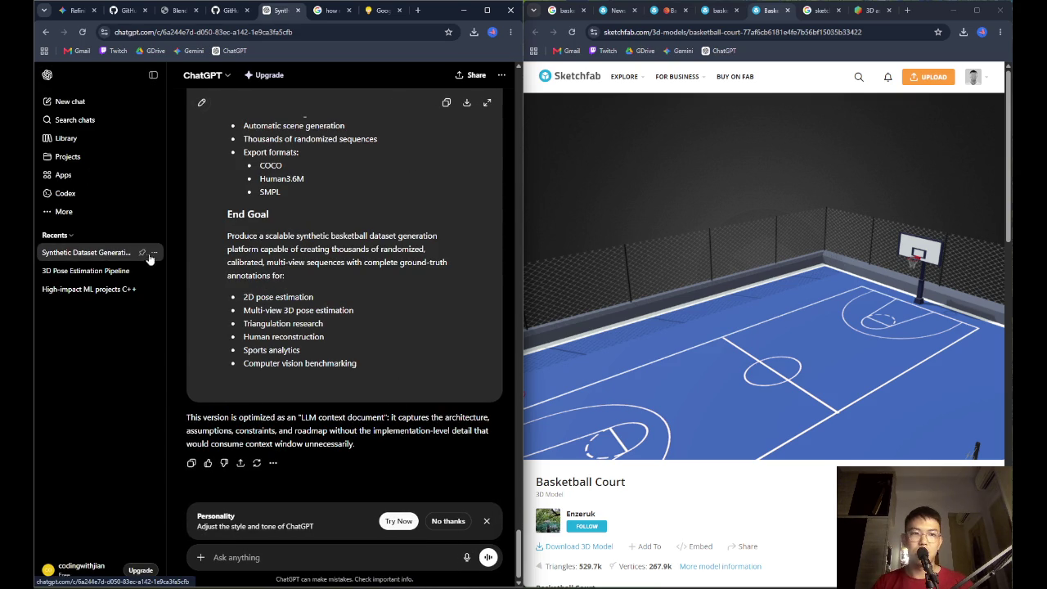
left_click(154, 252)
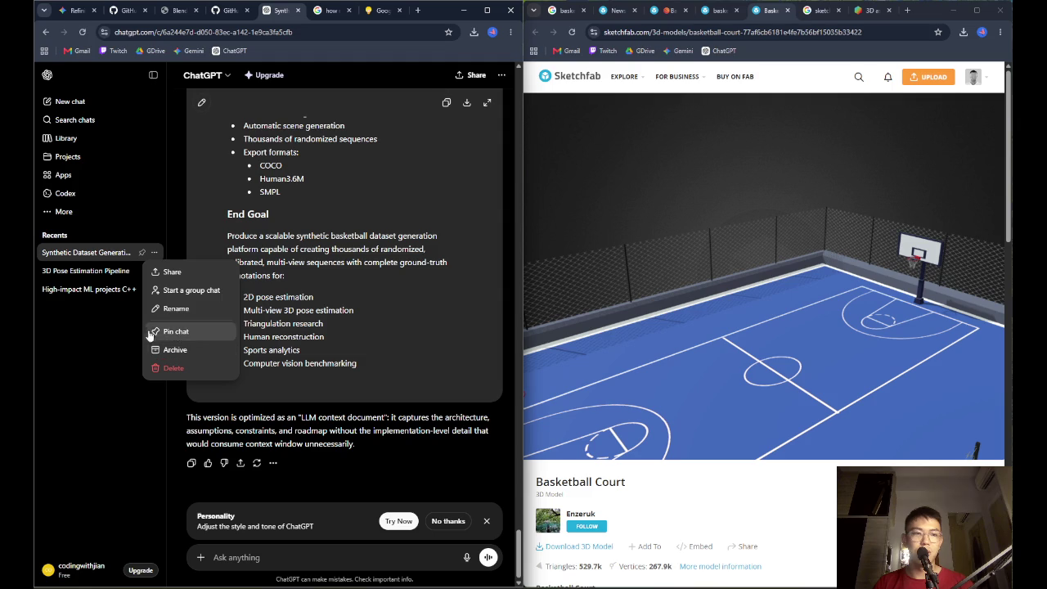
left_click(79, 99)
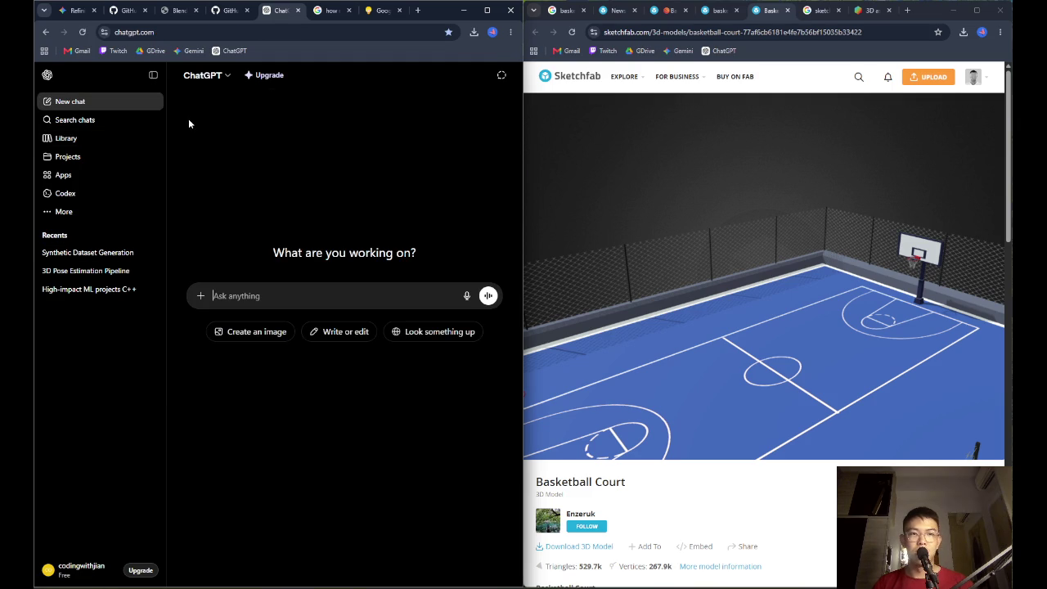
Create a new ChatGPT project named 'Blender Basketball 3D'
left_click(155, 75)
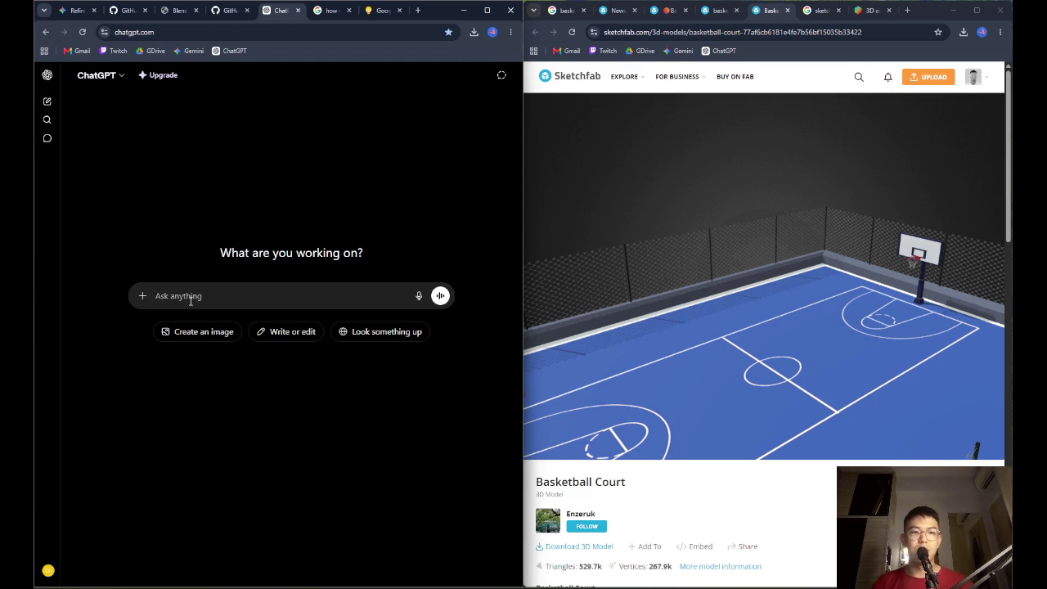
key("ctrl+v")
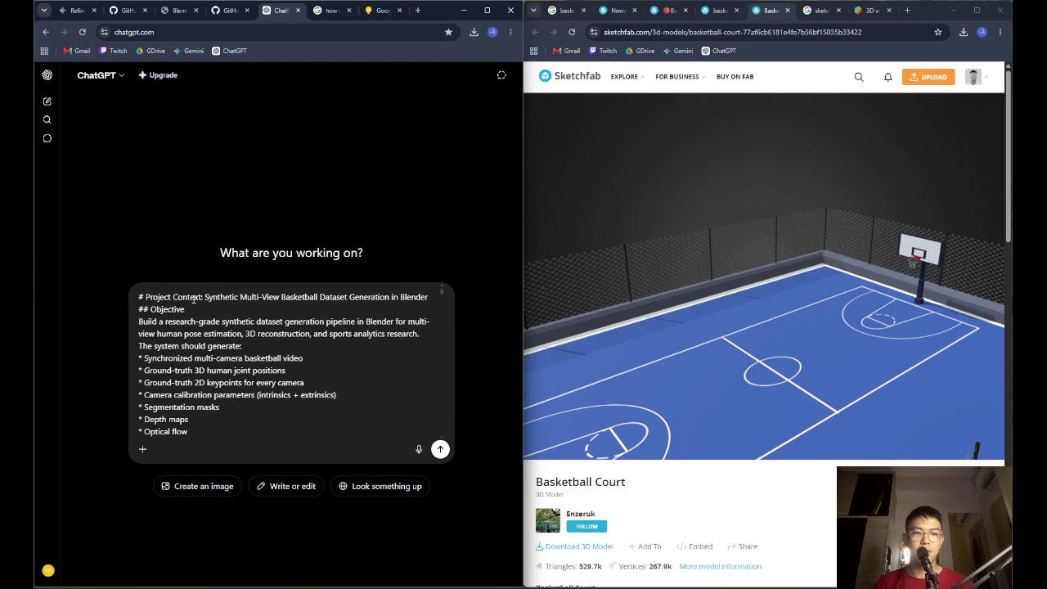
left_click(143, 452)
mouse_move(173, 427)
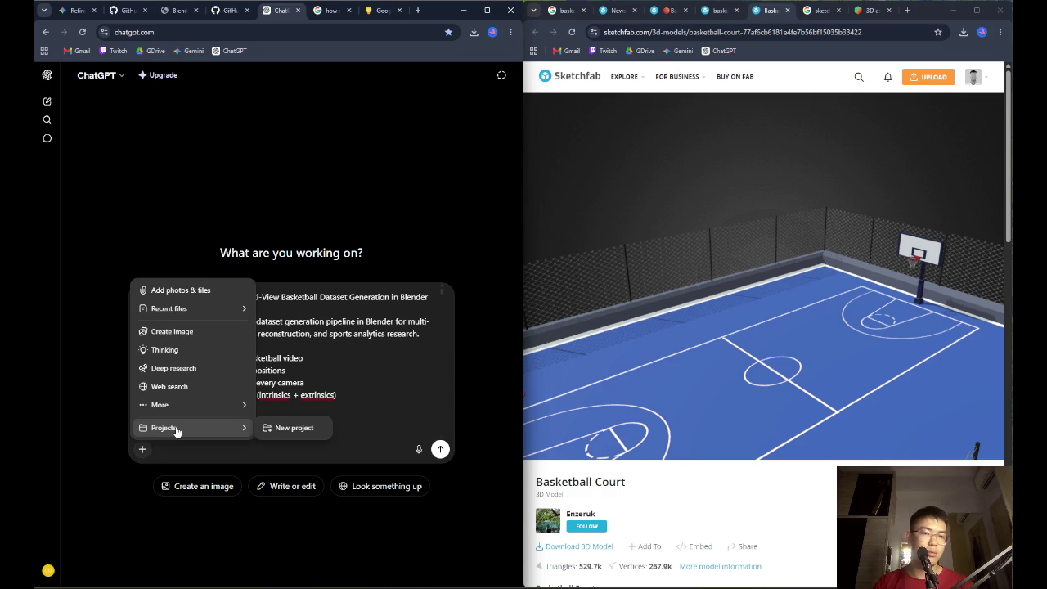
left_click(260, 429)
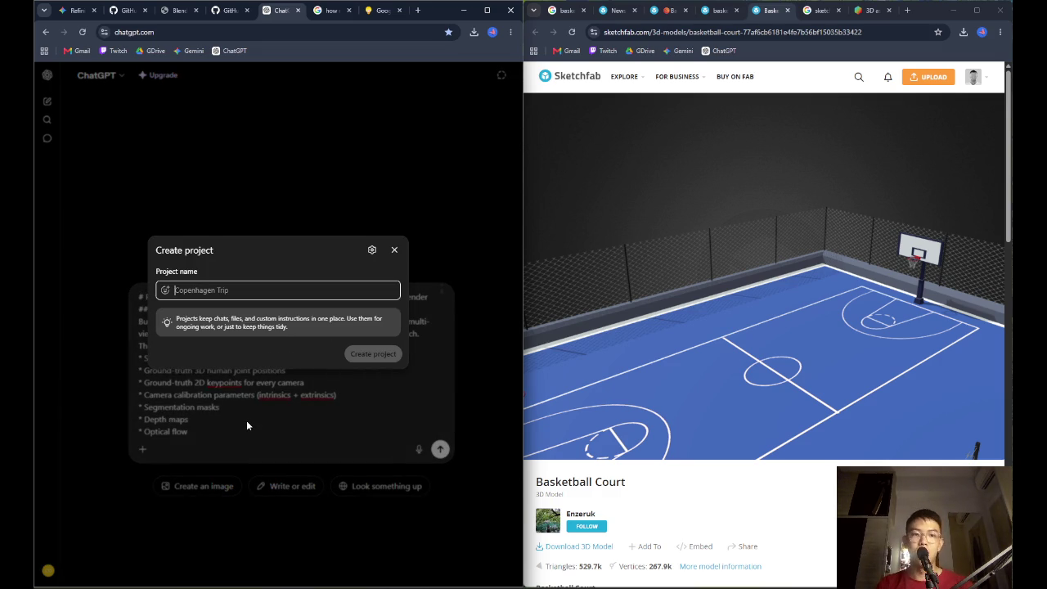
type("Blender Basketball 3D")
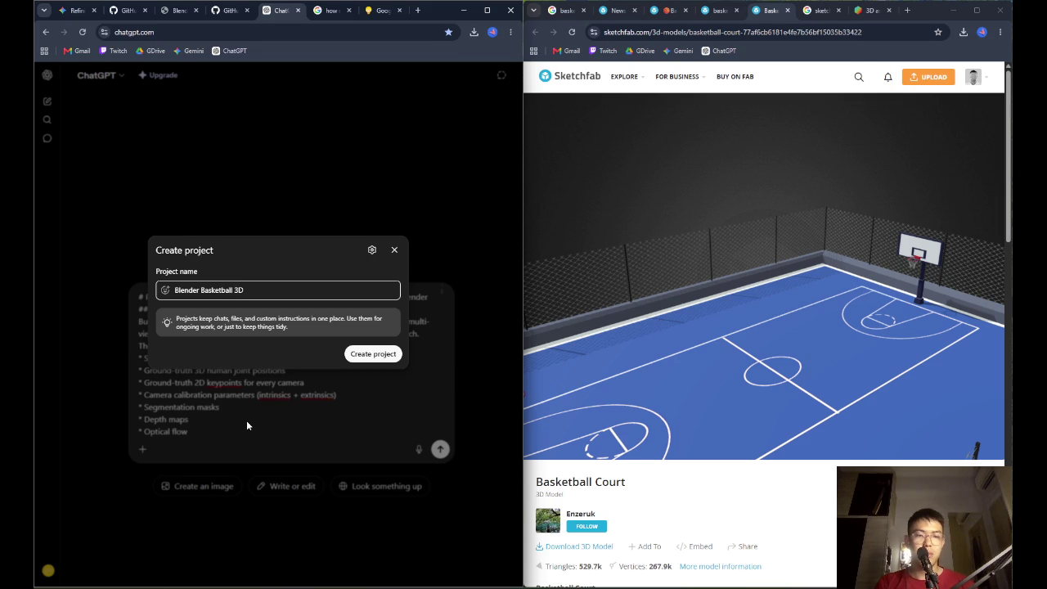
left_click(360, 353)
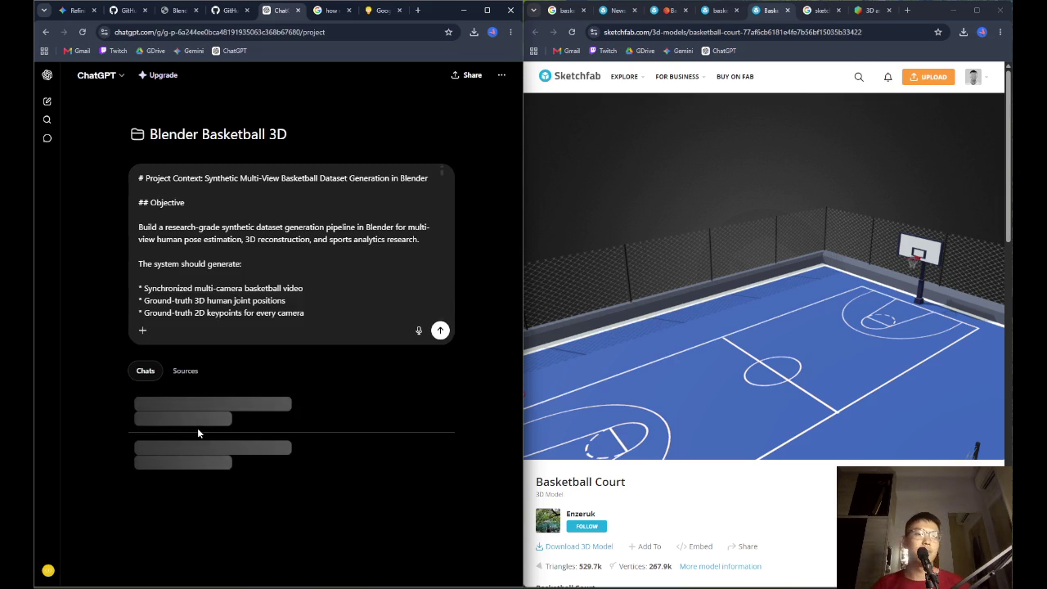
Clear the pasted draft prompt and show the project's empty Sources view
key("ctrl+a")
key("BackSpace")
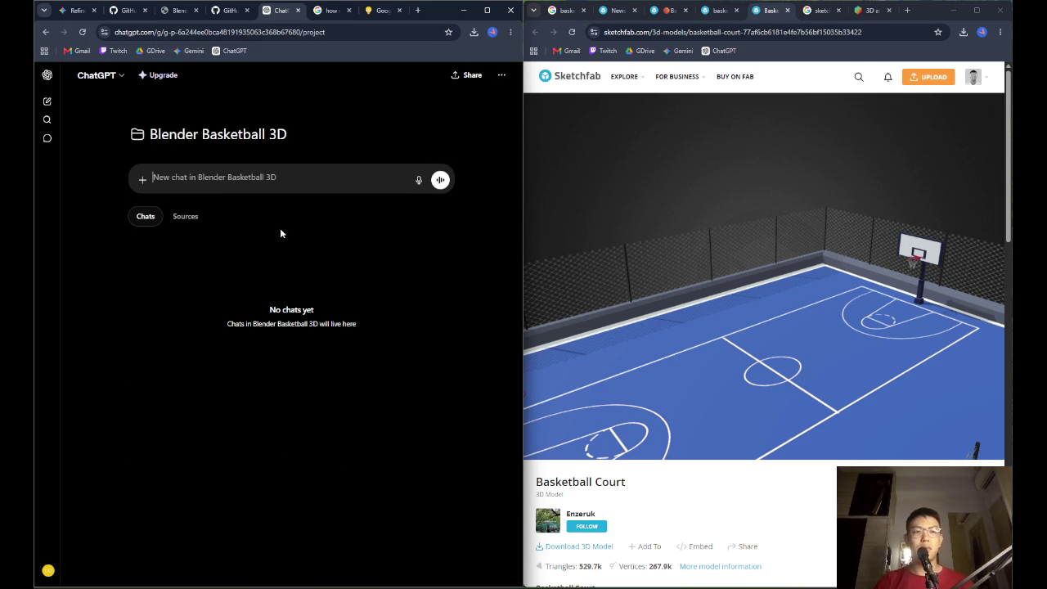
left_click(186, 218)
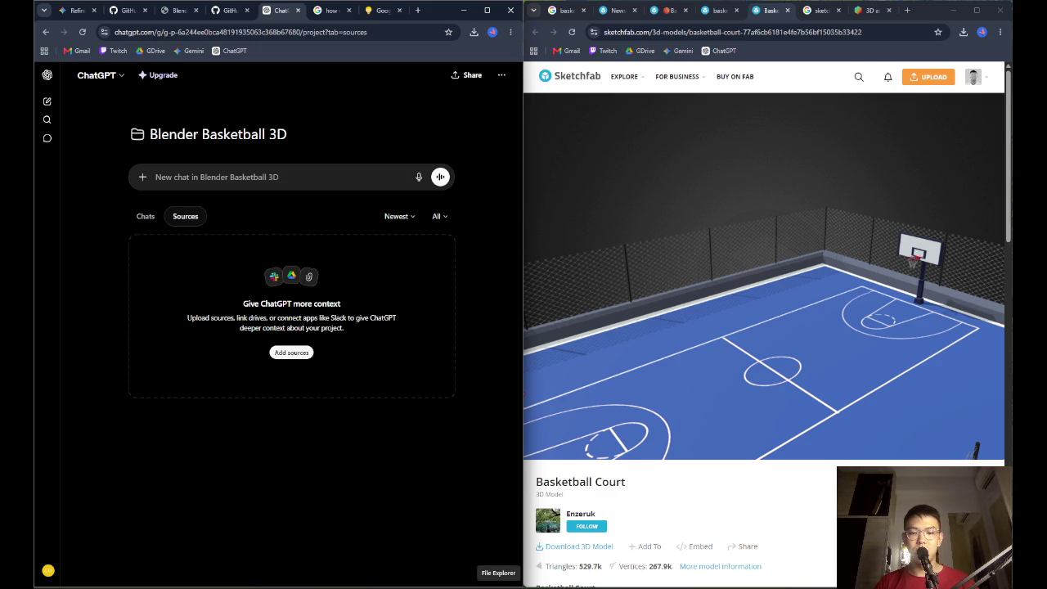
Open an Ubuntu 22.04.5 LTS tab in Windows Terminal and list the home folder with ls
left_click(498, 586)
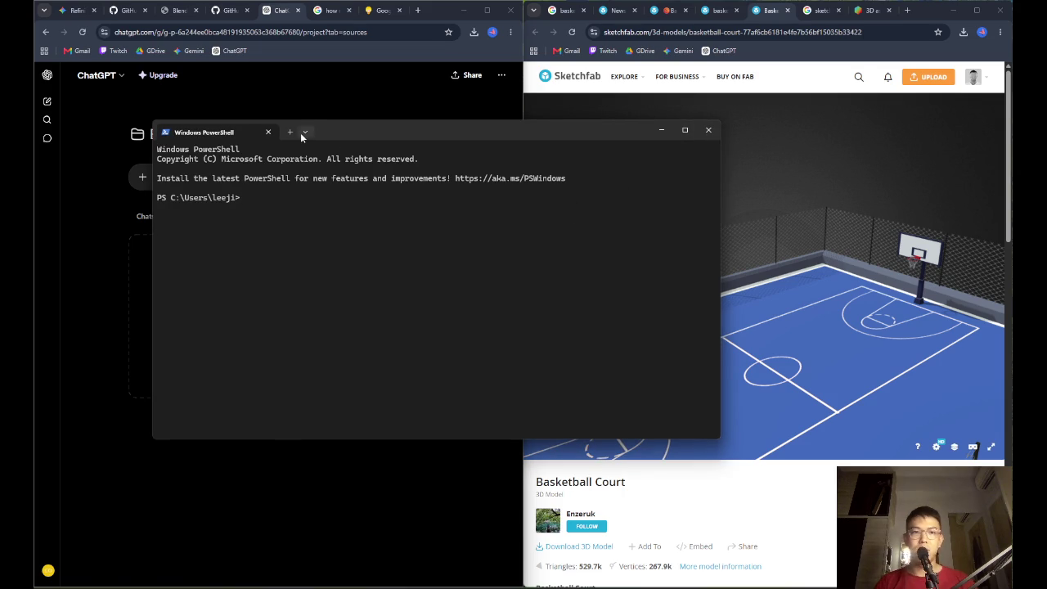
left_click(304, 131)
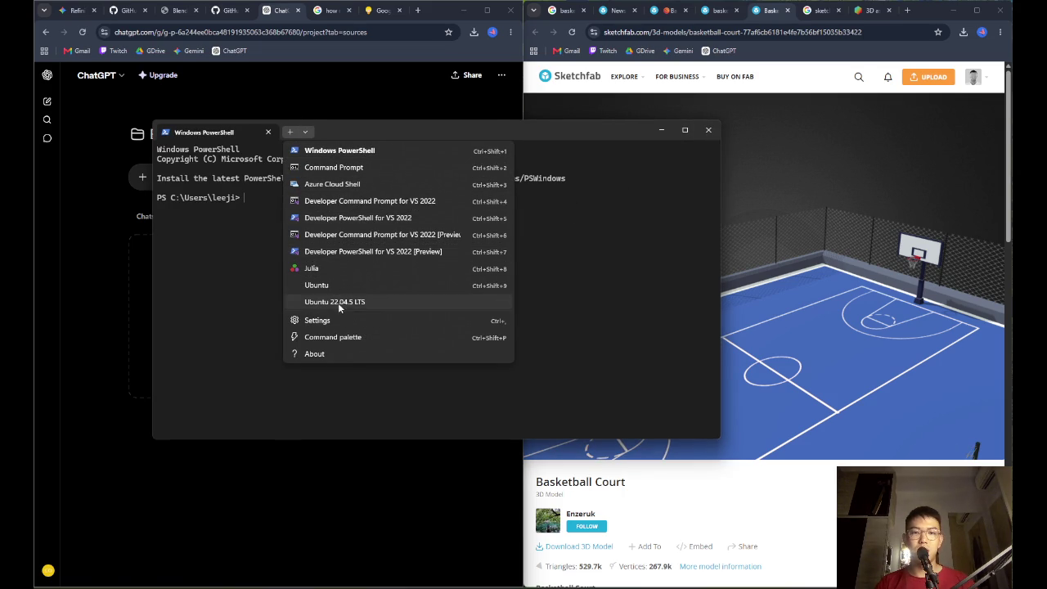
left_click(338, 304)
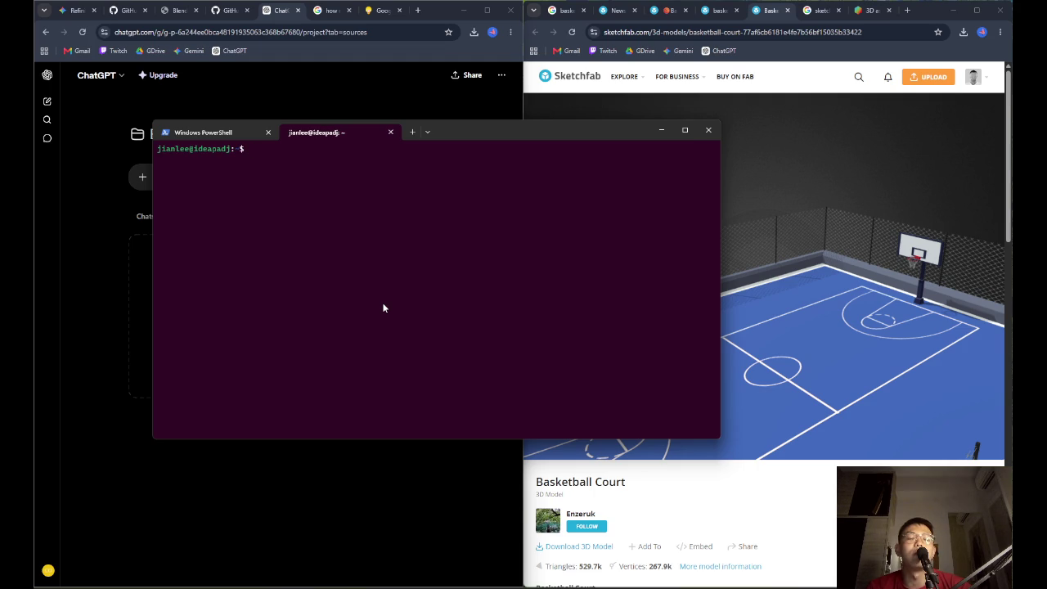
type("ls")
key("Return")
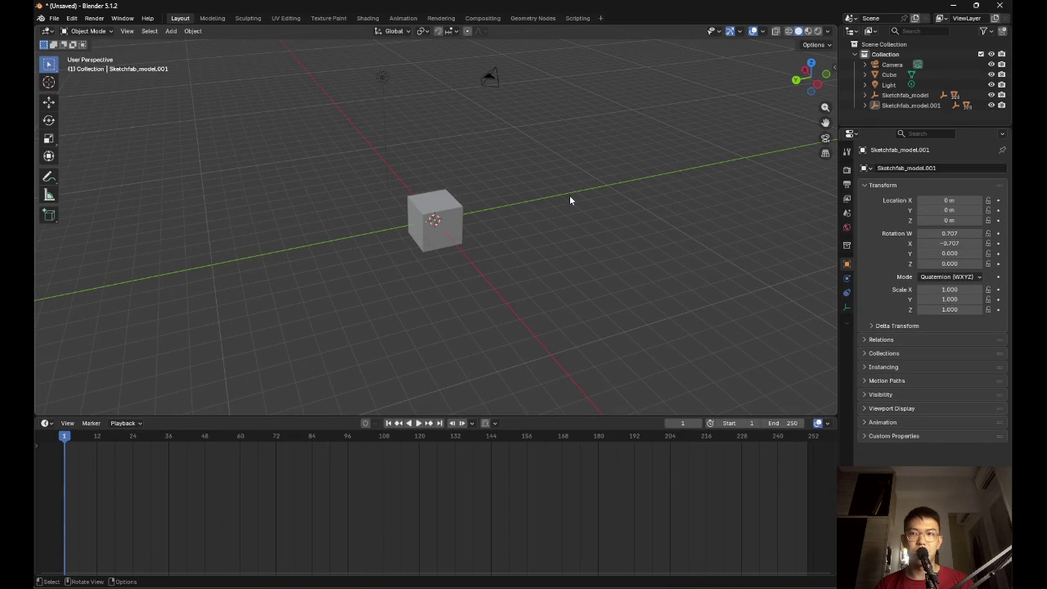
Make Sketchfab_model the active object, then dismiss Task Manager and Telegram to return to Blender
left_click(893, 97)
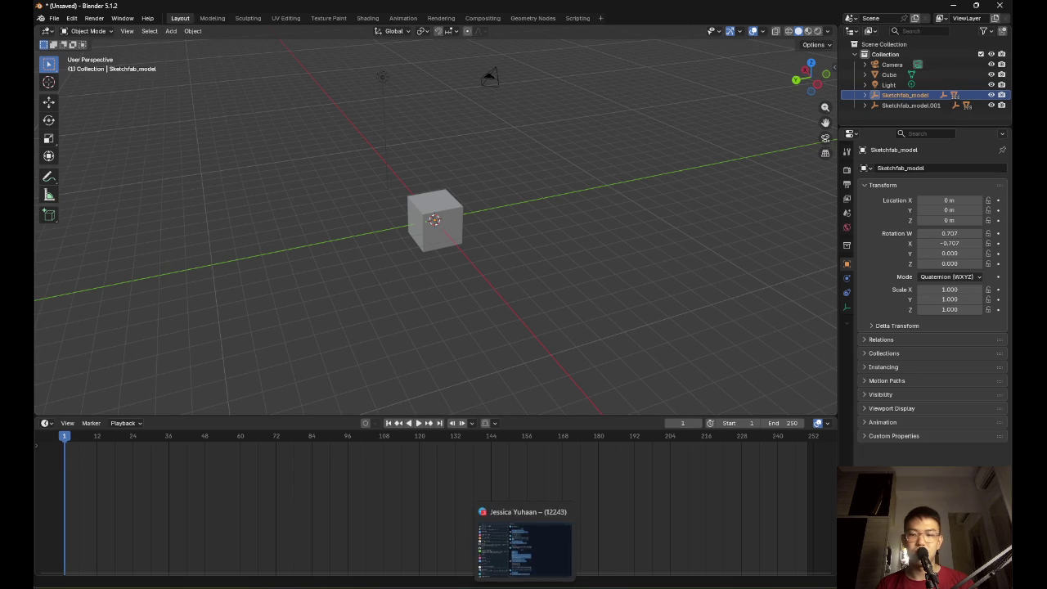
left_click(704, 550)
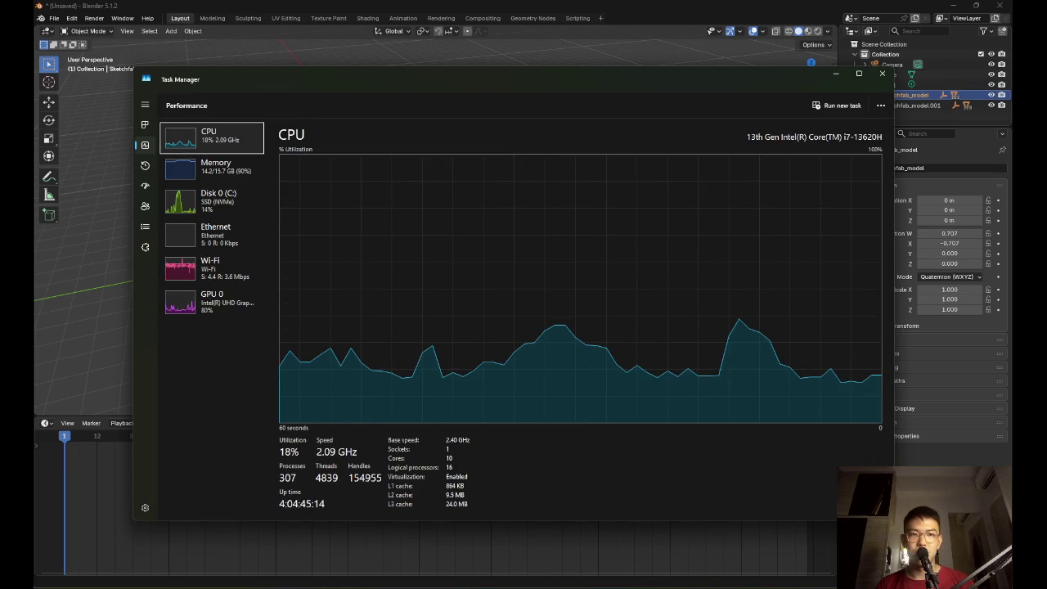
left_click(510, 583)
key("alt+Tab")
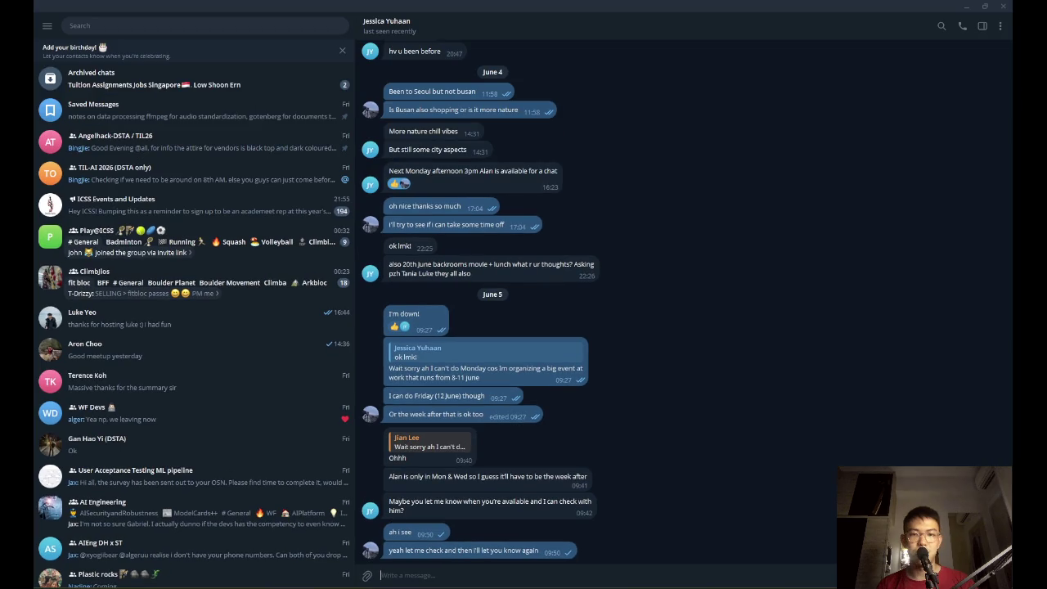
left_click(1003, 6)
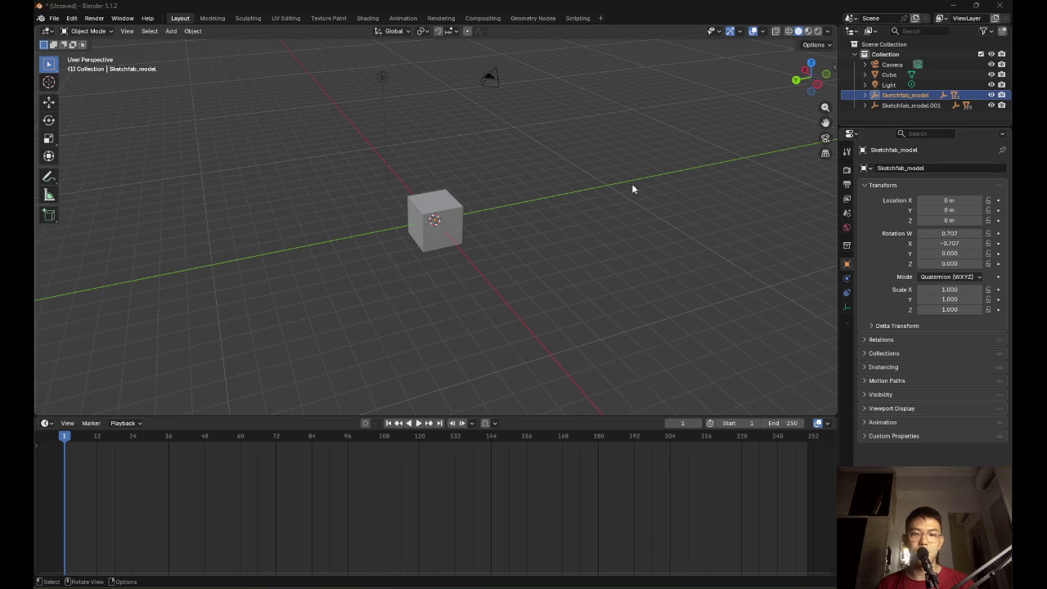
mouse_move(638, 583)
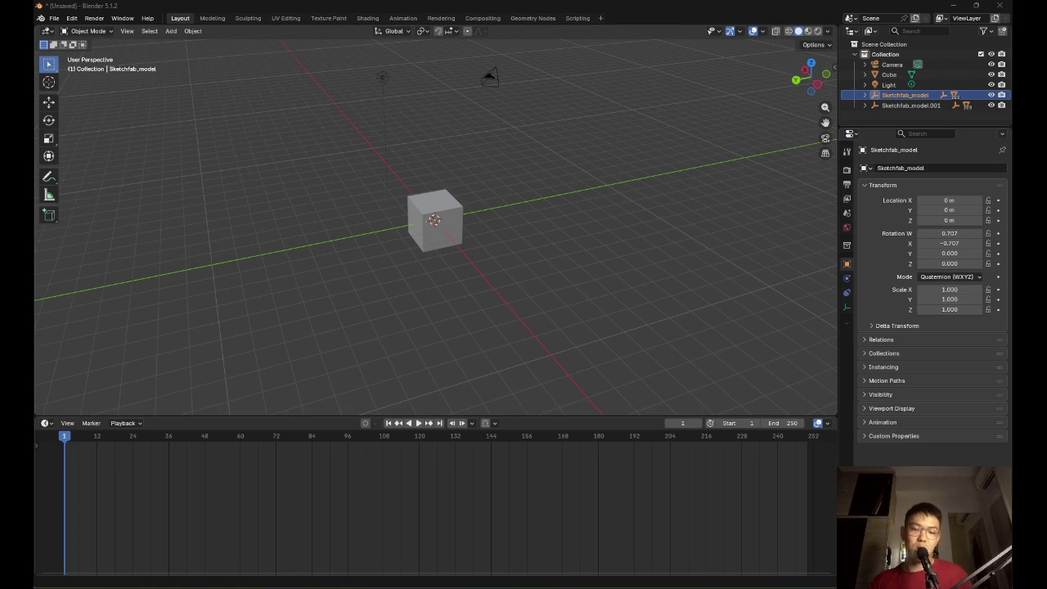
Move into ~/projects and create the blender-basketball folder with mkdir
key("alt+Tab")
type("cd projects/")
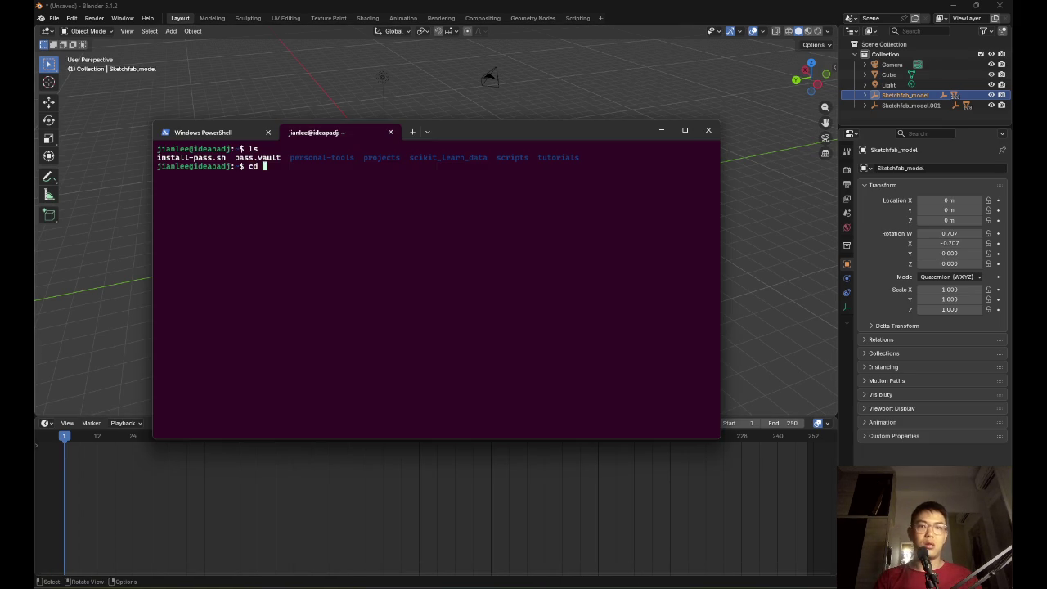
key("Return")
type("ls")
key("Return")
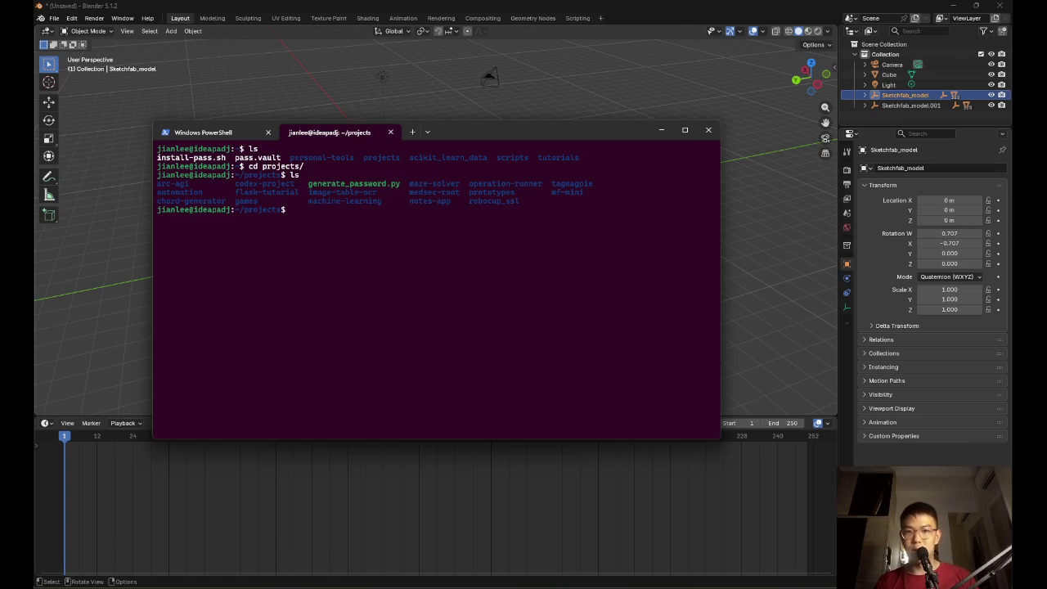
type("mkdir")
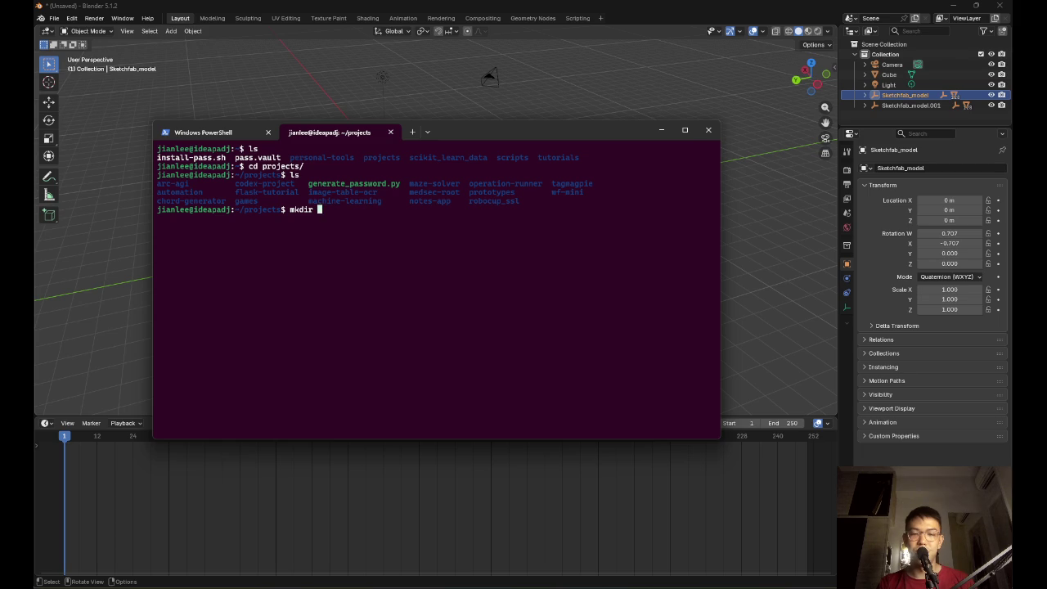
type("blender-bask")
key("BackSpace")
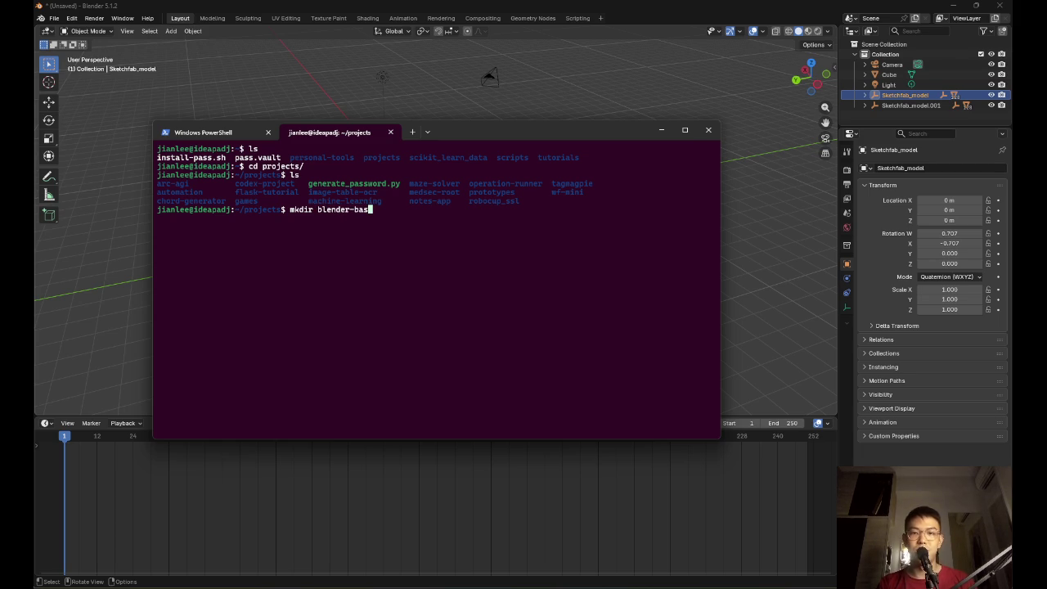
type("ketball")
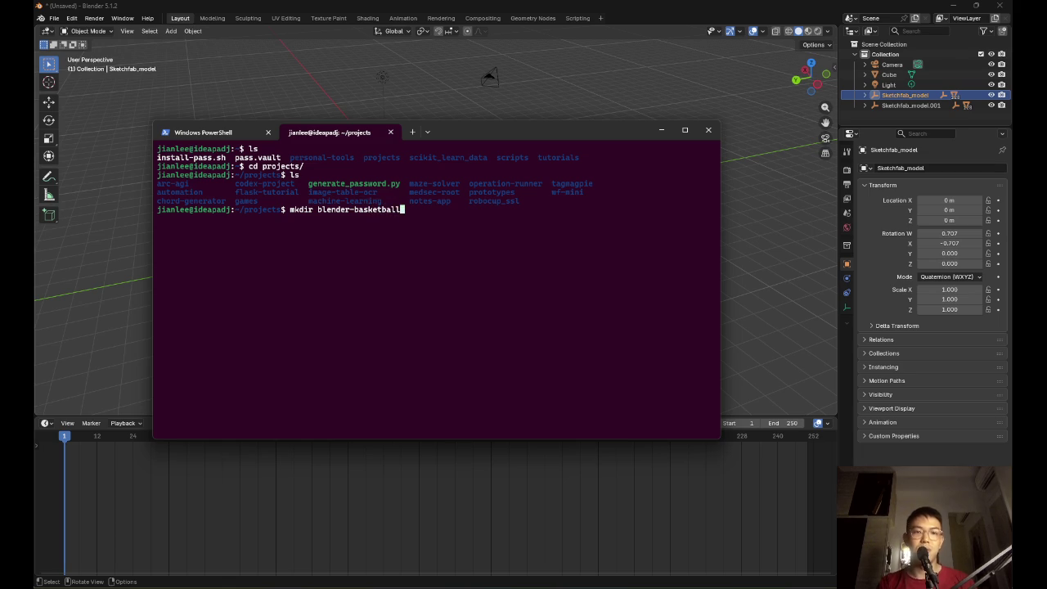
key("Return")
Enter blender-basketball, clear the screen, and run 'code .' to open it in VS Code
type("cd ble")
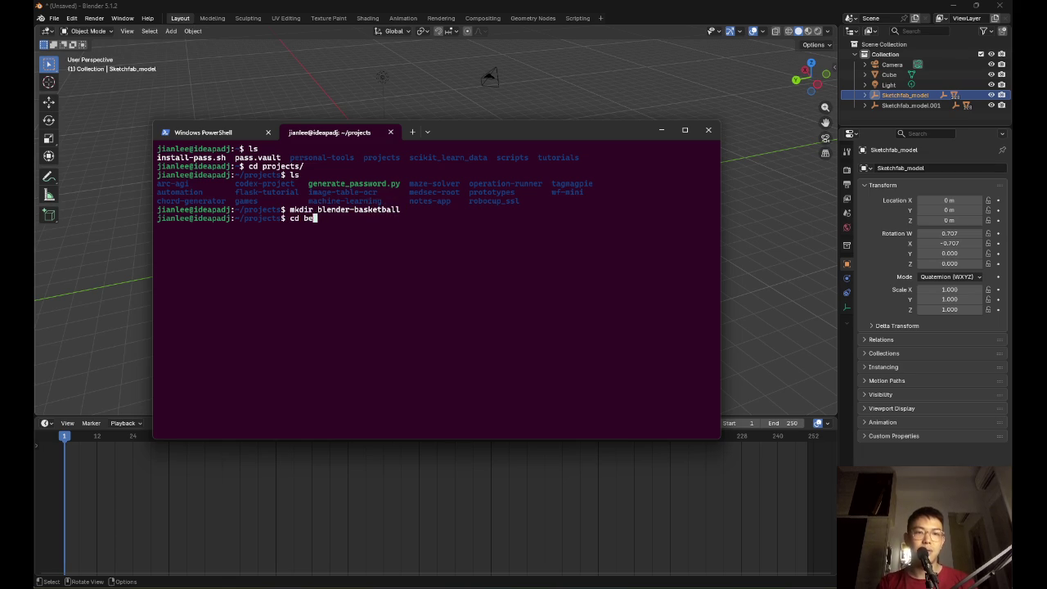
key("Tab")
key("Return")
type("ls")
key("Return")
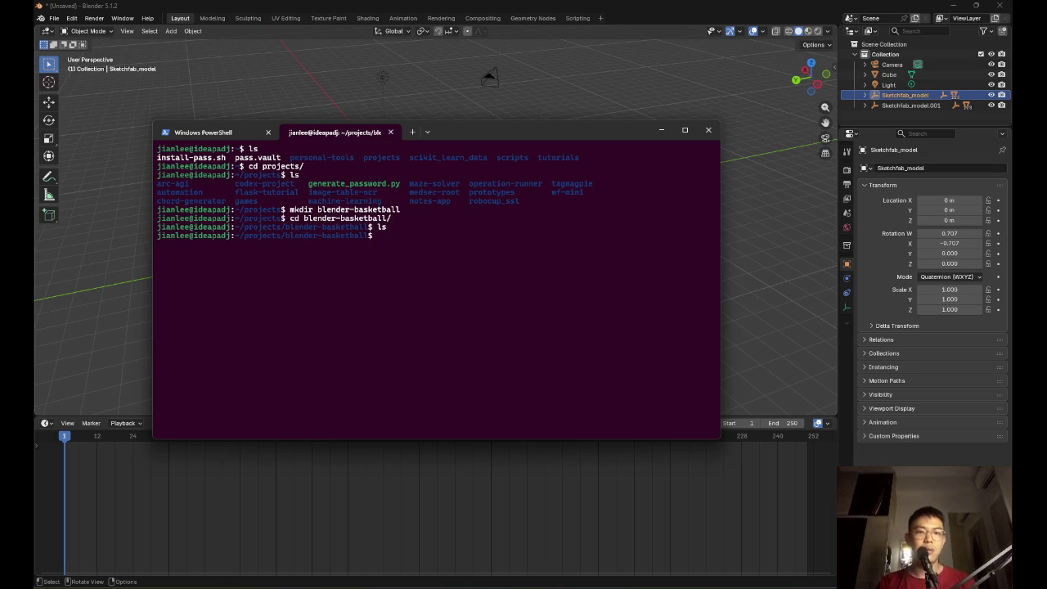
type("clear")
key("Return")
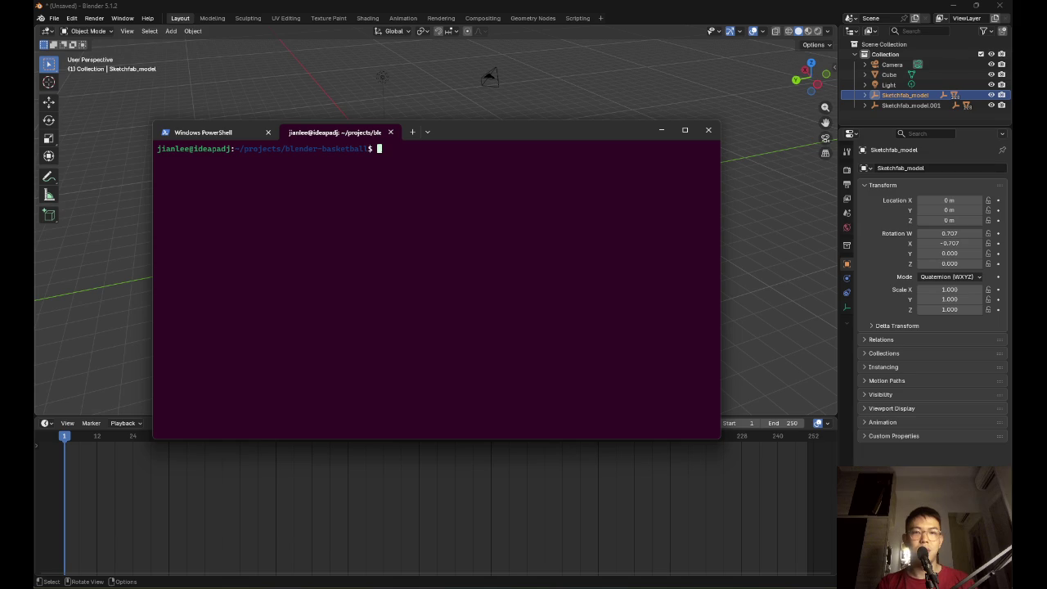
type("code .")
key("Return")
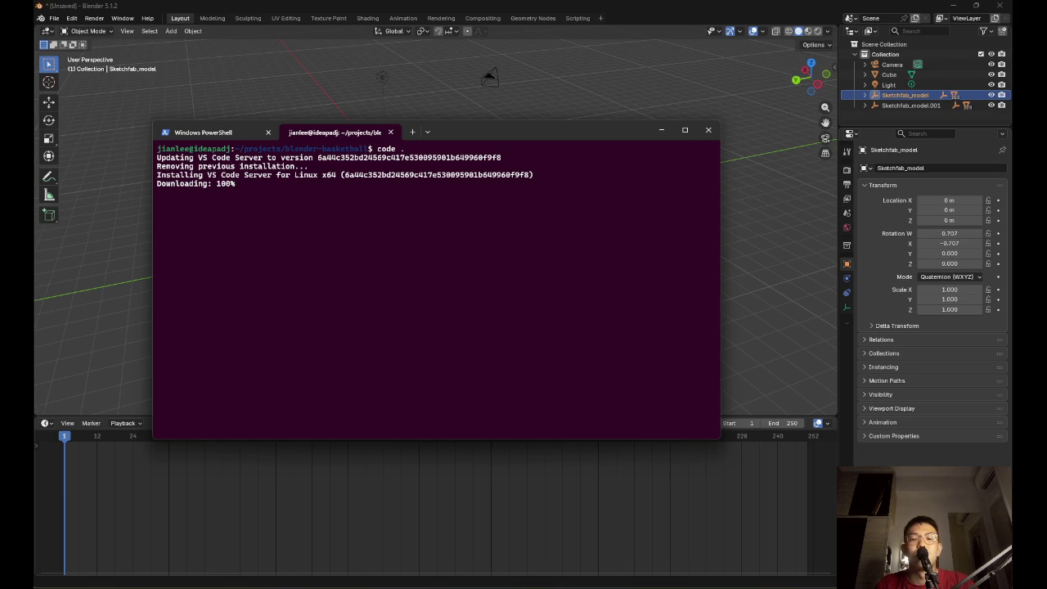
left_click(540, 50)
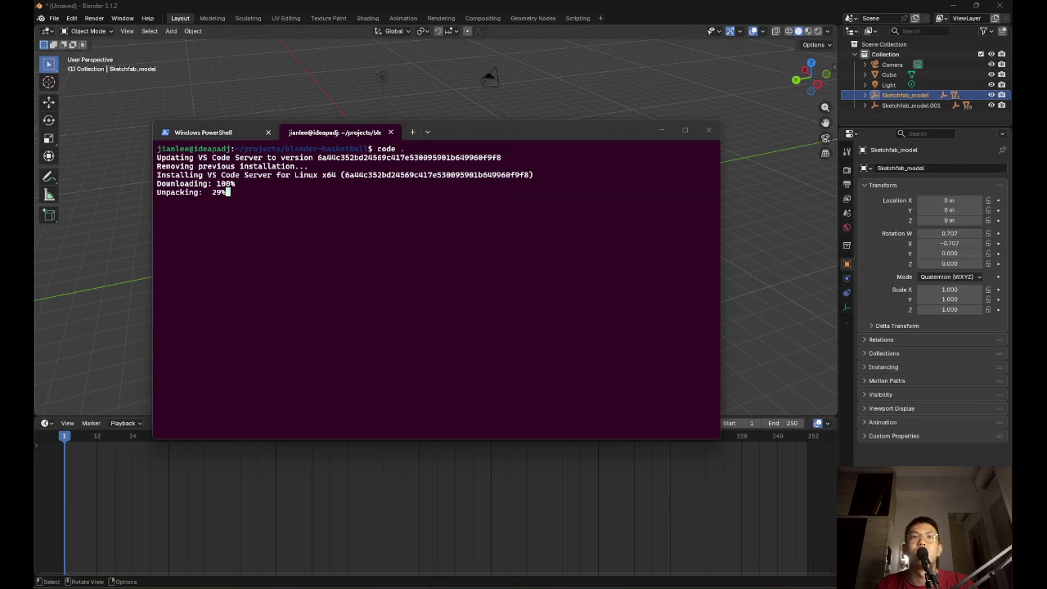
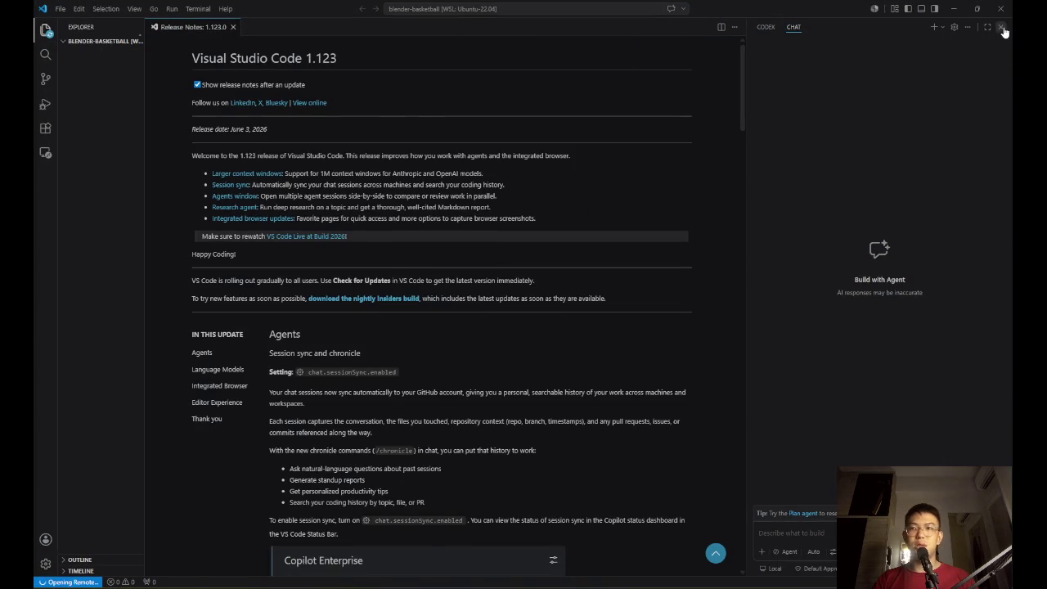
Close the chat side panel and the release notes in Visual Studio Code
left_click(1001, 28)
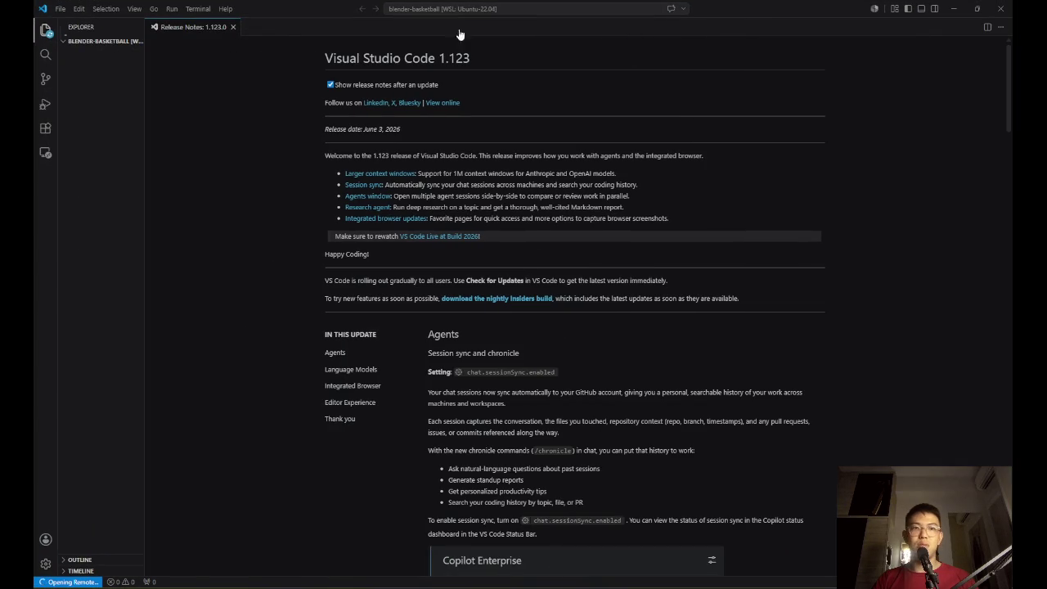
left_click(232, 28)
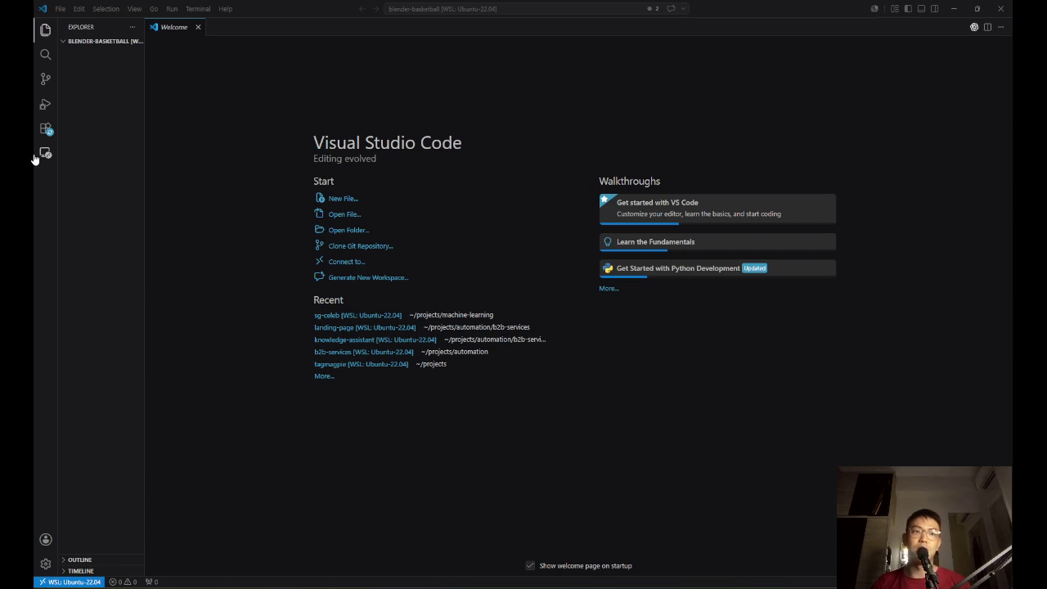
left_click(132, 27)
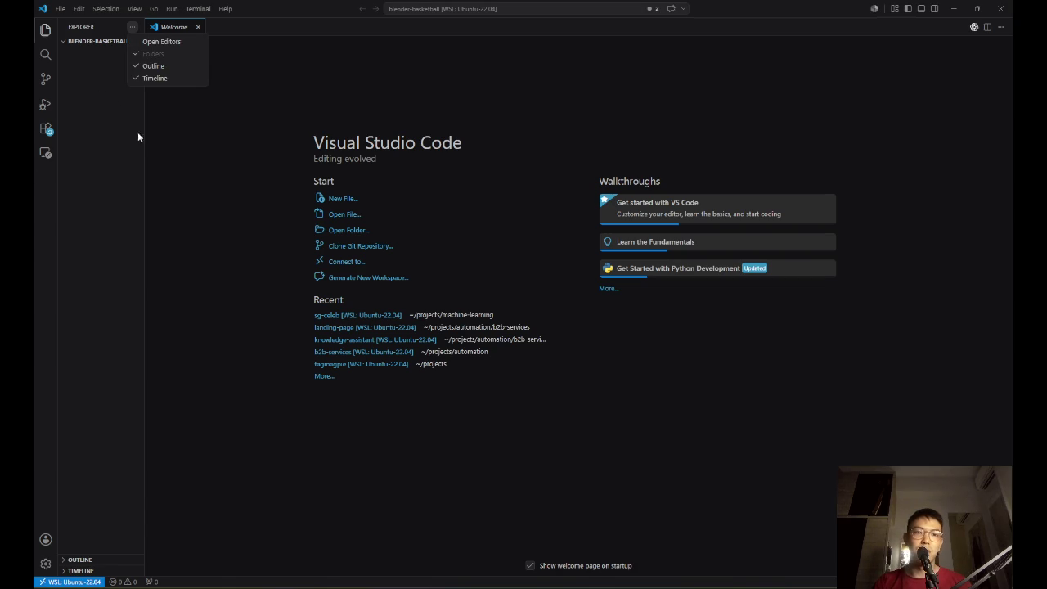
left_click(138, 136)
Create a docs folder in the project root
left_click(162, 41)
type("docs")
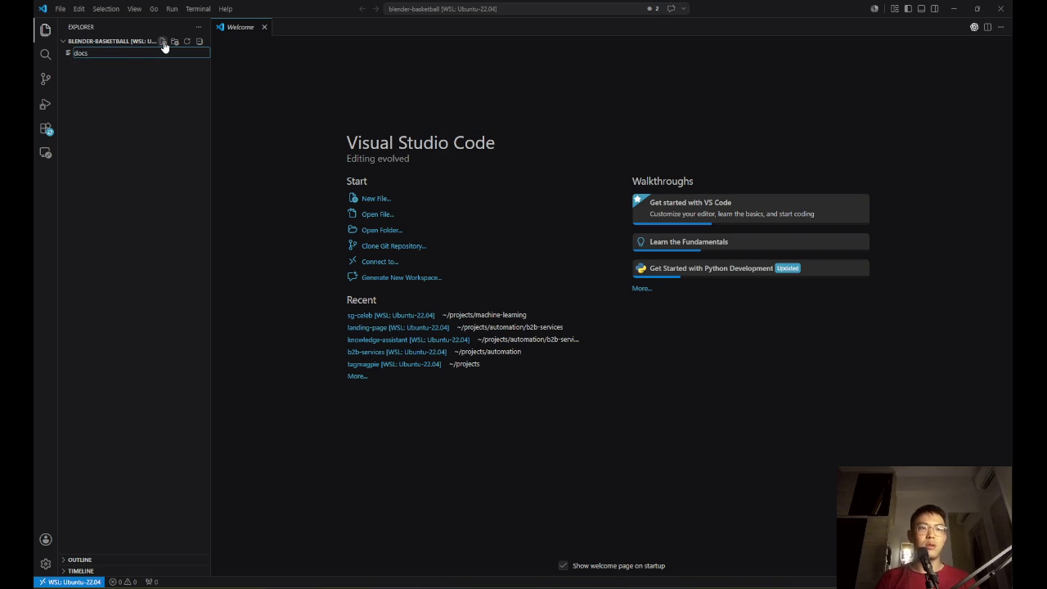
key("Escape")
left_click(172, 48)
type("docs")
key("Return")
Add a new markdown file inside docs and paste the project context into it
left_click(163, 42)
type("md")
key("Return")
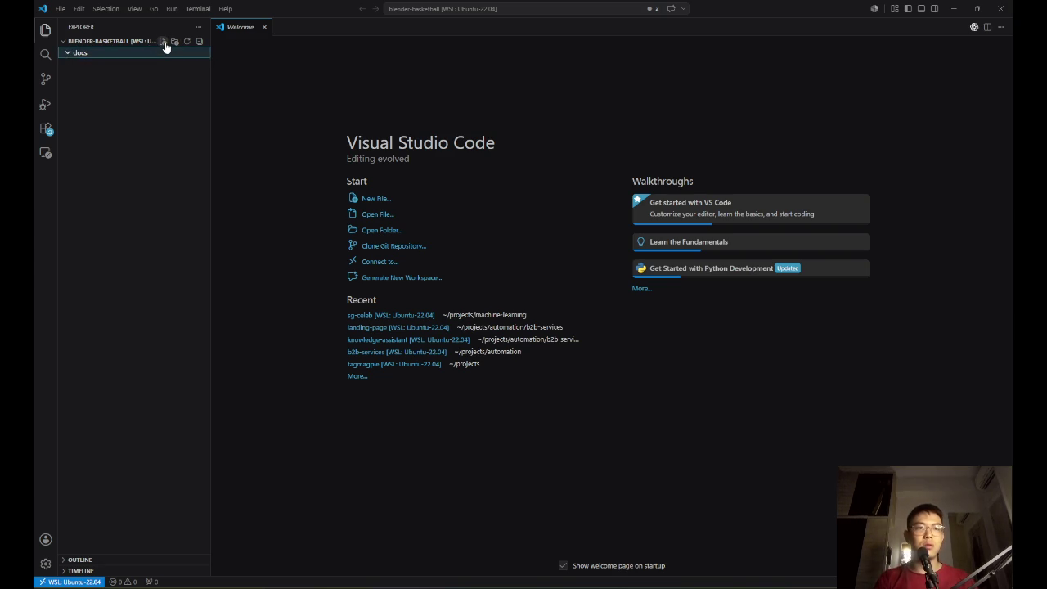
key("ctrl+v")
scroll(507, 218, "up", 20)
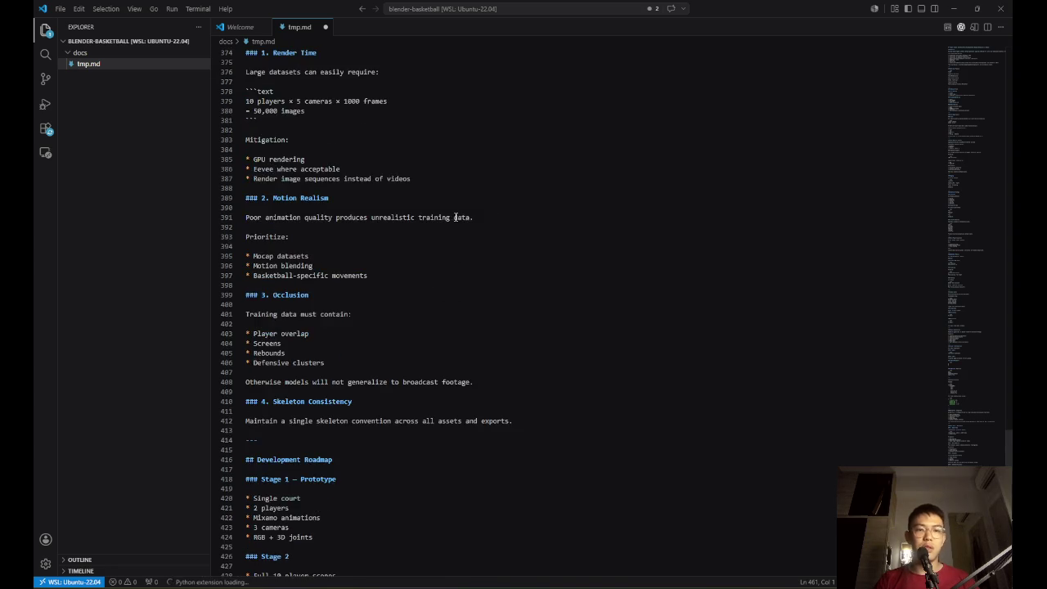
left_click_drag(1007, 398, 1012, 49)
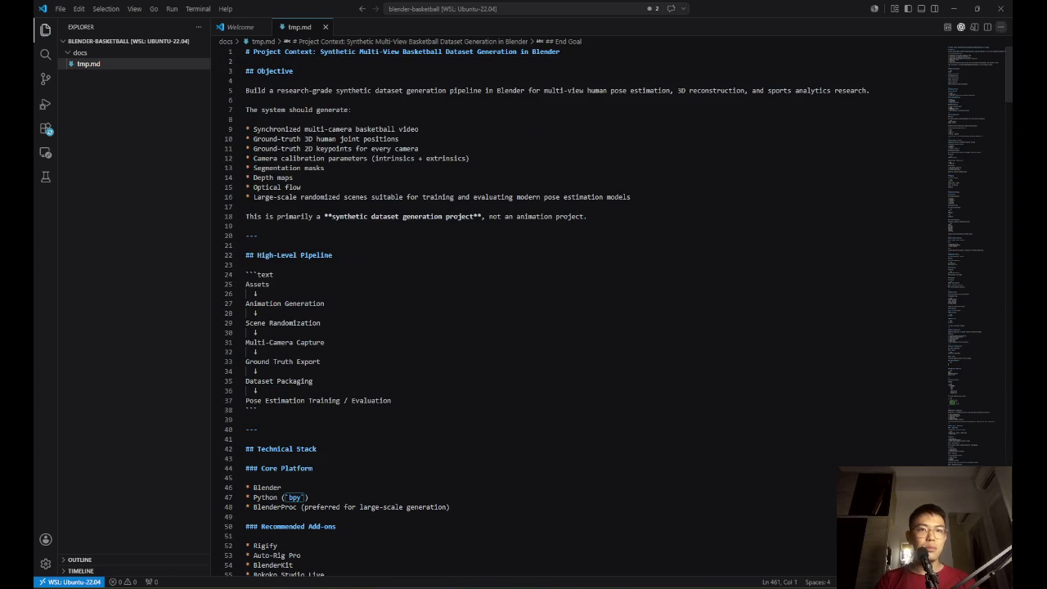
Rename tmp.md to project-context.md and bring the ChatGPT window forward
right_click(123, 67)
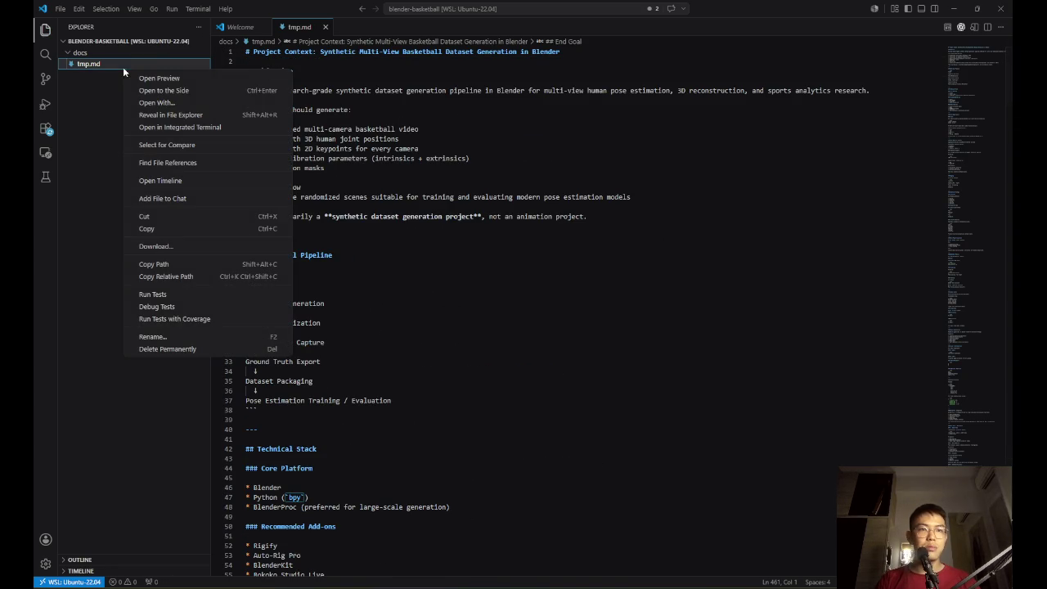
left_click(174, 332)
type("project-context")
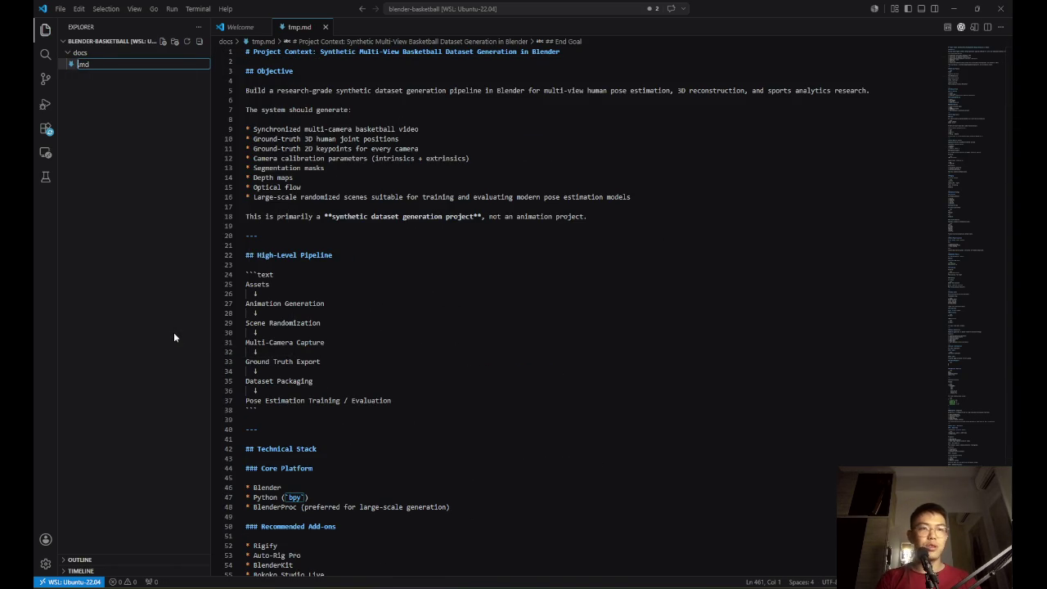
key("Return")
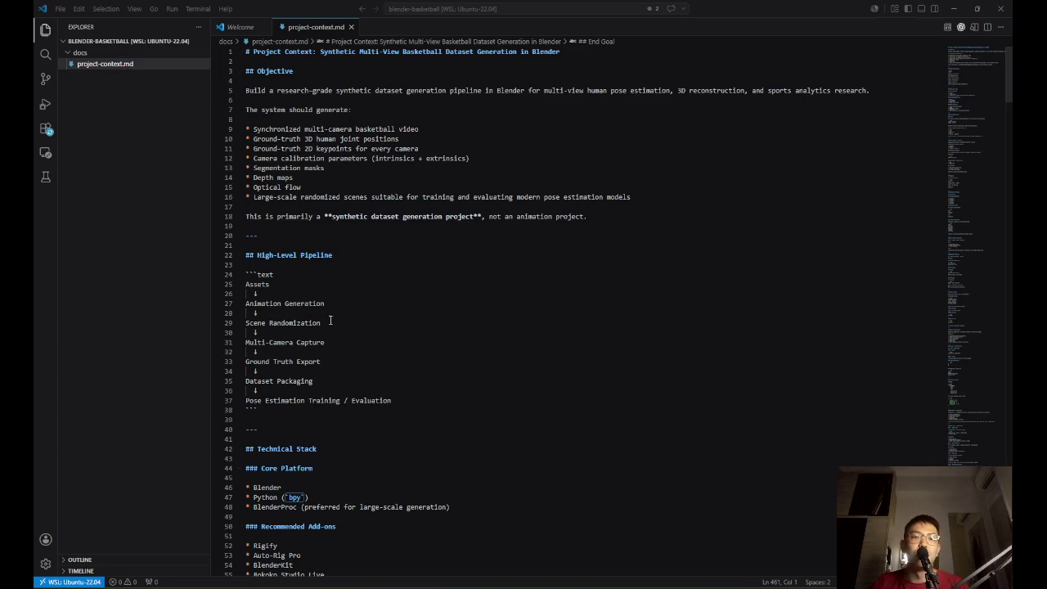
key("alt+Tab")
left_click(419, 282)
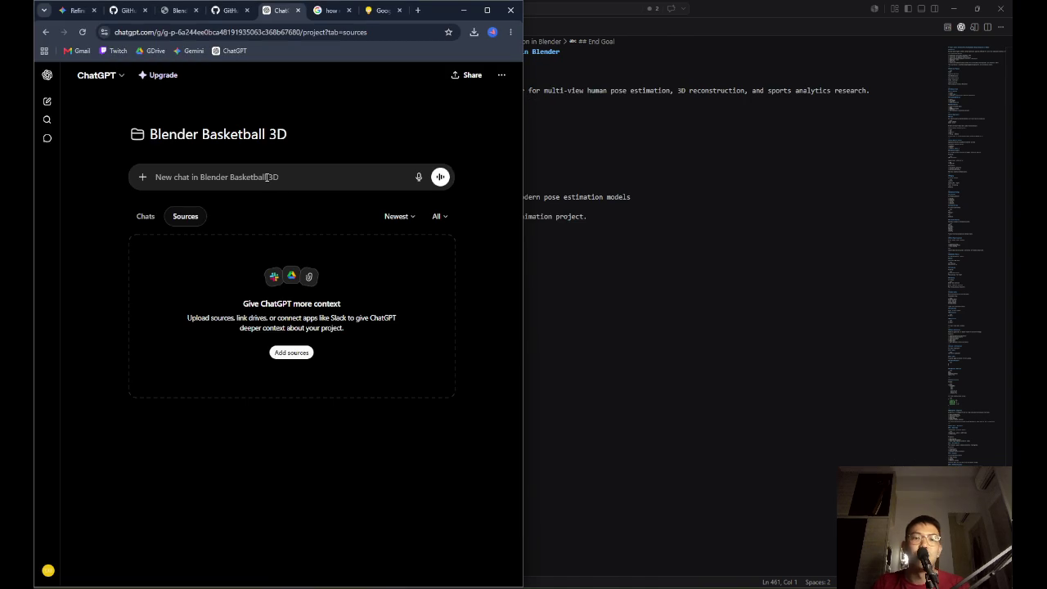
Add project-context.md as a source of the Blender Basketball 3D project
left_click(154, 177)
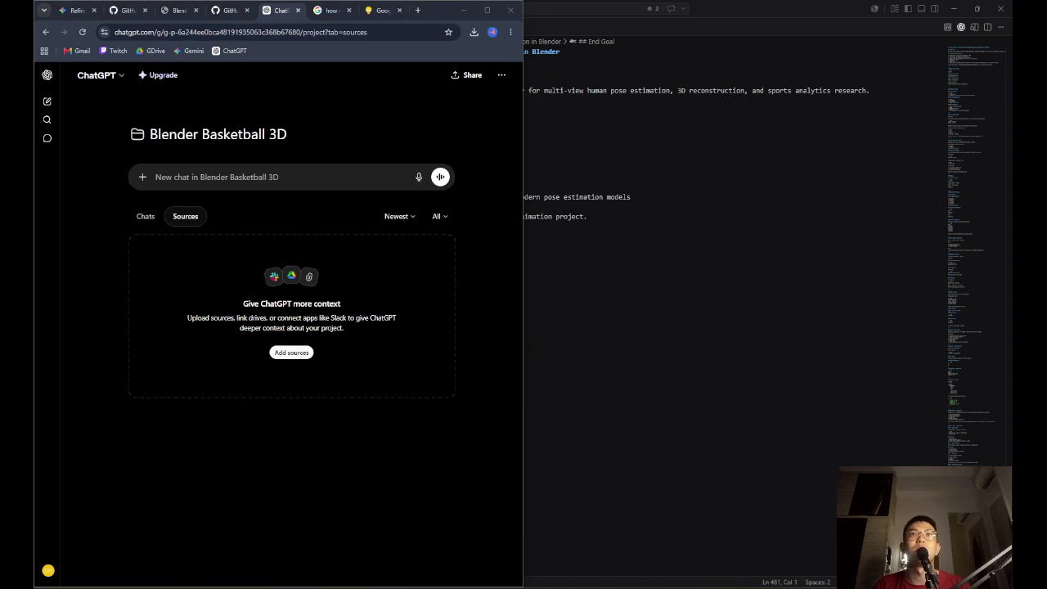
left_click_drag(337, 38, 276, 330)
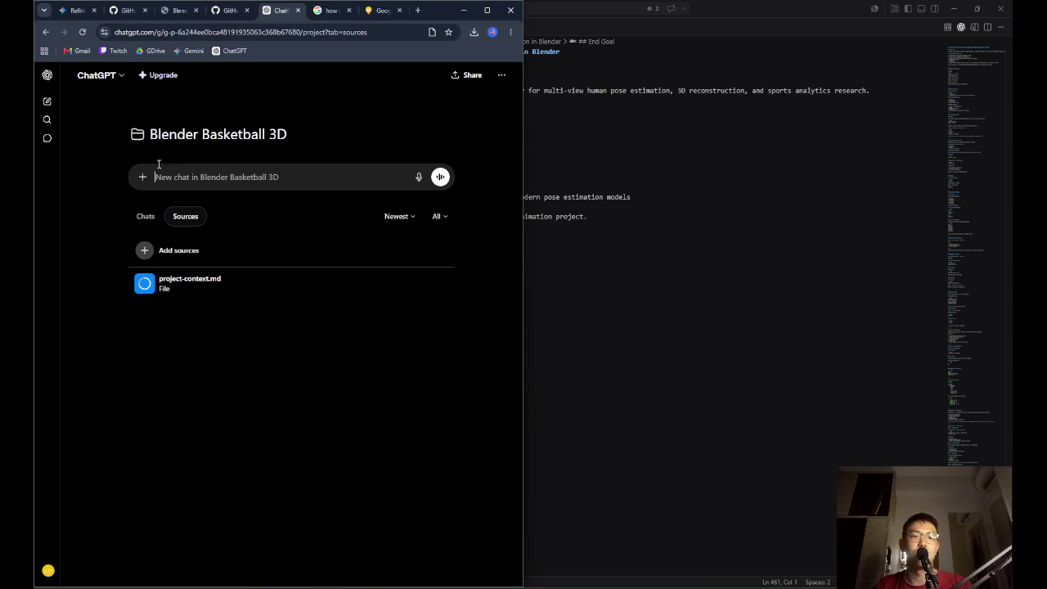
left_click(137, 134)
left_click(286, 143)
left_click(261, 145)
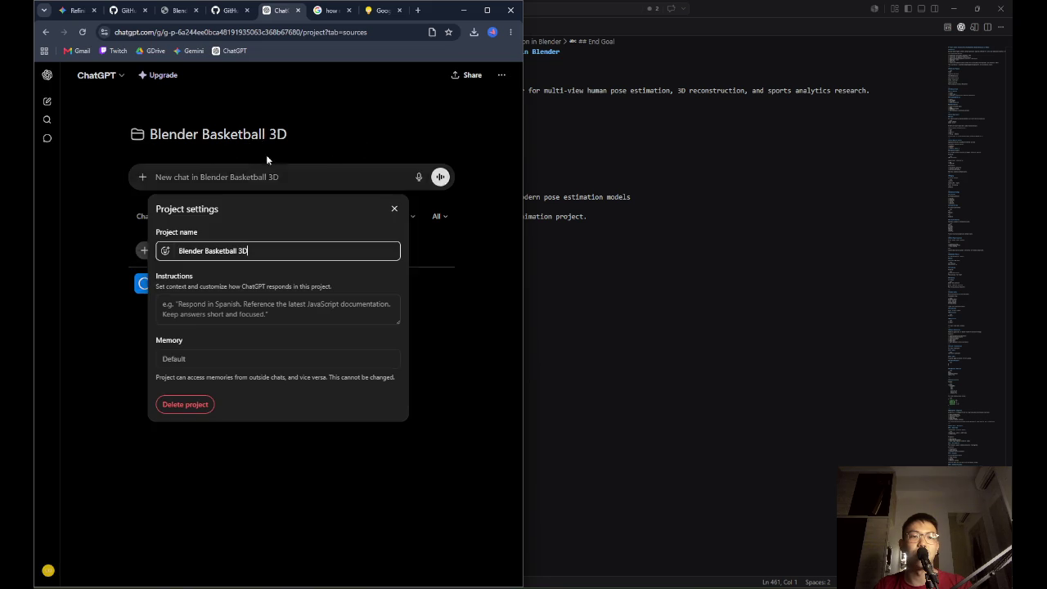
left_click(442, 395)
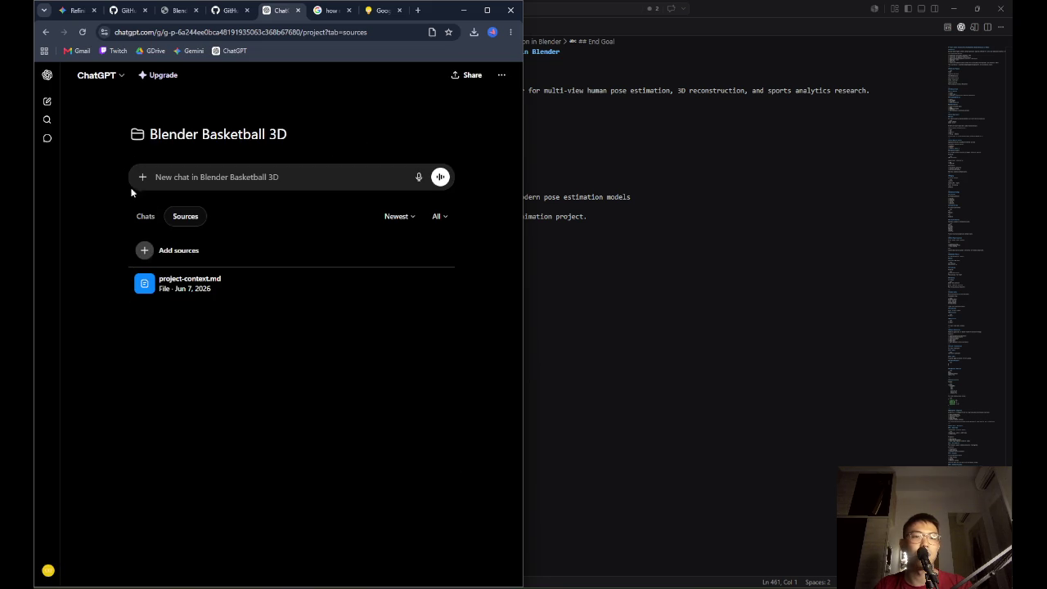
left_click(146, 216)
Move the 3D Pose Estimation Pipeline and Synthetic Dataset Generation chats into Blender Basketball 3D
left_click(47, 74)
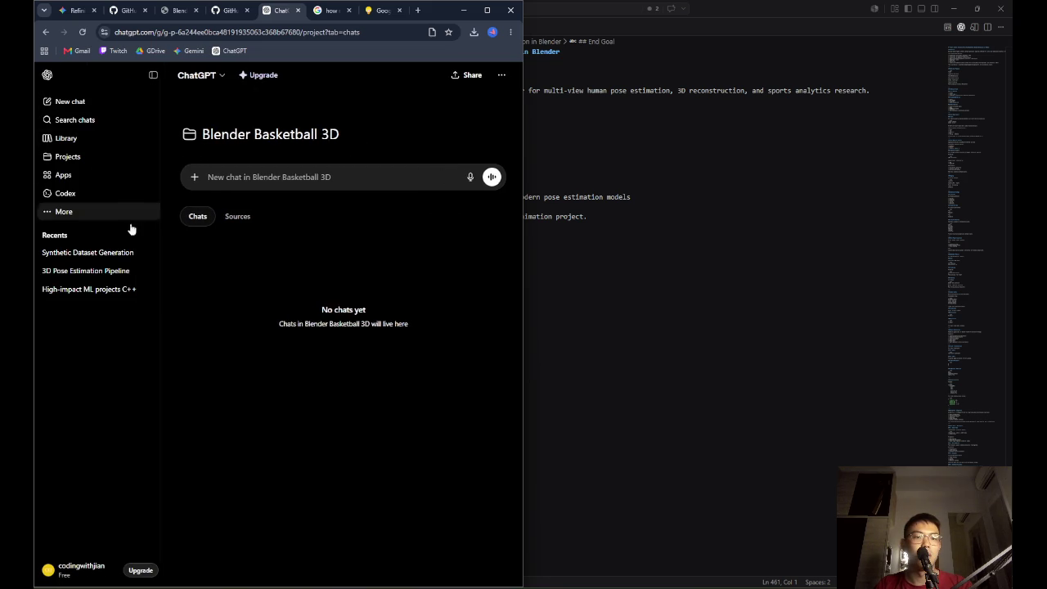
left_click(154, 271)
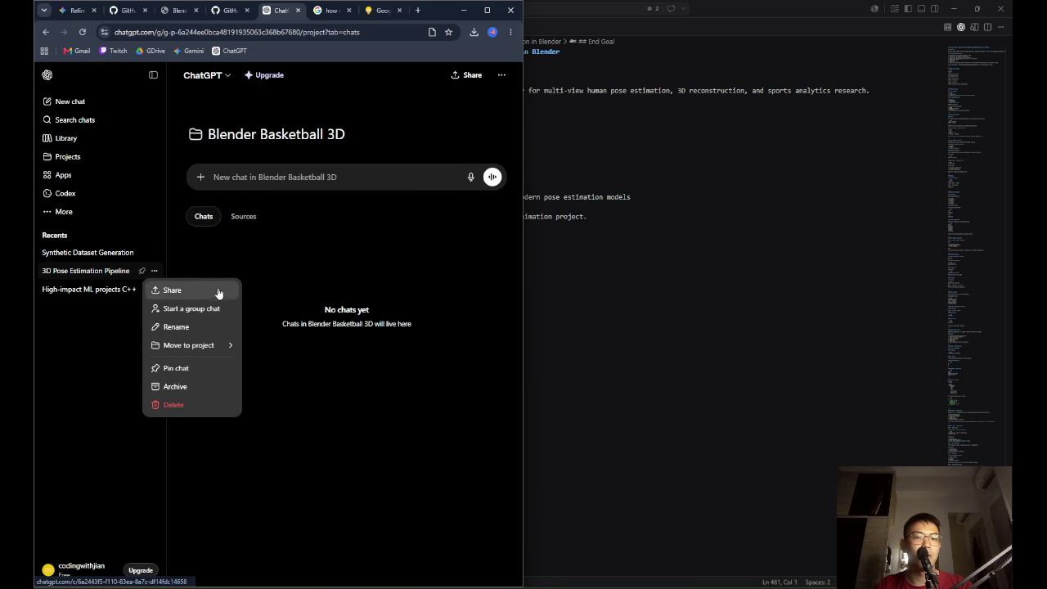
mouse_move(219, 345)
left_click(295, 368)
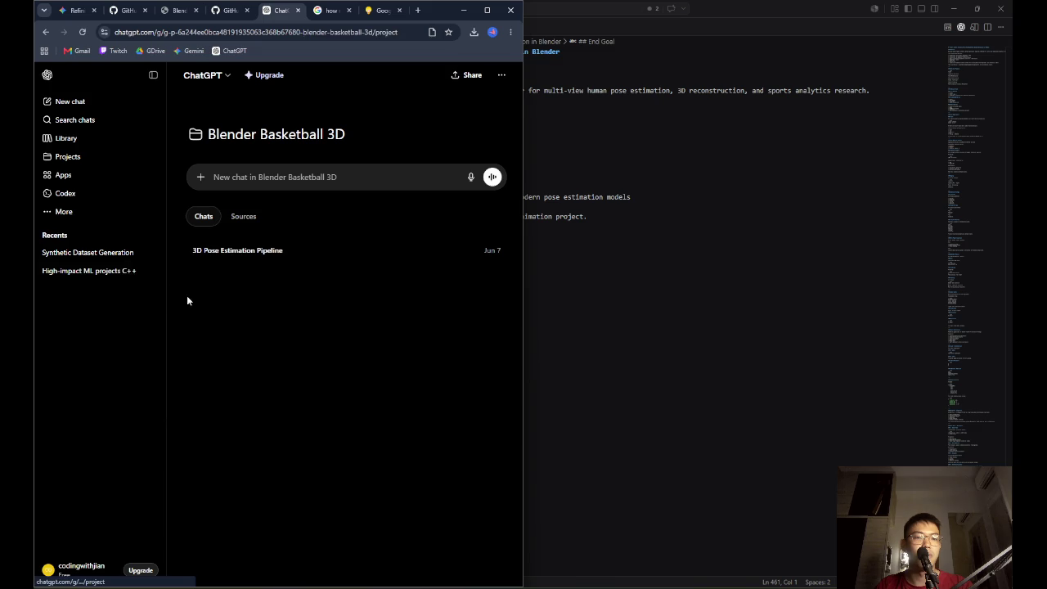
left_click(154, 251)
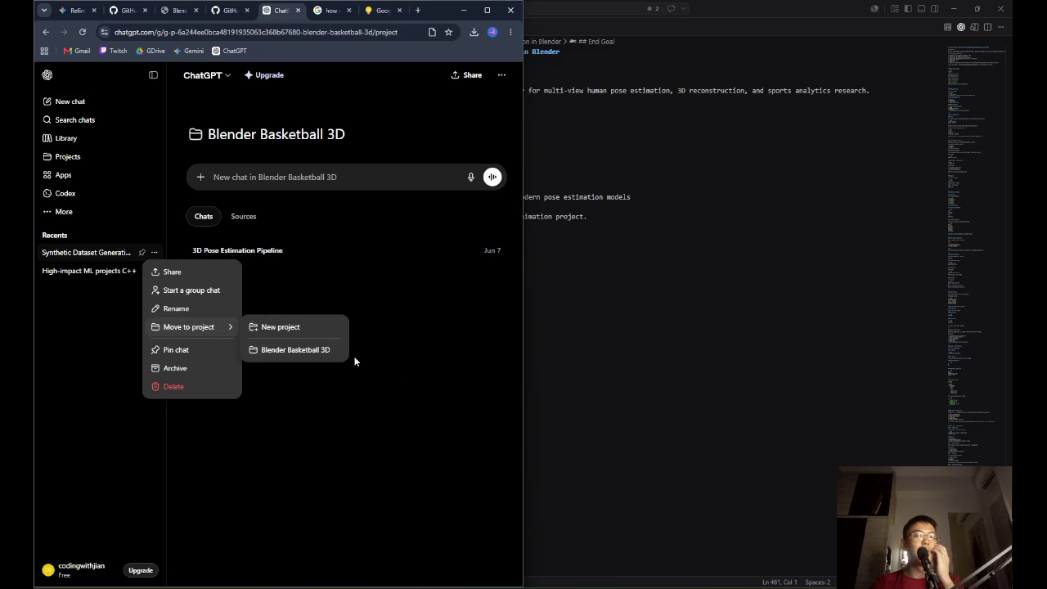
left_click(323, 350)
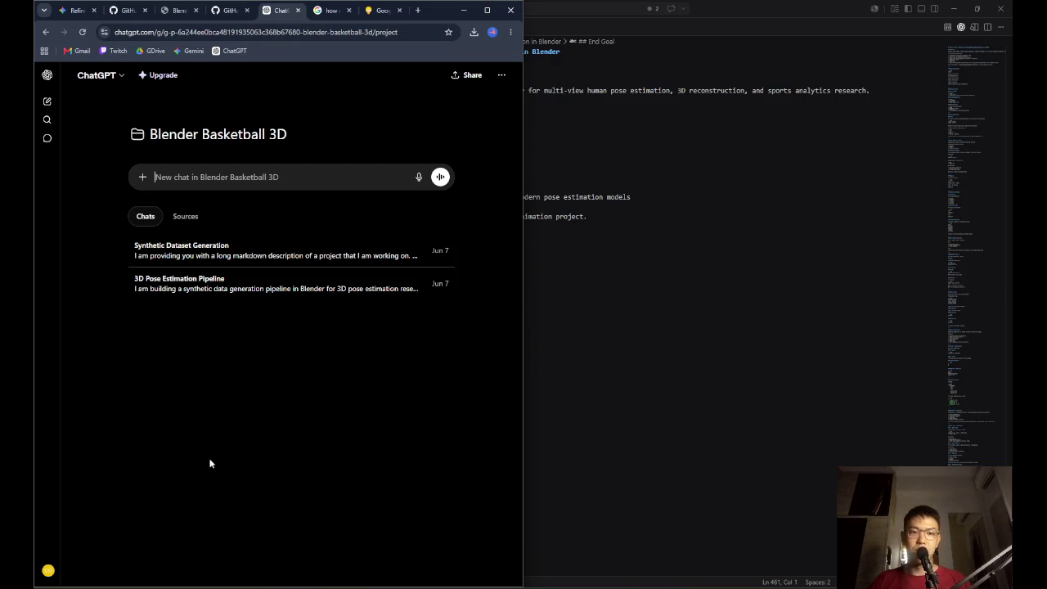
key("alt+Tab")
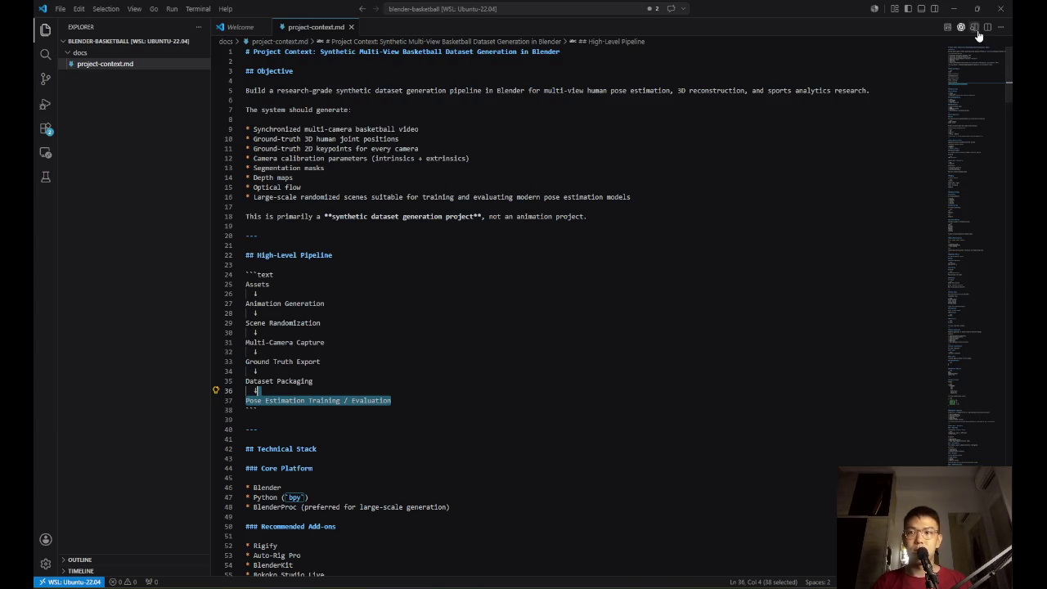
Preview project-context.md side by side with Ctrl+K V and select the Stage 1 – Prototype block
key("ctrl+k")
key("v")
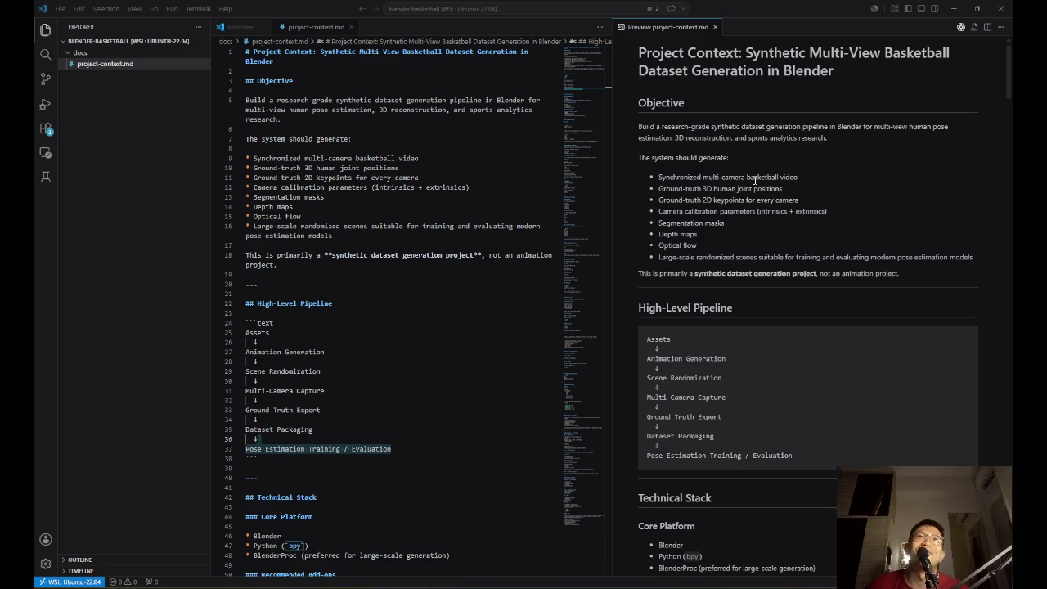
scroll(813, 263, "down", 10)
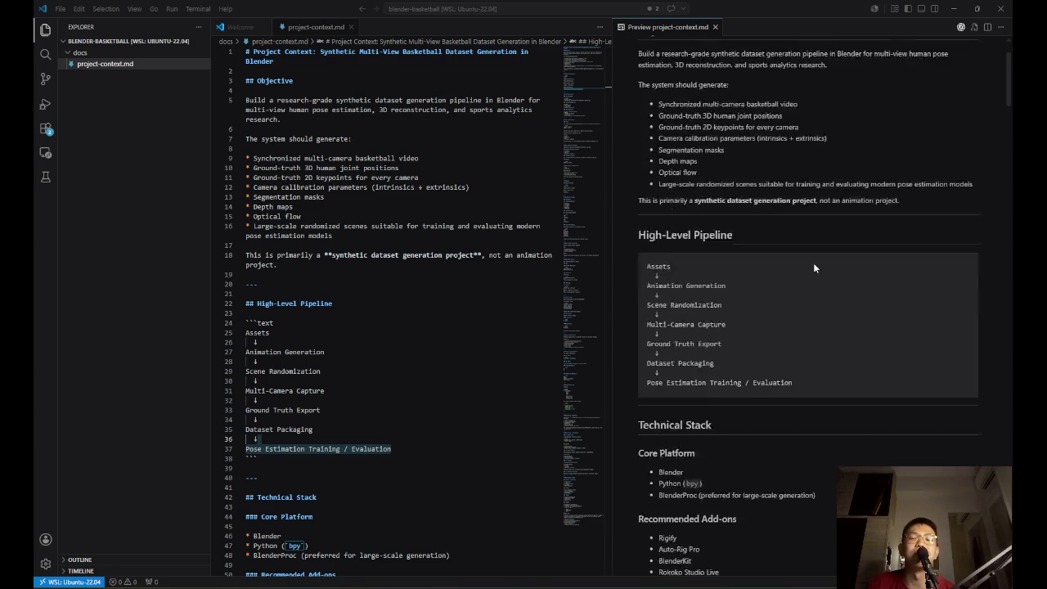
scroll(801, 272, "down", 15)
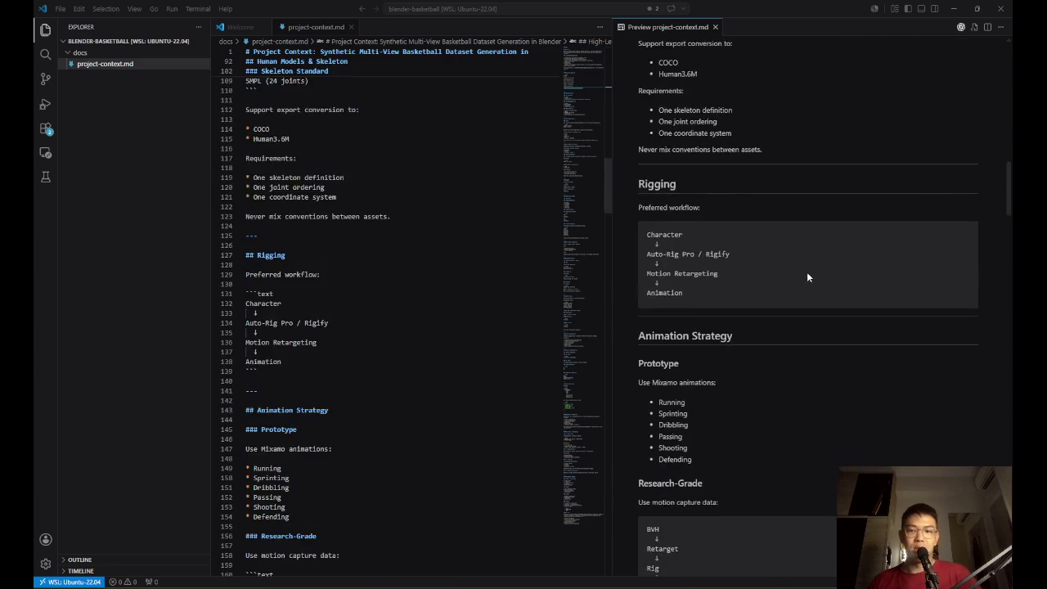
scroll(811, 281, "down", 20)
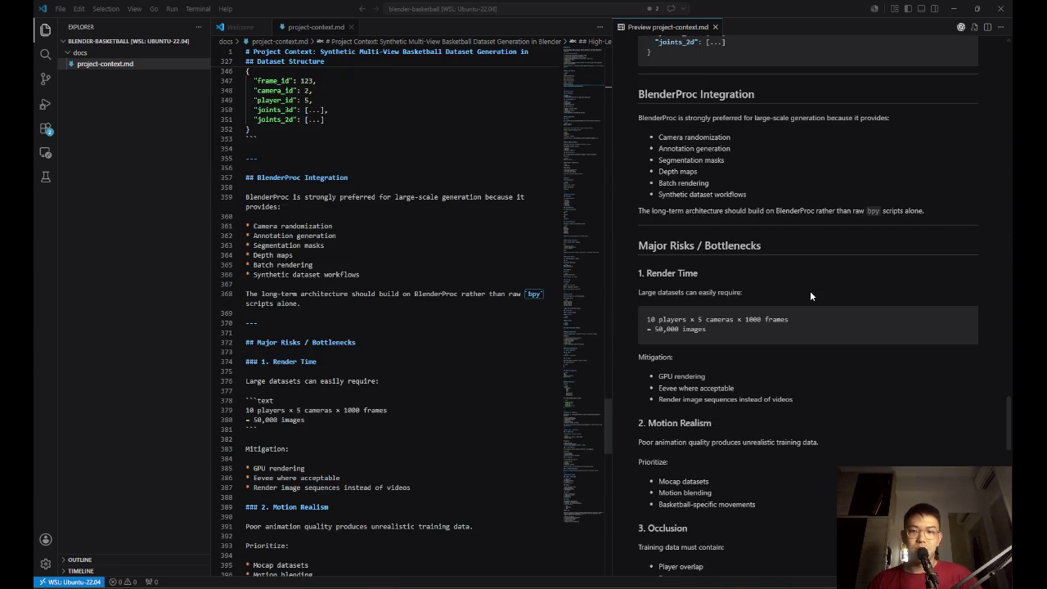
scroll(812, 300, "up", 5)
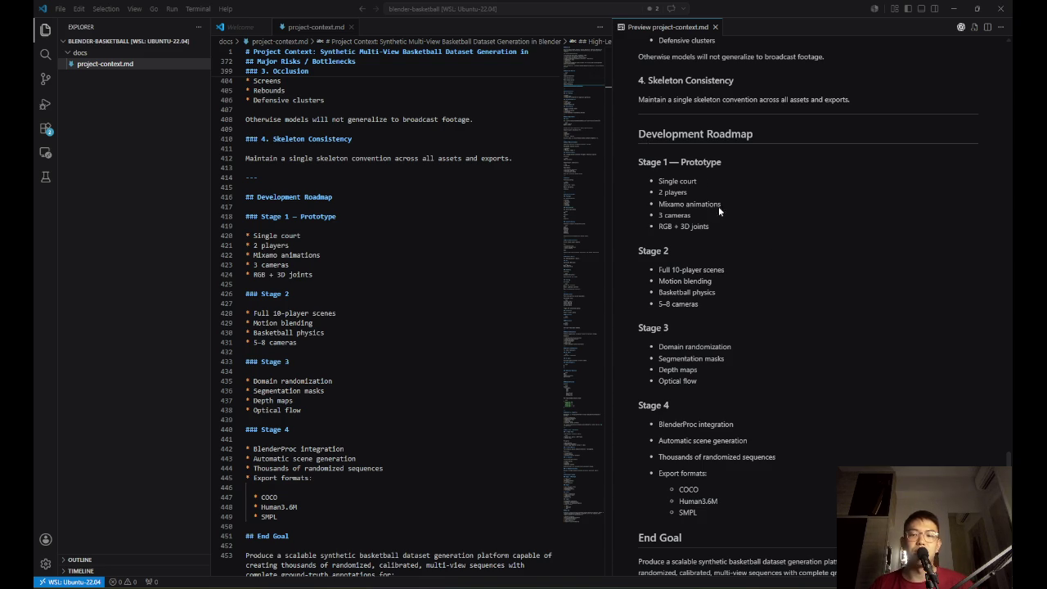
scroll(741, 254, "down", 5)
scroll(741, 253, "up", 3)
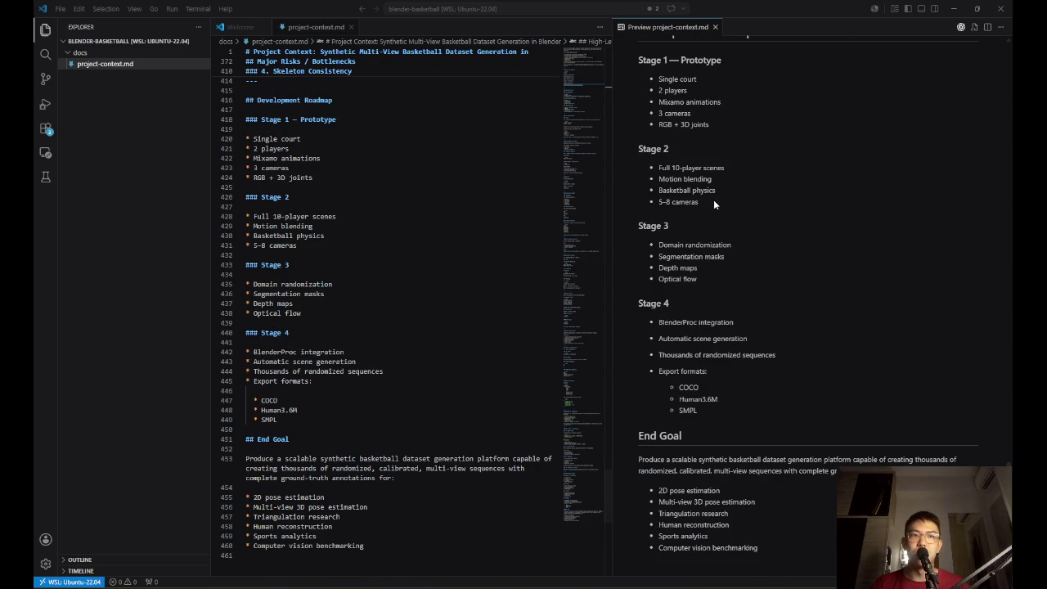
scroll(315, 229, "up", 1)
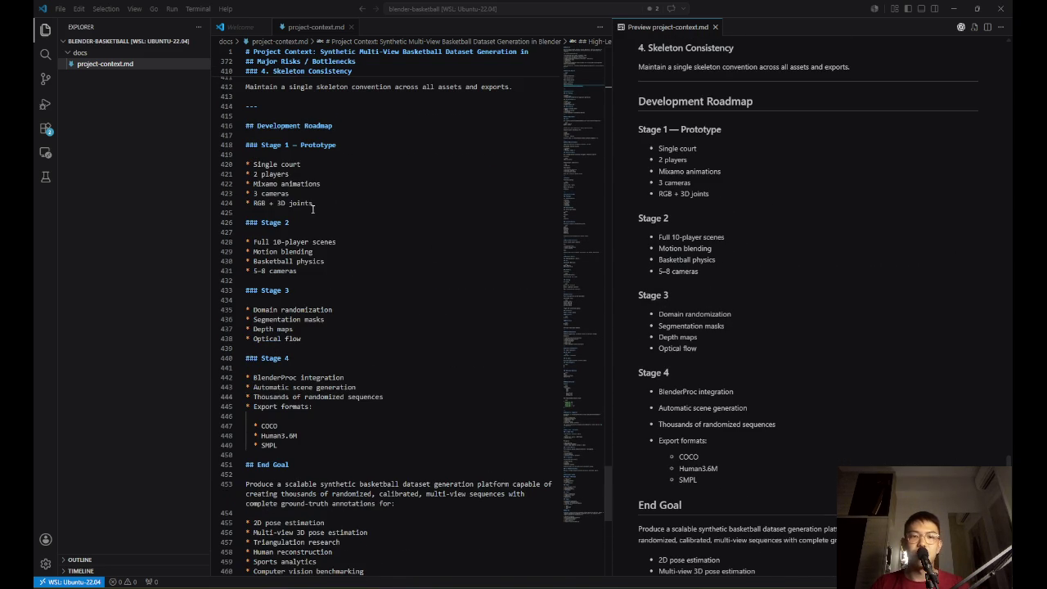
mouse_move(324, 207)
left_mouse_down()
mouse_move(254, 163)
mouse_move(245, 145)
left_mouse_up()
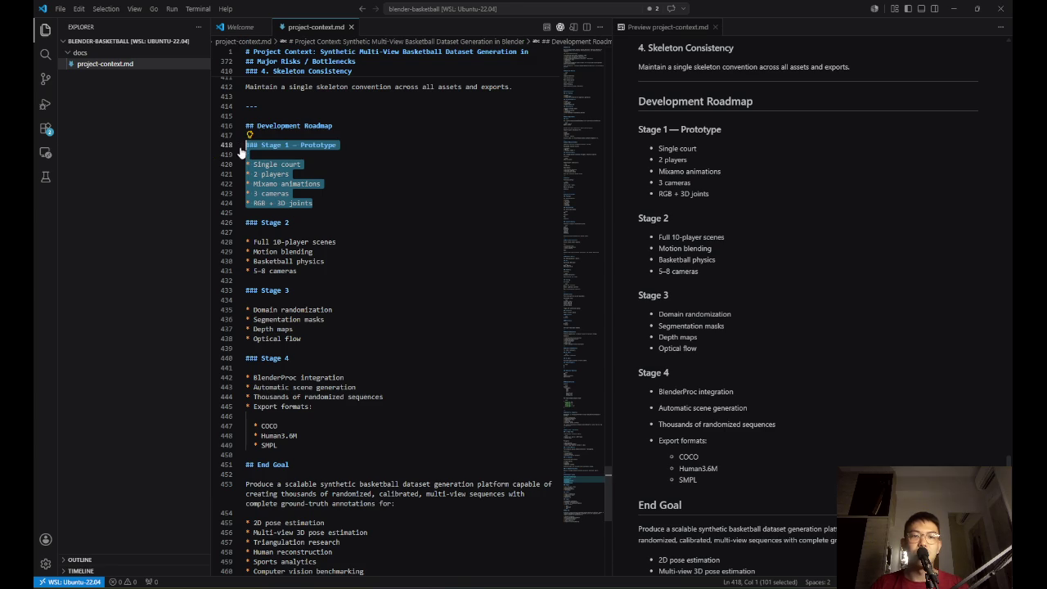
key("alt+Tab")
left_click(539, 247)
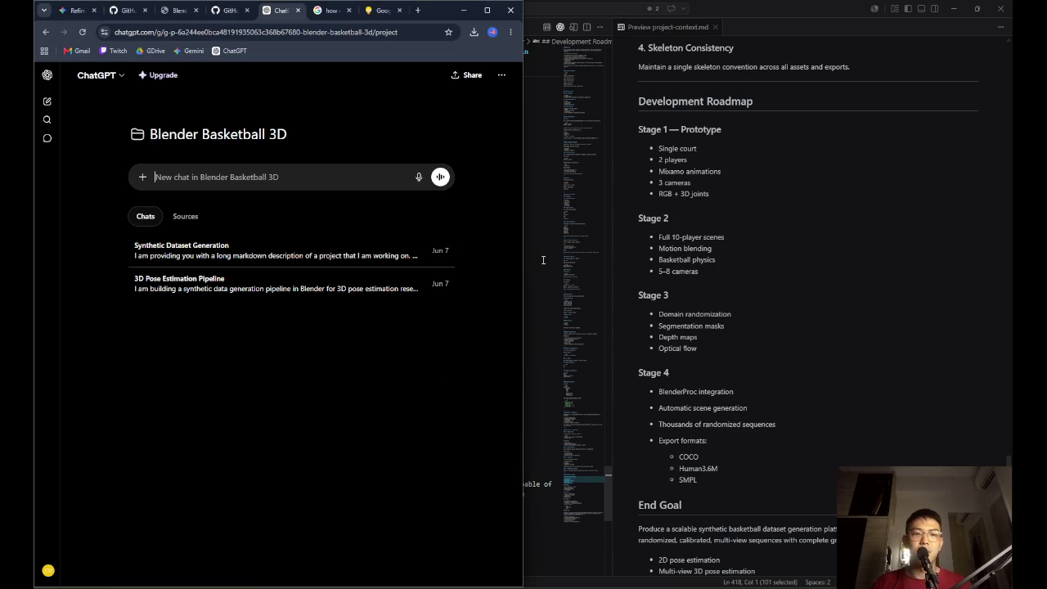
Start the prompt 'Please refer to the project context about my' plus the copied project title
left_click(187, 217)
type("Please refer to the project context")
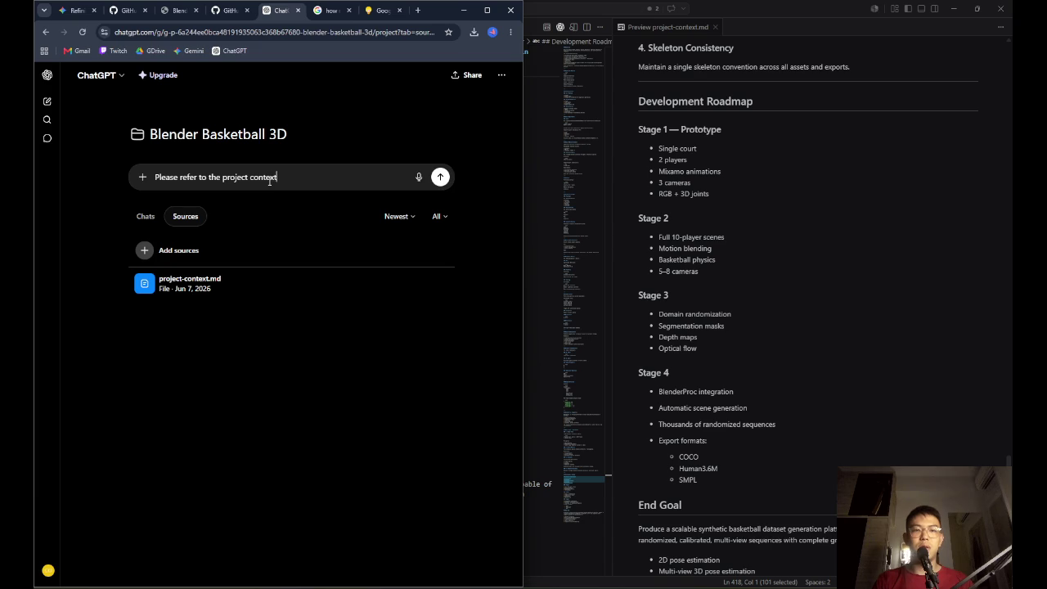
type(" about")
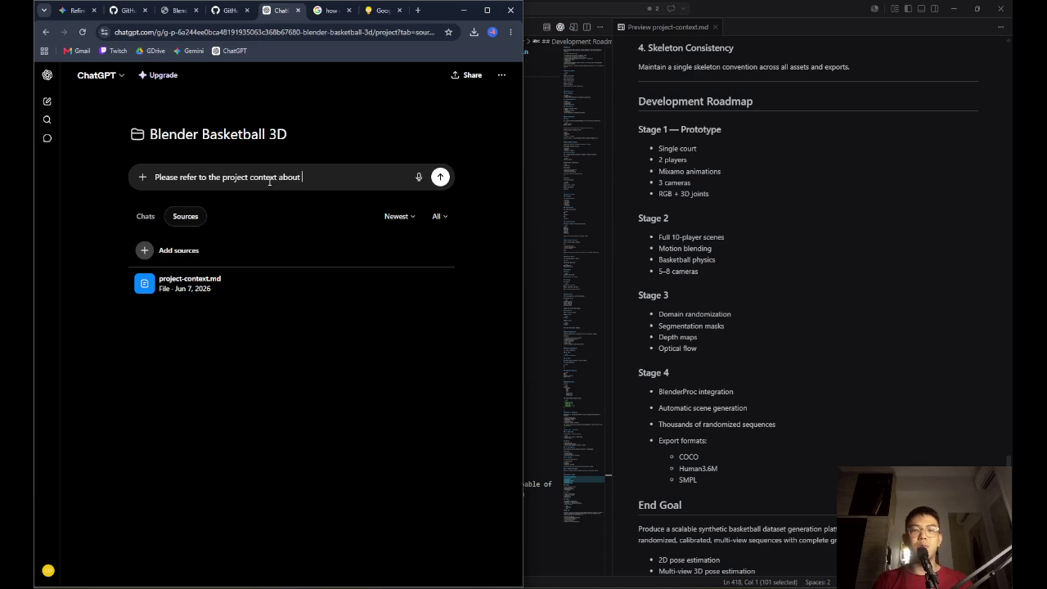
scroll(898, 284, "up", 3)
left_click_drag(1012, 495, 1011, 55)
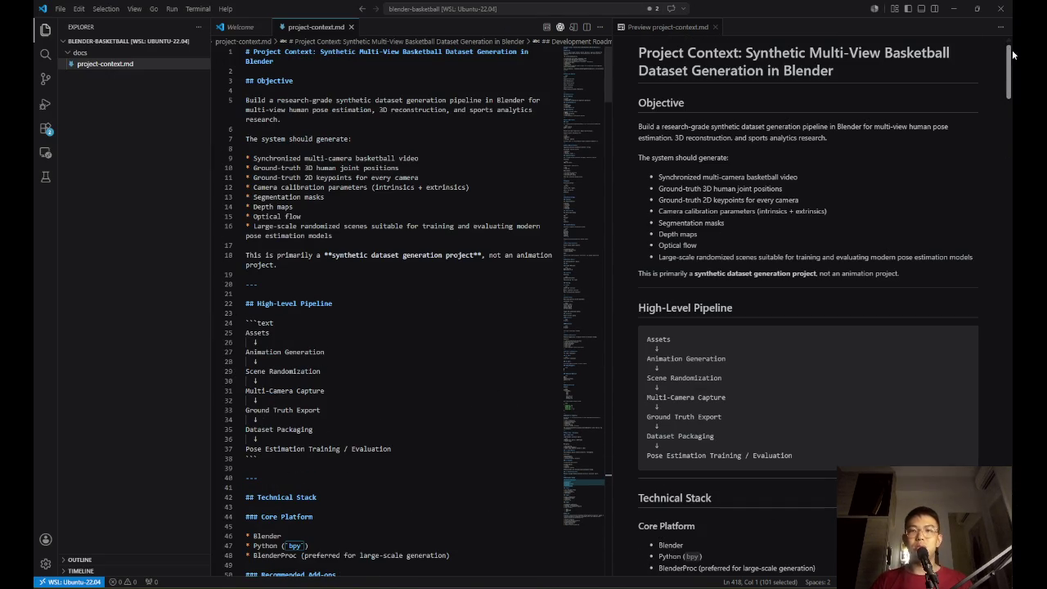
mouse_move(833, 71)
left_mouse_down()
mouse_move(746, 72)
mouse_move(744, 52)
left_mouse_up()
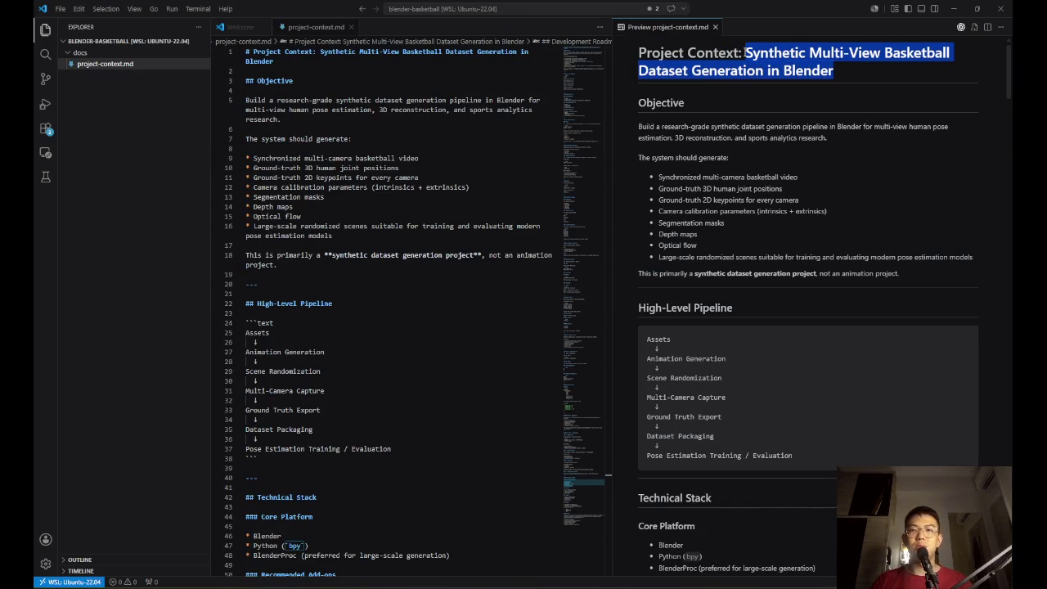
key("ctrl+c")
key("alt+Tab")
type("my")
key("ctrl+v")
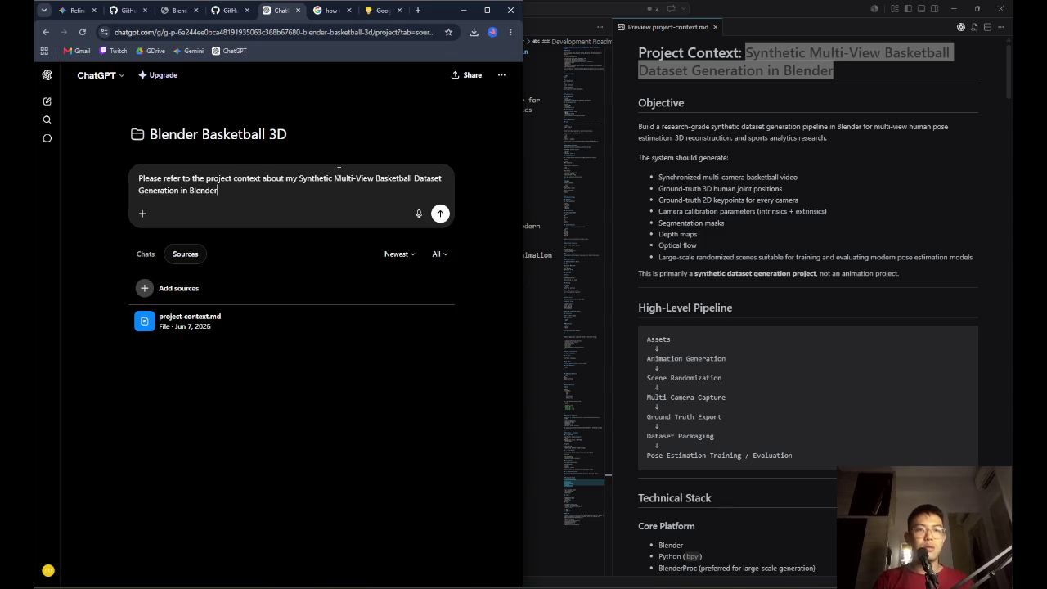
Continue the prompt with 'project. I am now working on', undoing the duplicate title paste
type("proje")
type("ct.")
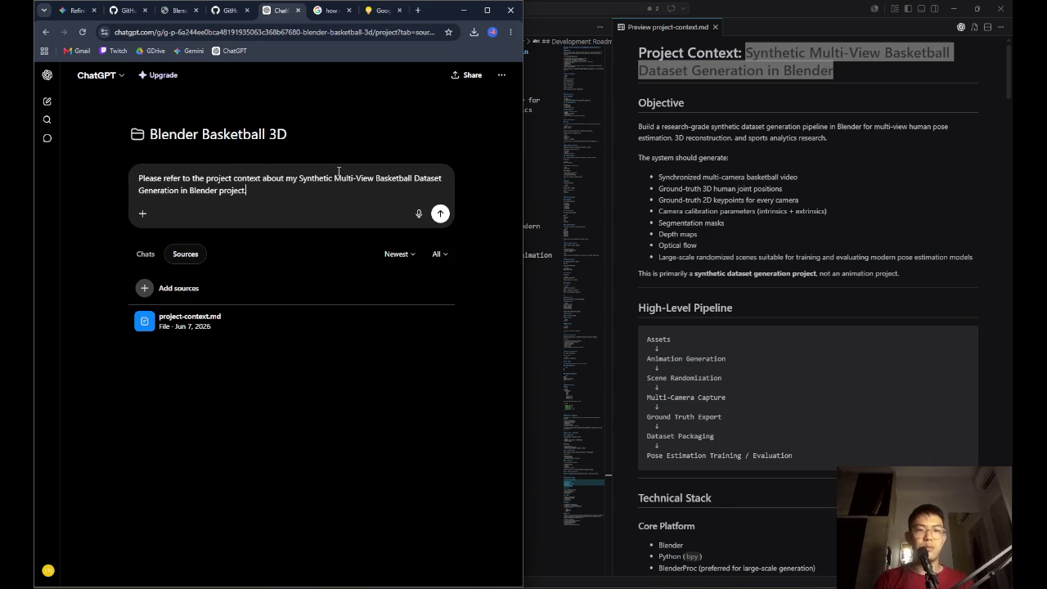
type(" I am now ")
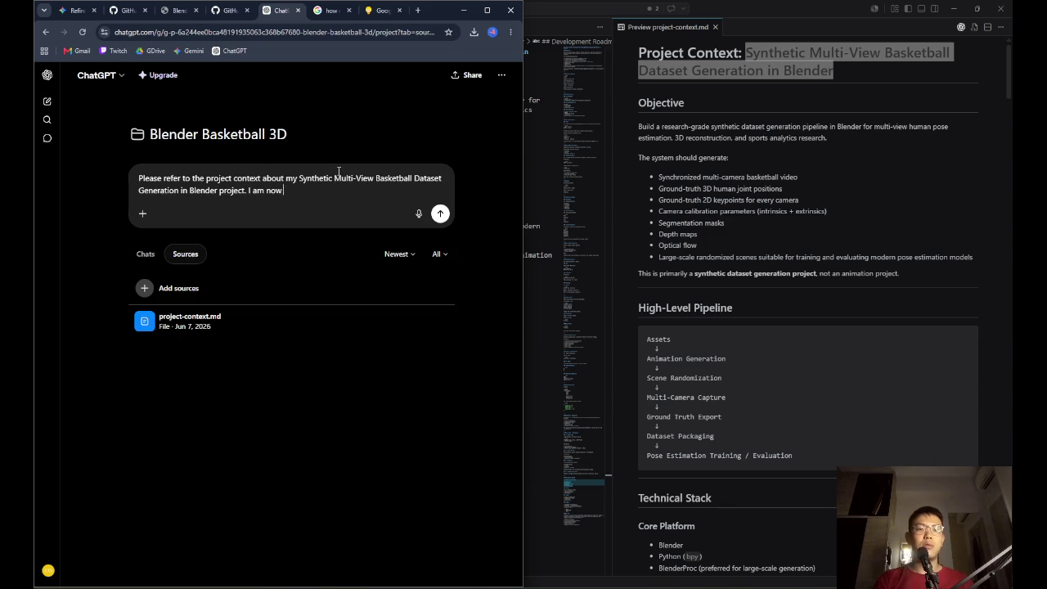
type("working on")
key("ctrl+v")
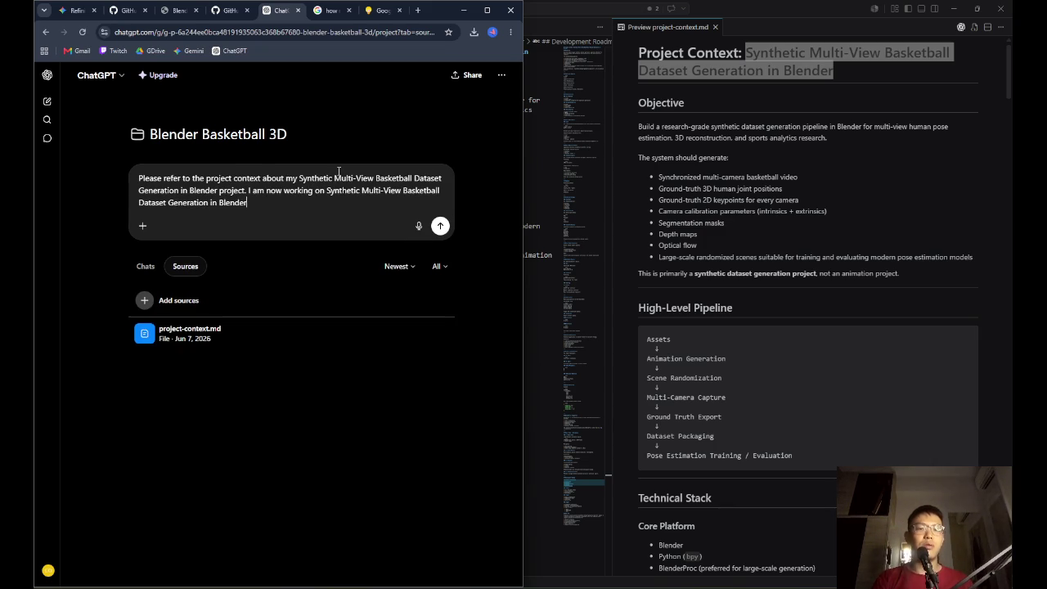
key("ctrl+z")
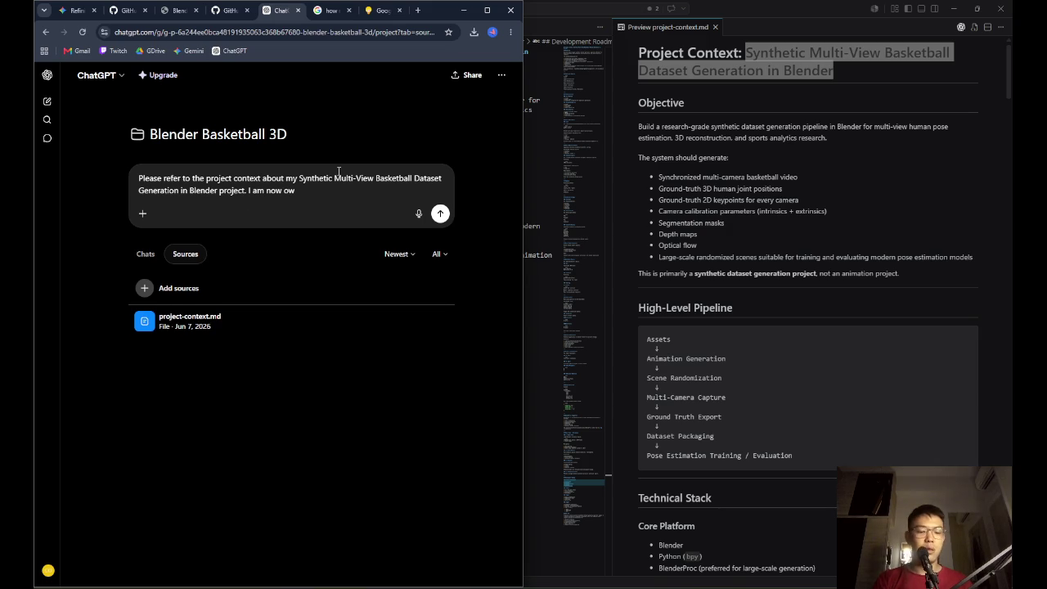
key("BackSpace")
key("BackSpace")
type("wro")
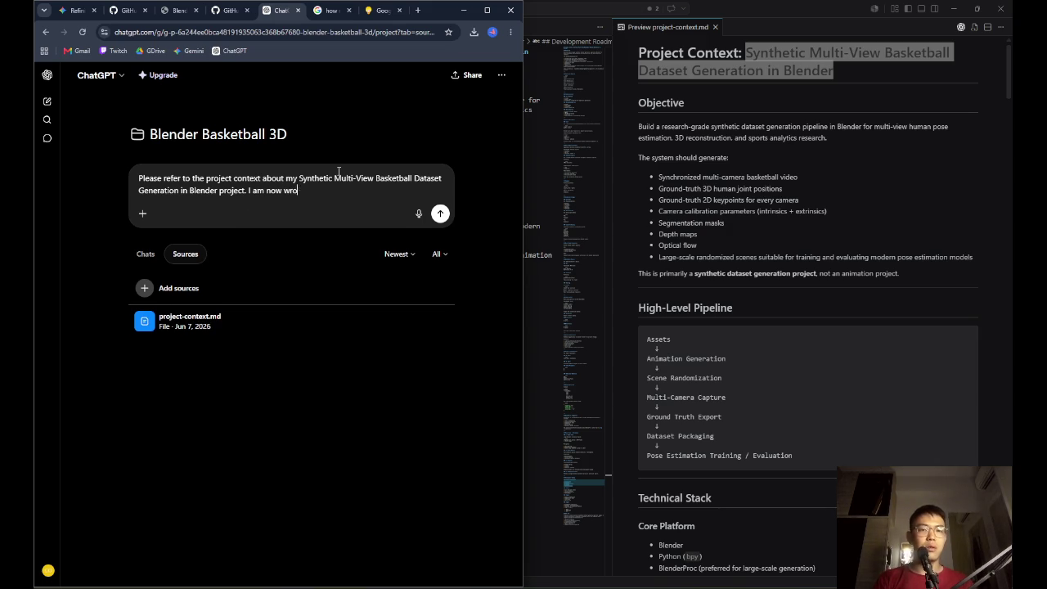
key("BackSpace")
key("BackSpace")
type("orking on")
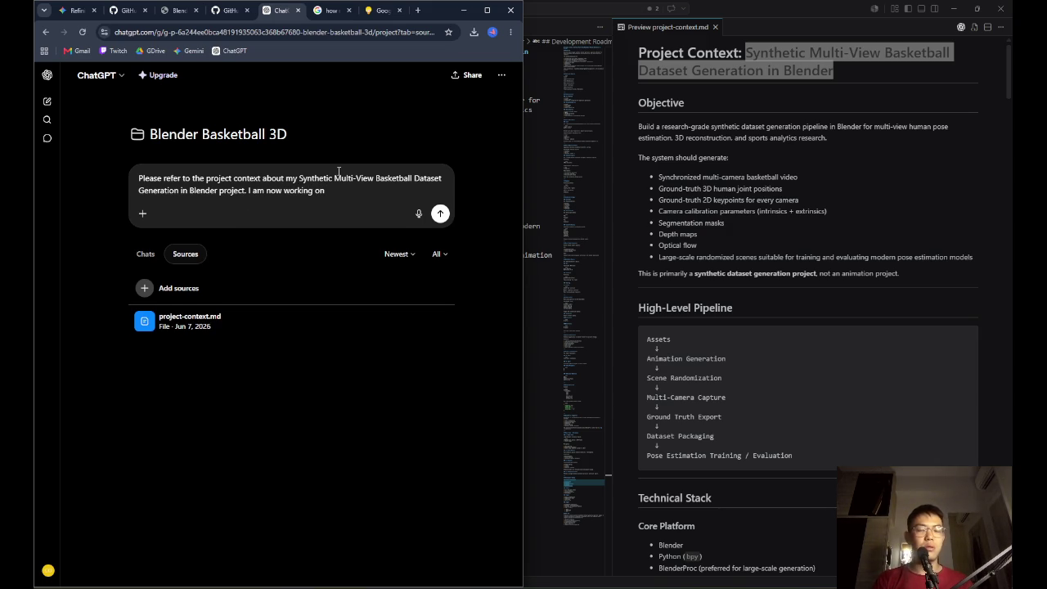
Insert the Stage 1 section from clipboard history and tidy its heading to 'Stage 1: Prototype'
key("super+v")
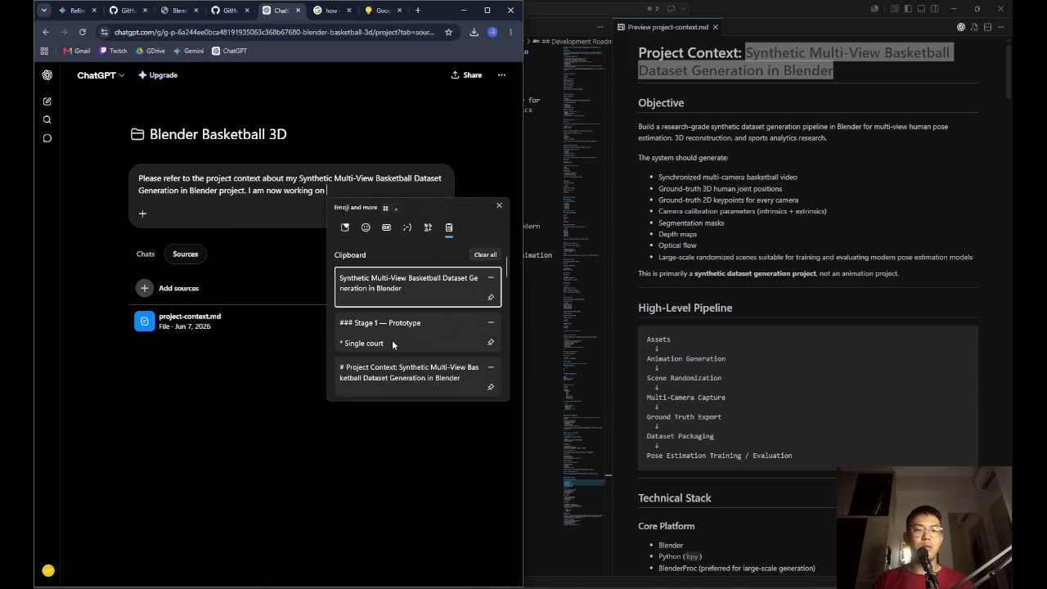
key("Return")
left_click_drag(344, 191, 326, 192)
key("BackSpace")
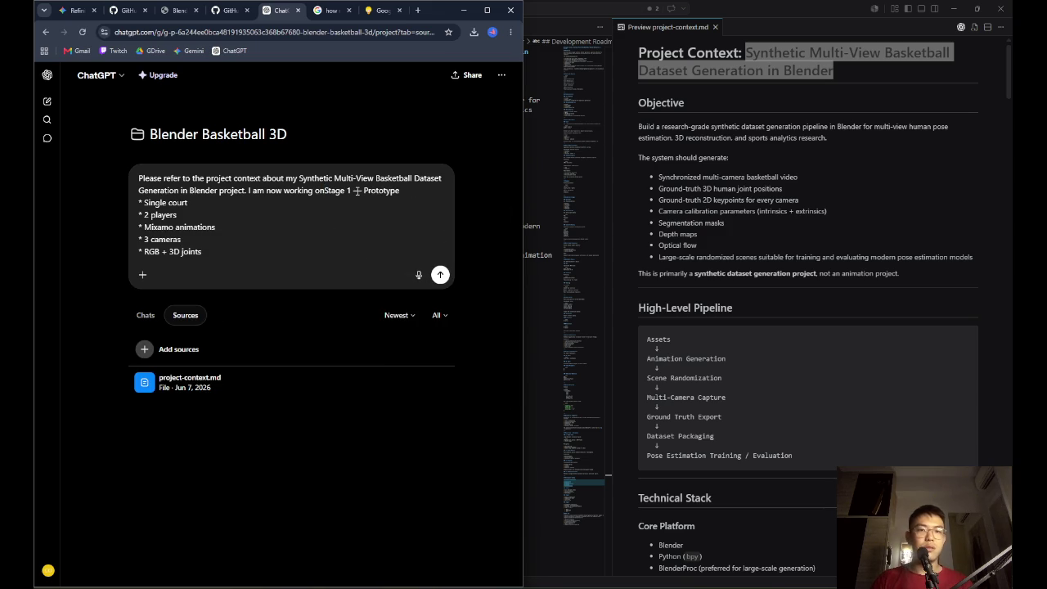
double_click(356, 191)
key("BackSpace")
key("BackSpace")
type(":")
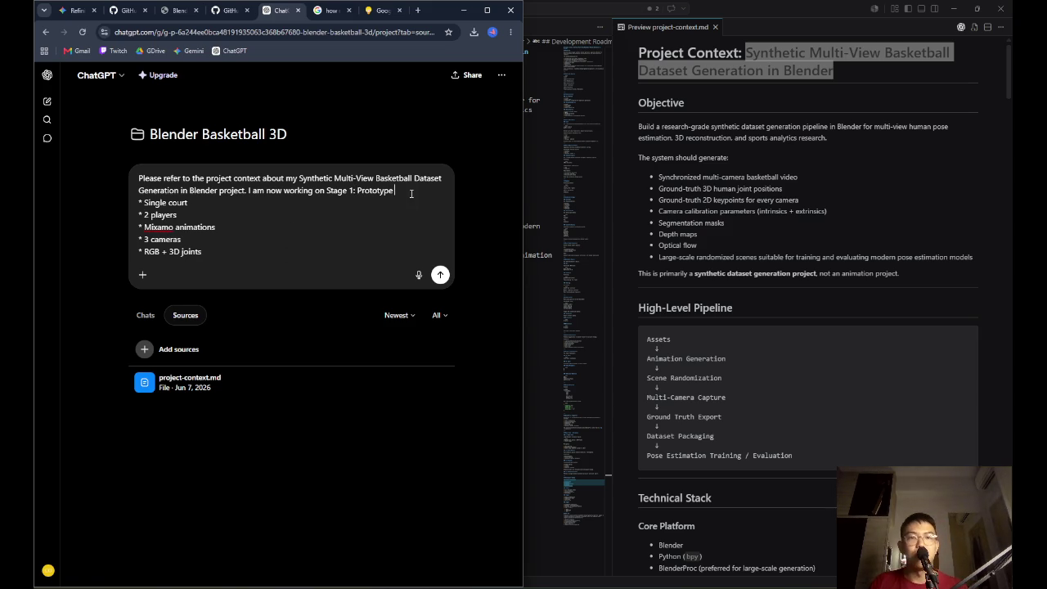
key("shift+Return")
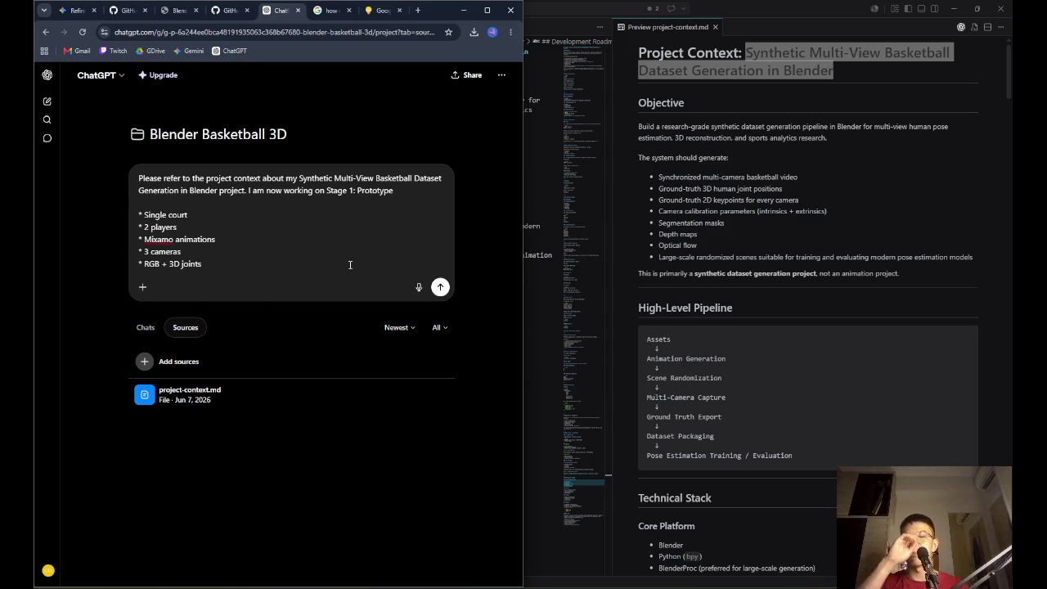
key("shift+Return")
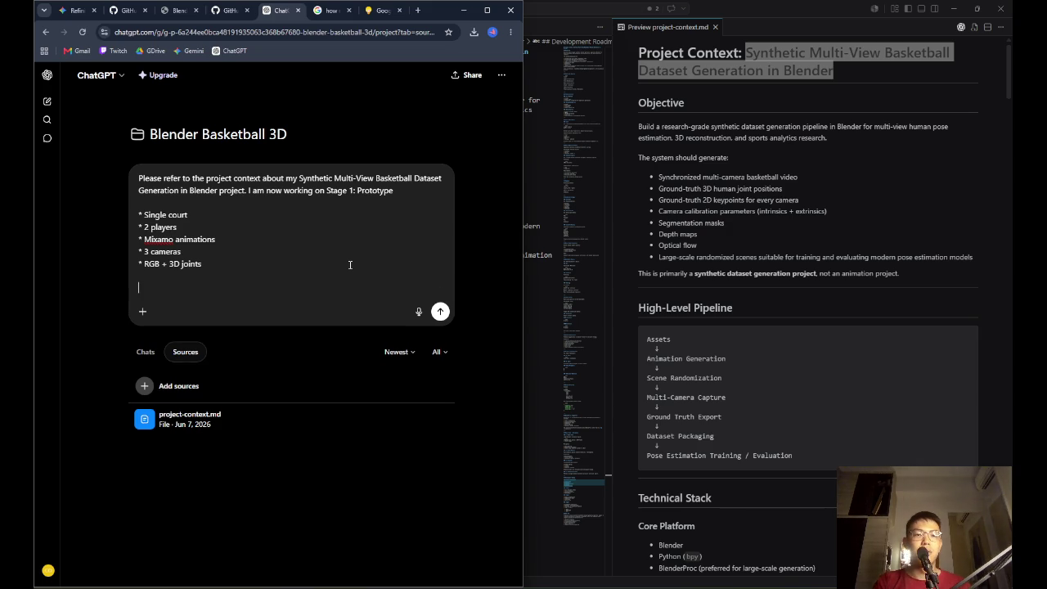
Request help breaking the phase into smaller tasks and sourcing assets like court and hoops, then send
type("Plaease guide me th")
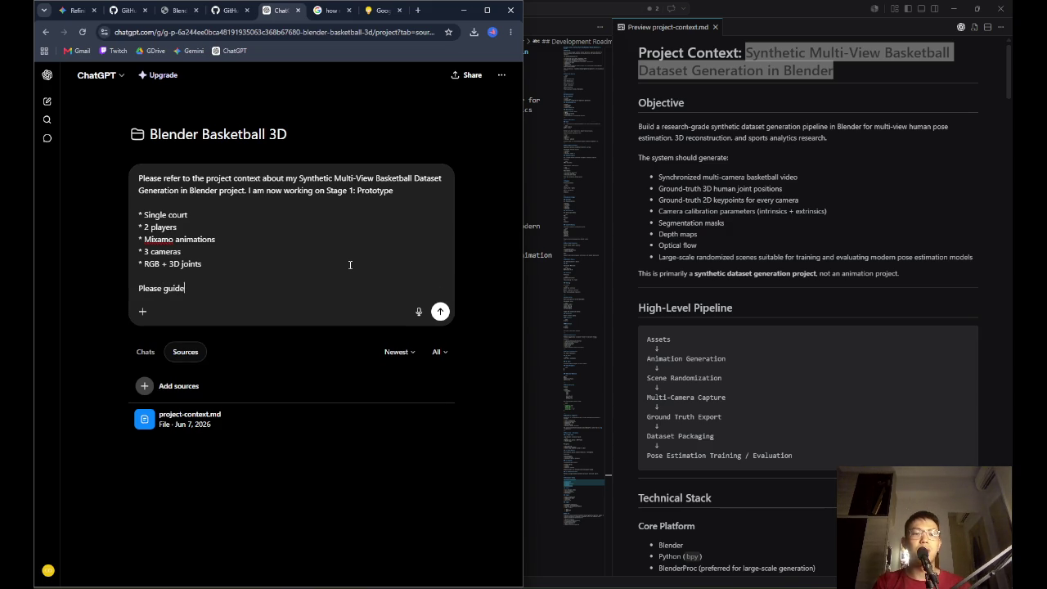
type("rough this phase. For")
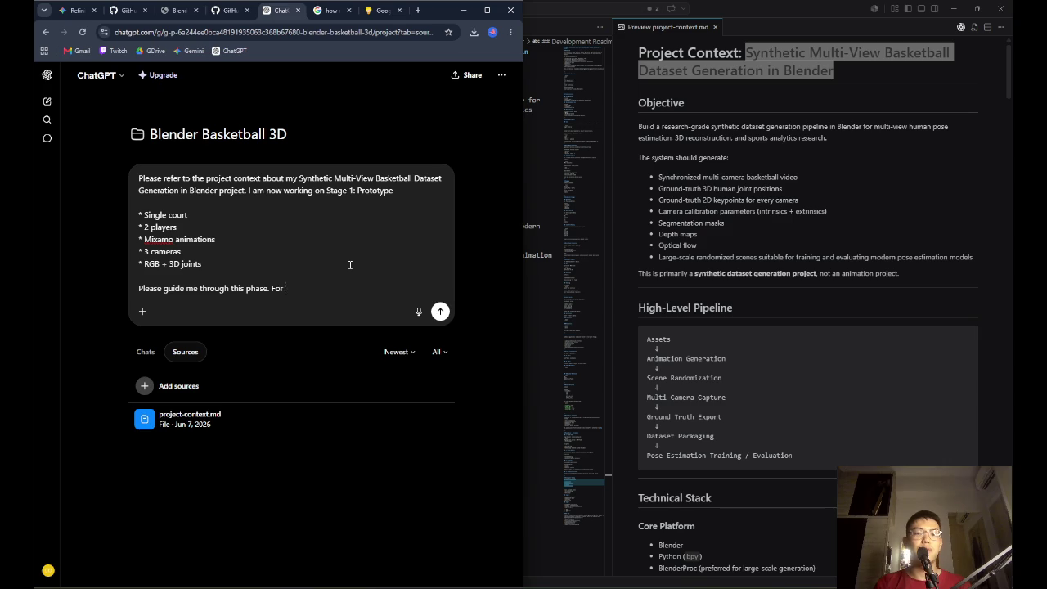
key("BackSpace")
key("BackSpace")
key("BackSpace")
type("I would like help with the fol")
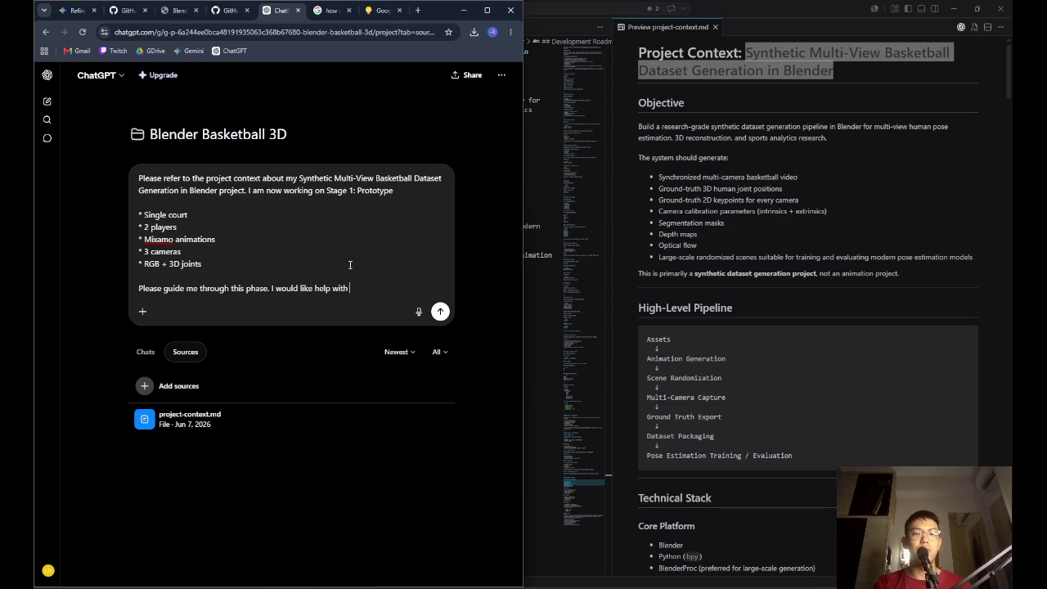
type("lowing")
key("shift+Return")
key("shift+Return")
type("- H")
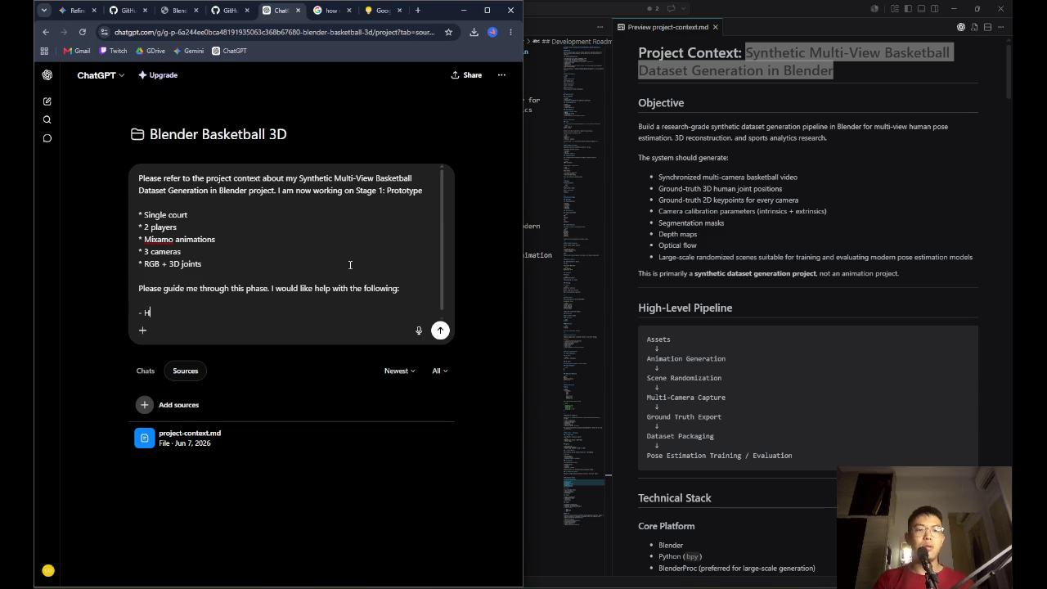
type("elp me plan out the w")
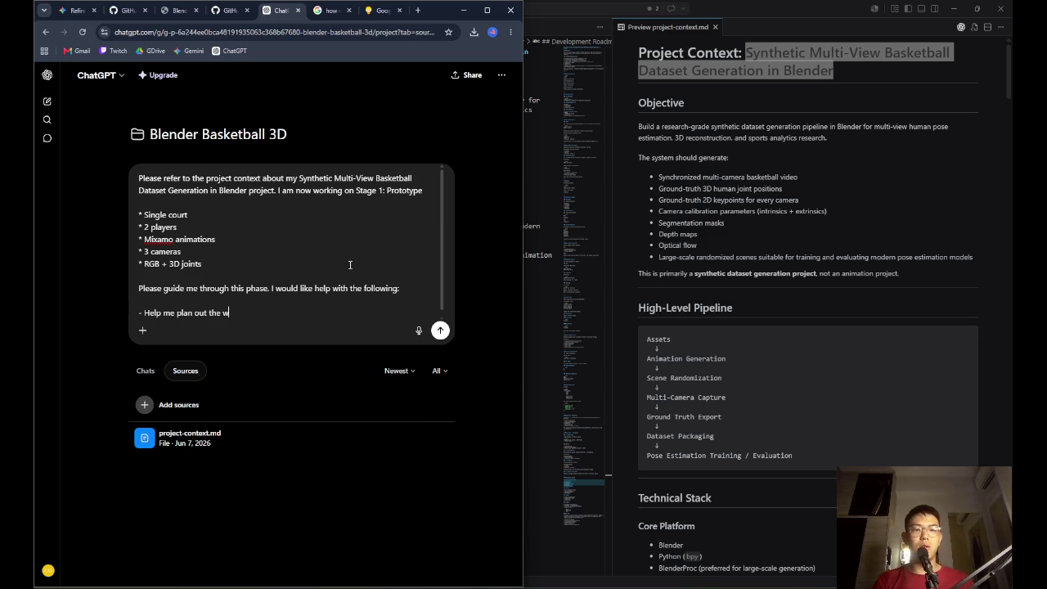
type("ork and ")
type("break it down into s")
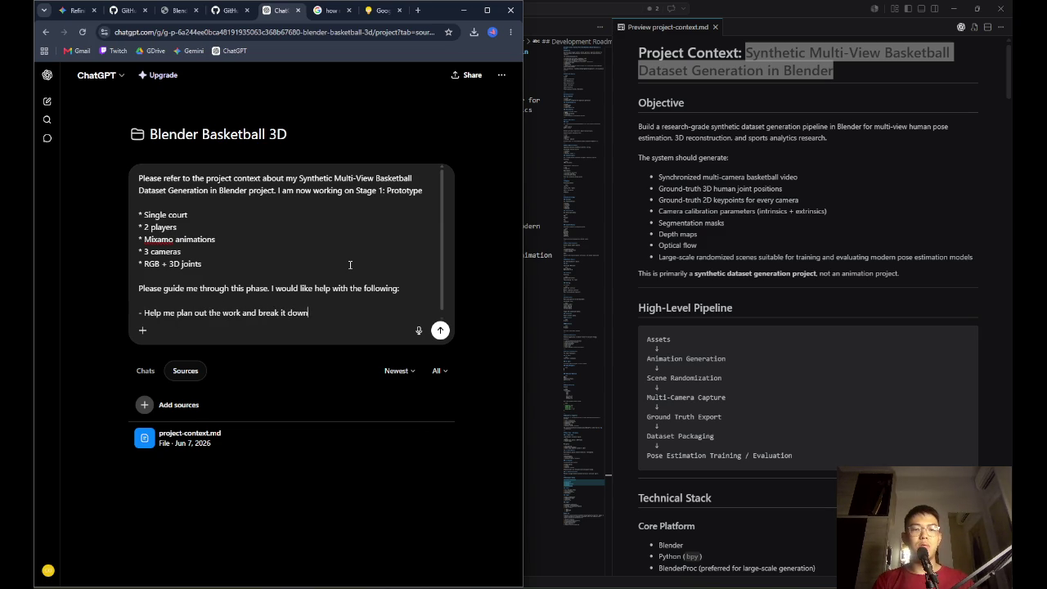
type("maller tasks")
key("shift+Return")
type("-")
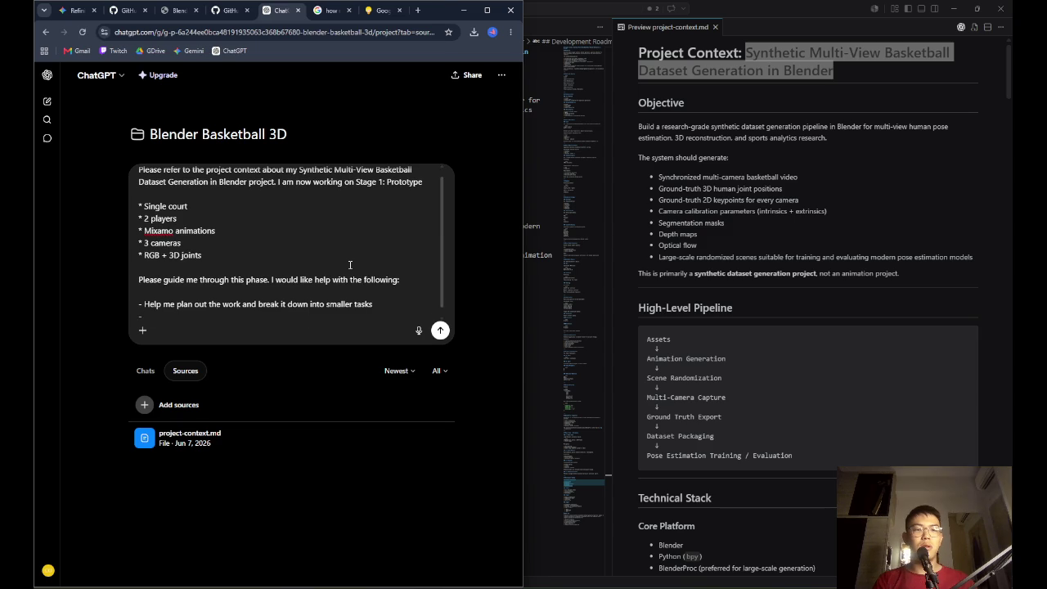
type(" Explain how to")
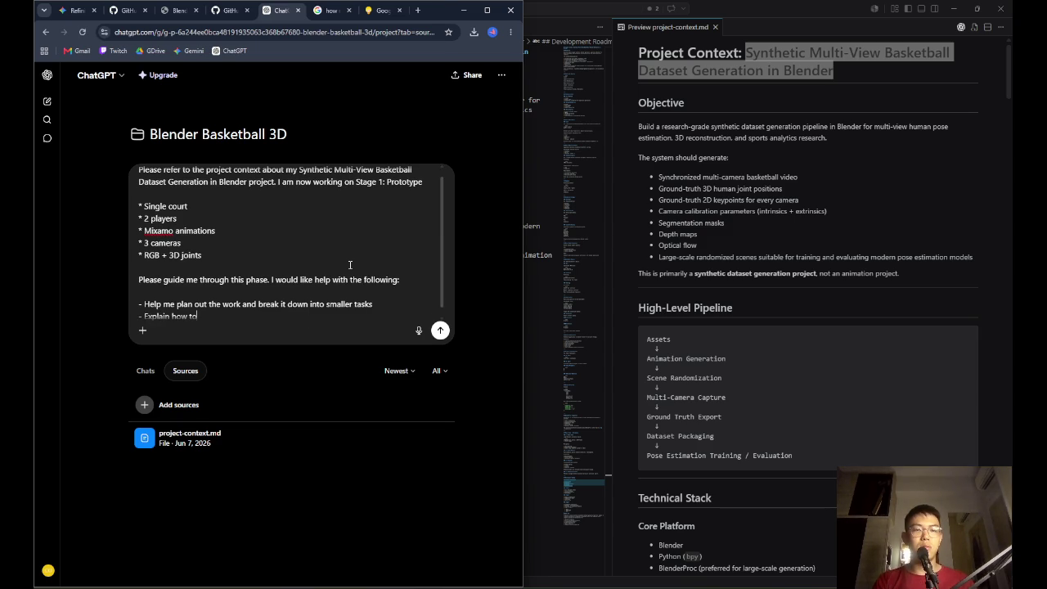
type(" get generate the assets (e")
type(".g., court,")
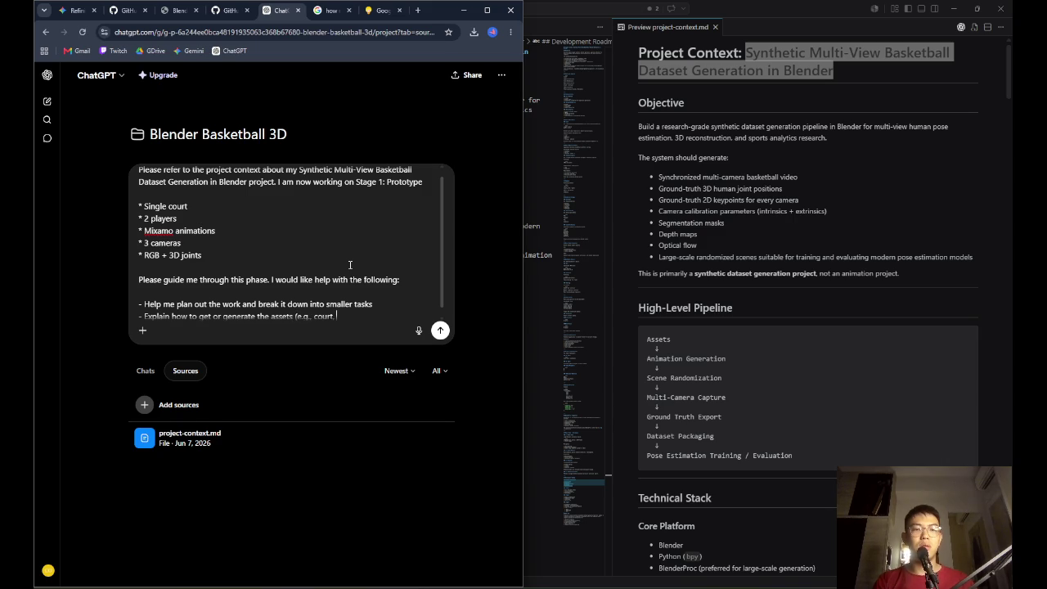
type("all, etc.")
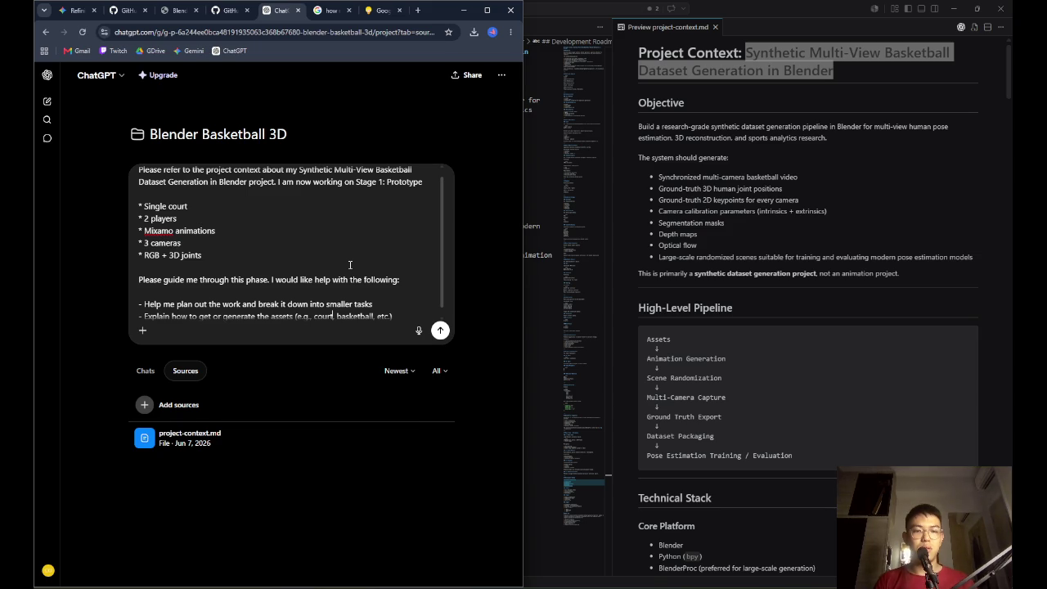
type(" hoops,")
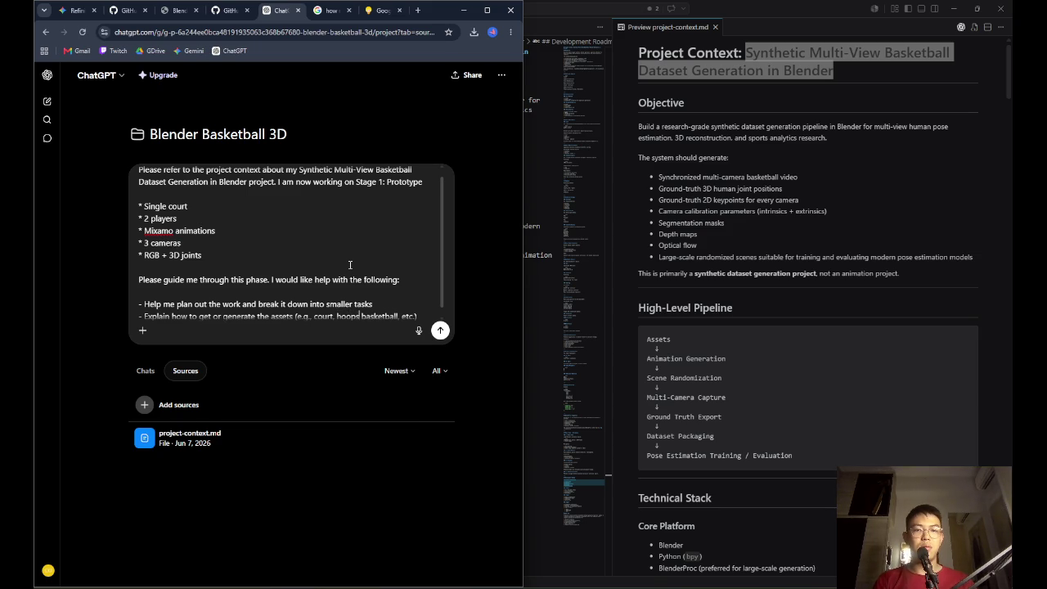
scroll(422, 307, "down", 1)
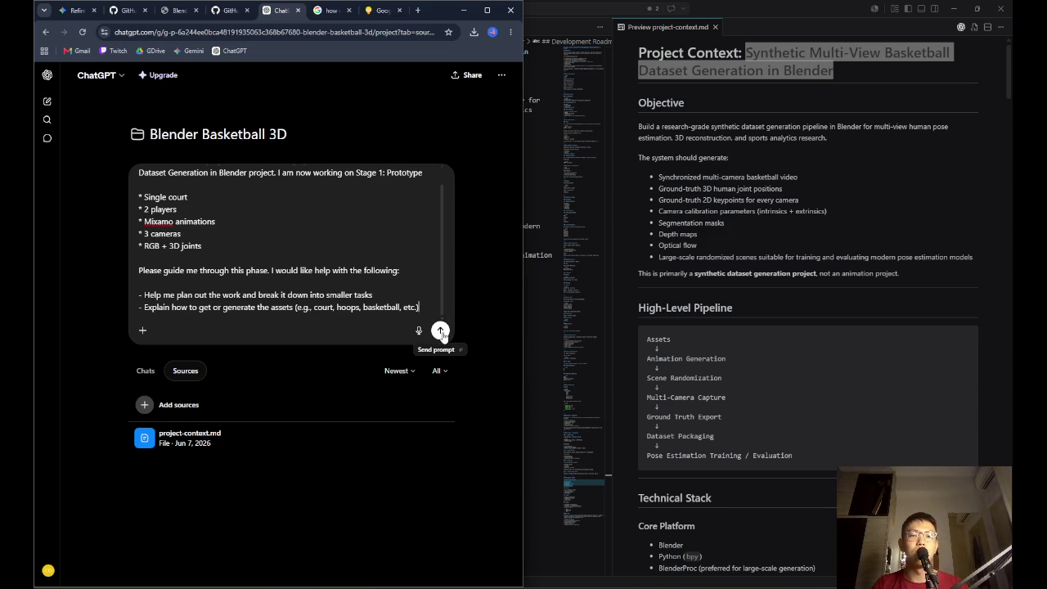
left_click(439, 331)
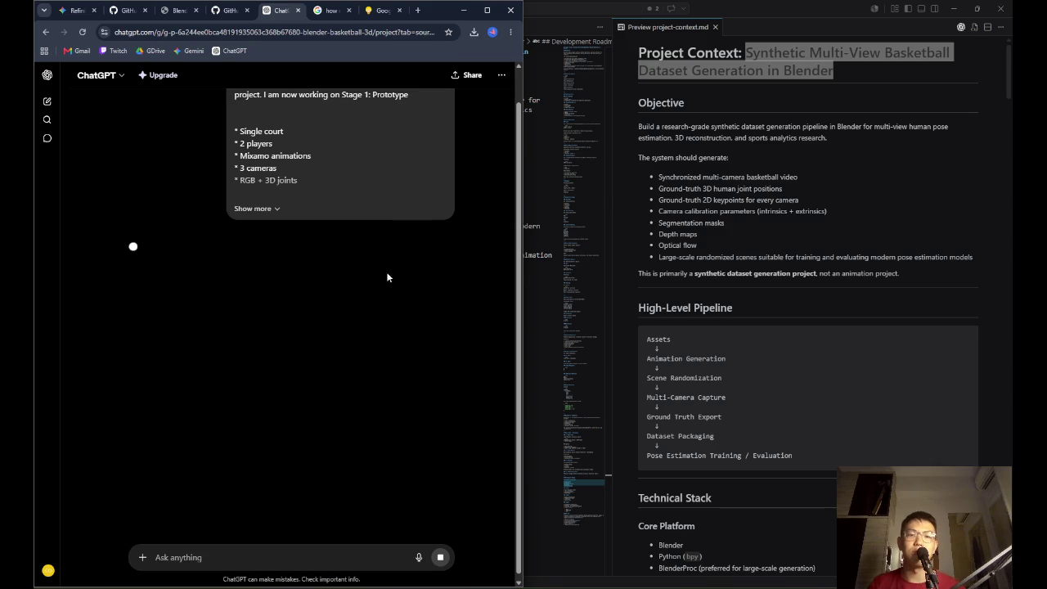
Expand the sent prompt and scroll through the generating Stage 1 reply
left_click(260, 209)
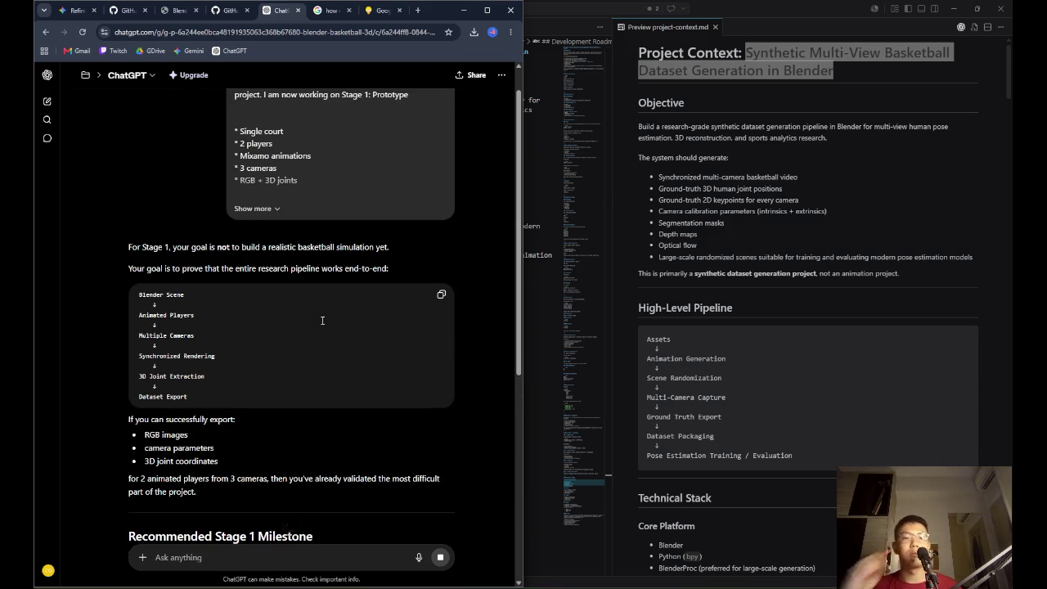
scroll(316, 322, "down", 2)
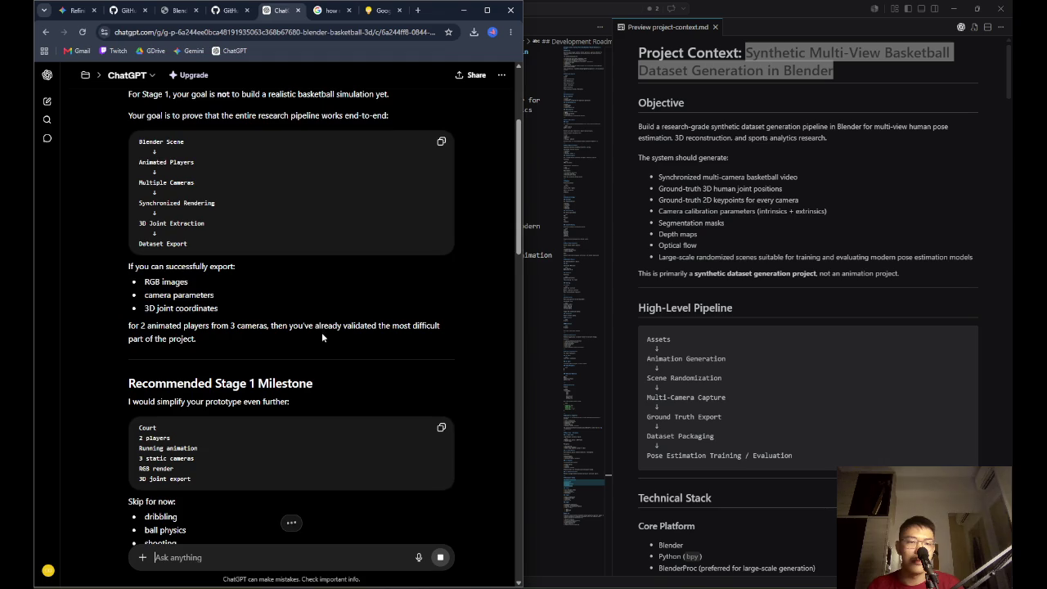
scroll(319, 332, "down", 2)
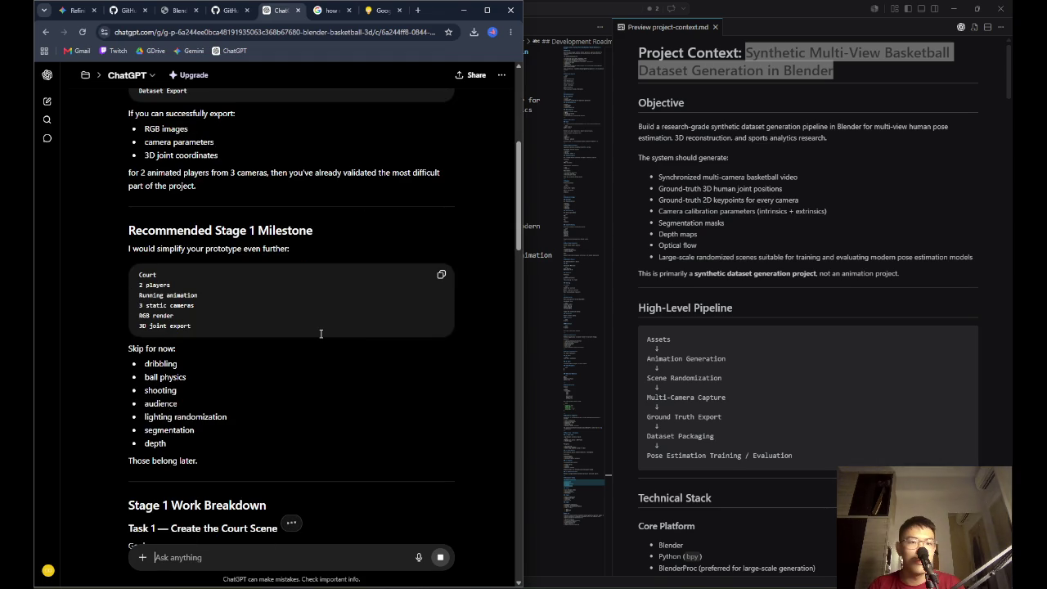
scroll(319, 335, "down", 2)
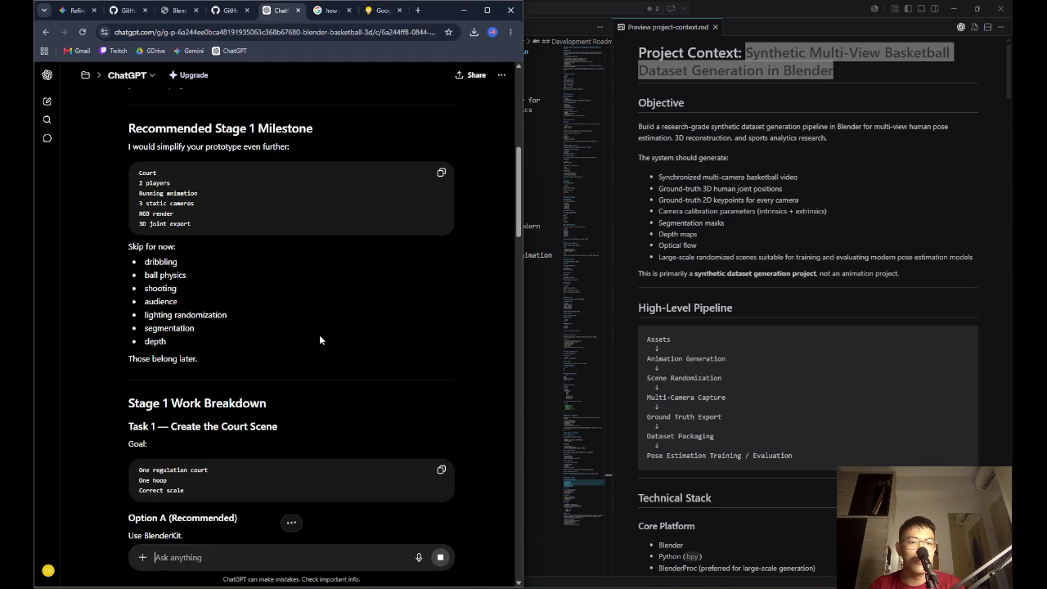
scroll(320, 335, "down", 1)
scroll(321, 337, "down", 2)
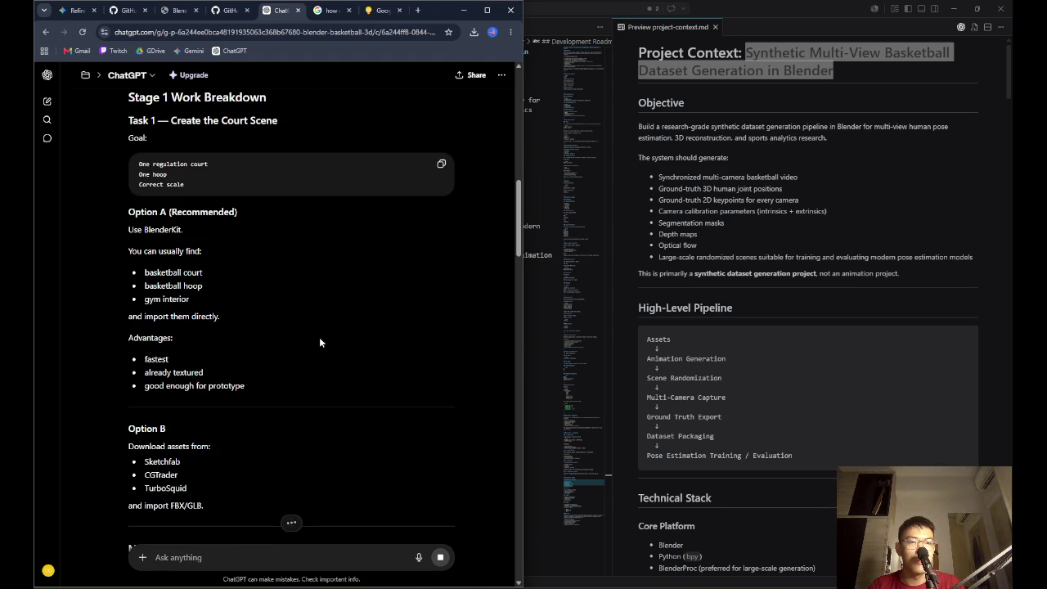
Check the model picker, read to the 'What I Would Build This Week' checklist, and open the answer's details
left_click(152, 79)
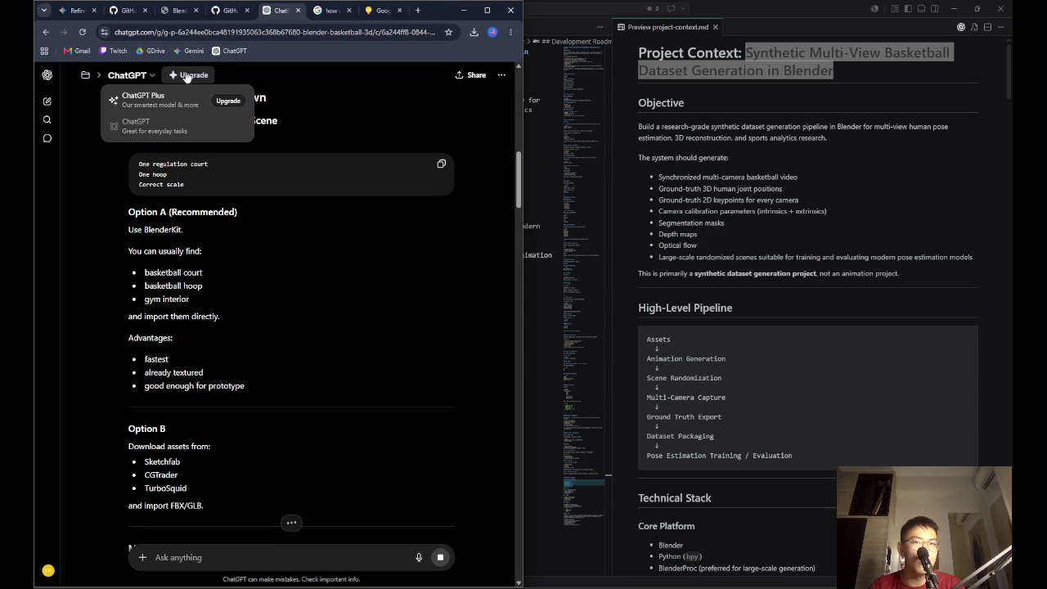
scroll(341, 303, "down", 10)
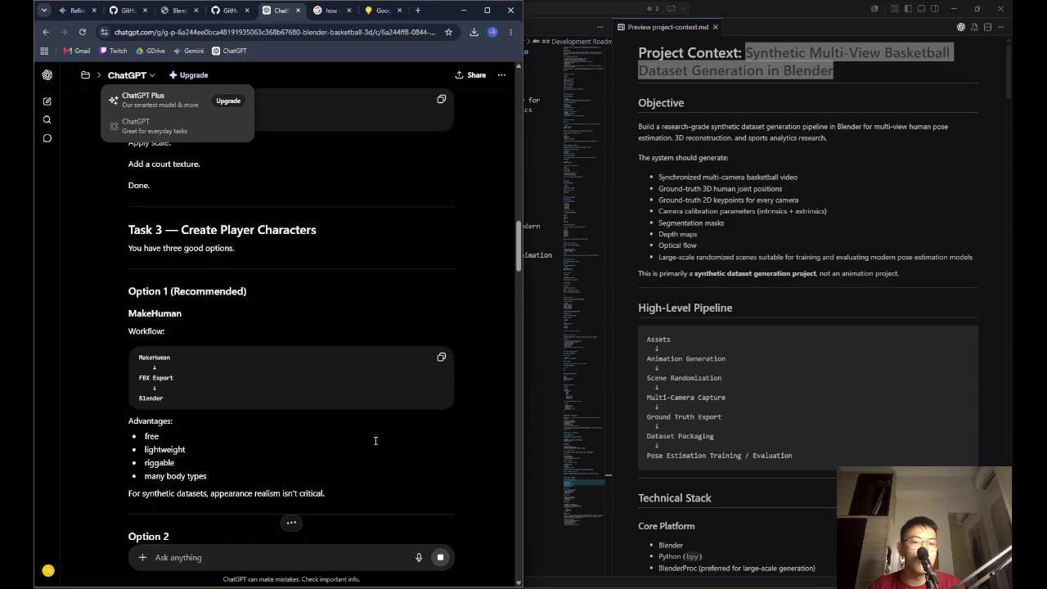
scroll(324, 527, "down", 15)
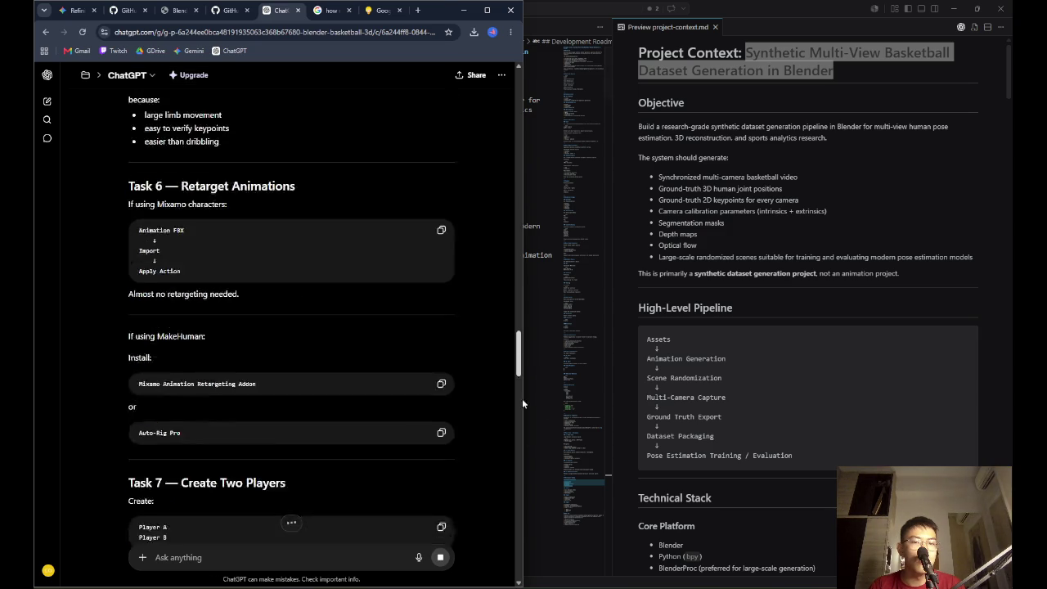
scroll(510, 564, "down", 5)
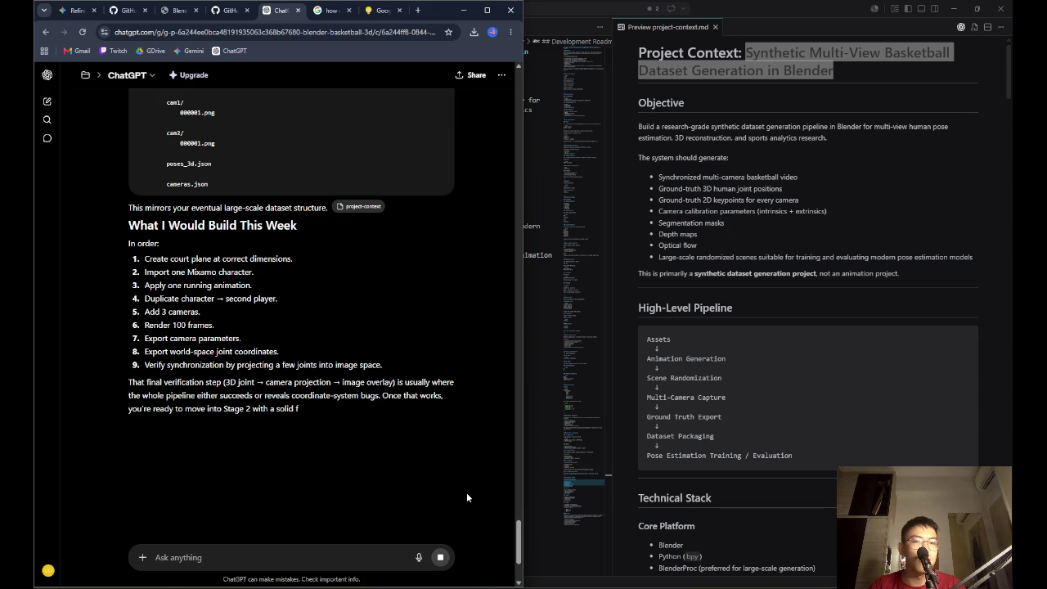
left_click(215, 427)
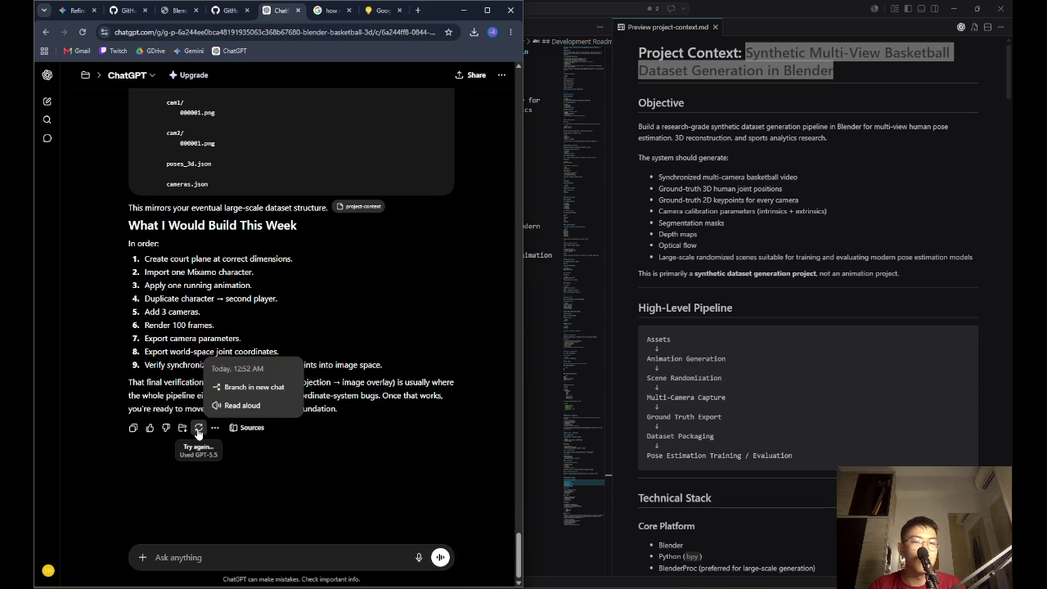
left_click_drag(518, 556, 519, 121)
Reread 'Task 1 — Create the Court Scene' recommending BlenderKit, then bring up the window switcher
scroll(431, 228, "up", 3)
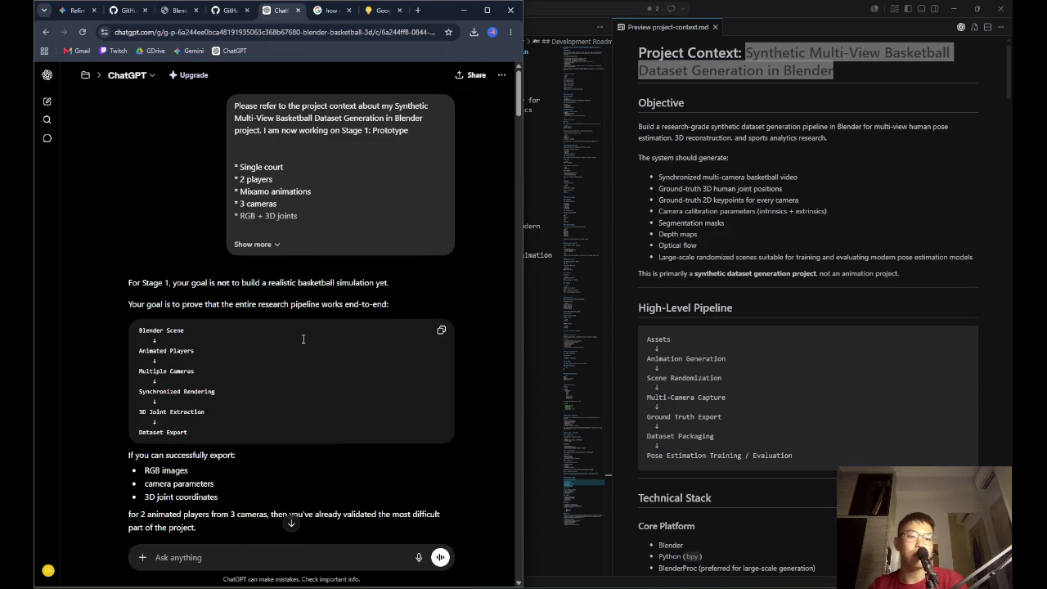
scroll(321, 346, "down", 1)
scroll(321, 346, "down", 8)
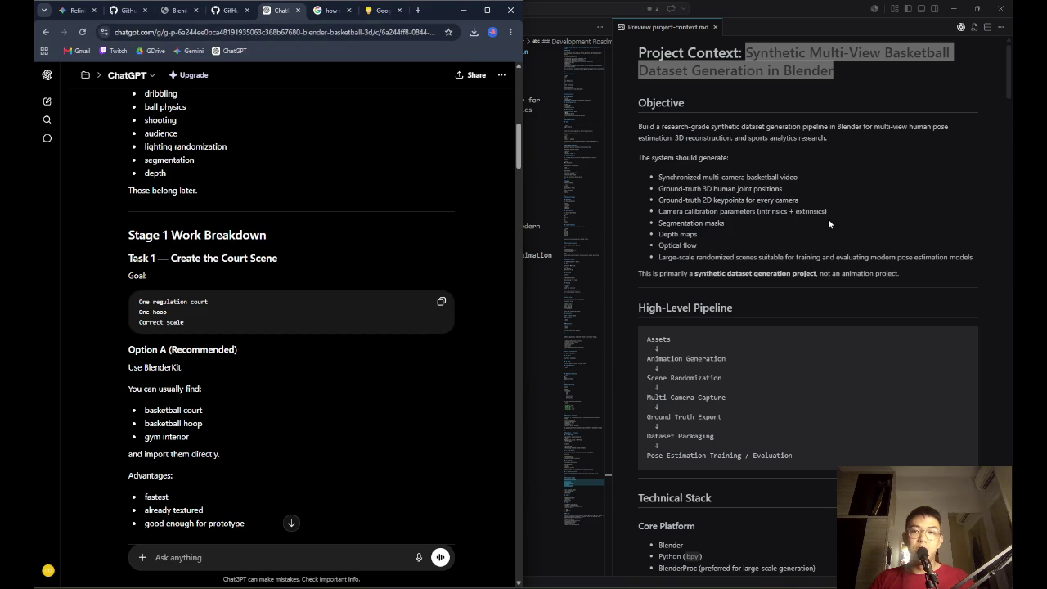
key("alt+Tab")
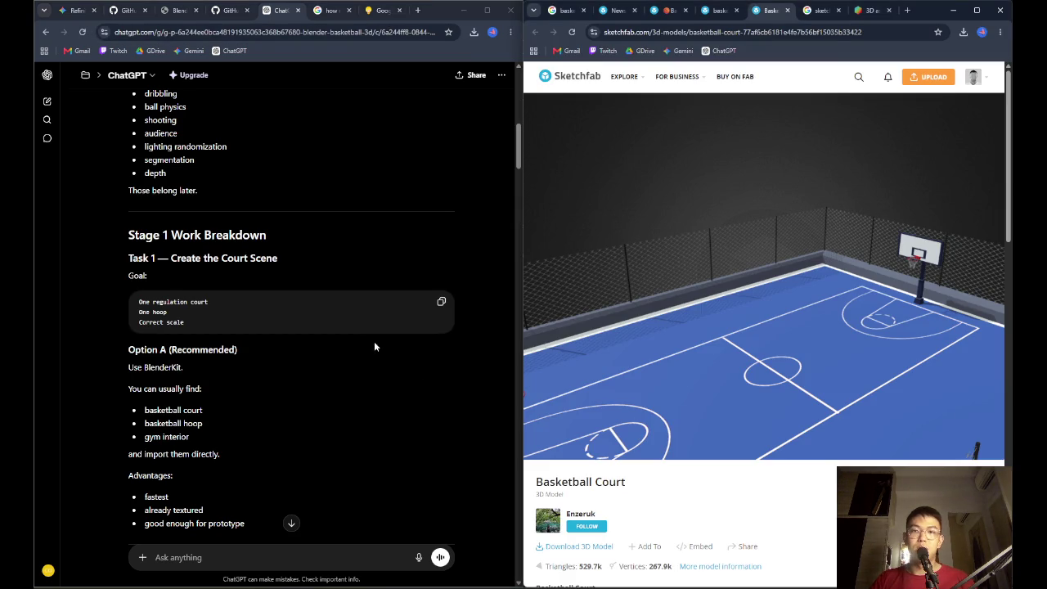
Log in to BlenderKit with a Google account and allow access
left_click(360, 347)
left_click(868, 10)
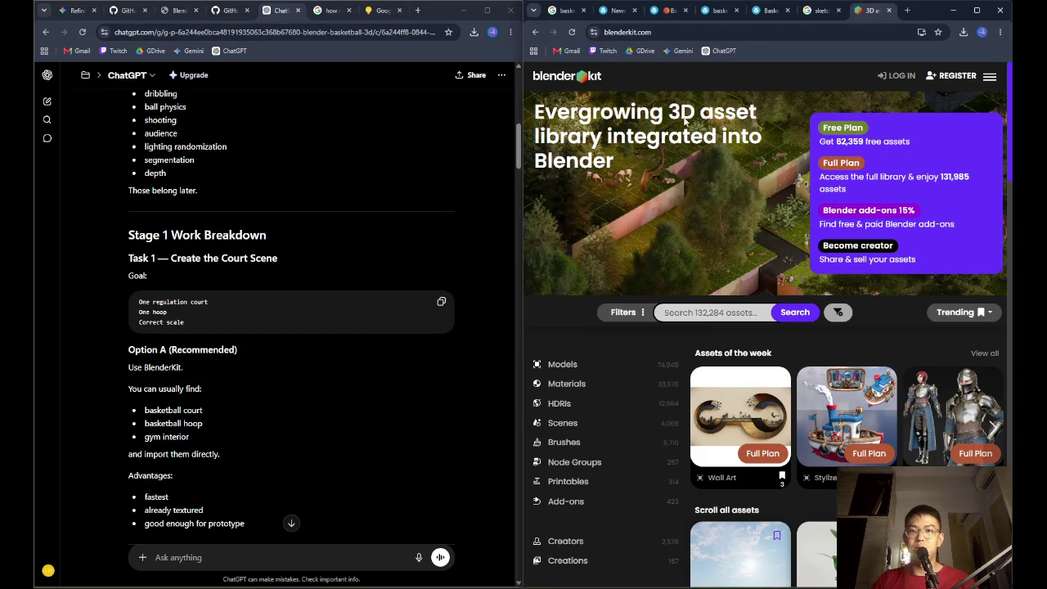
left_click(901, 76)
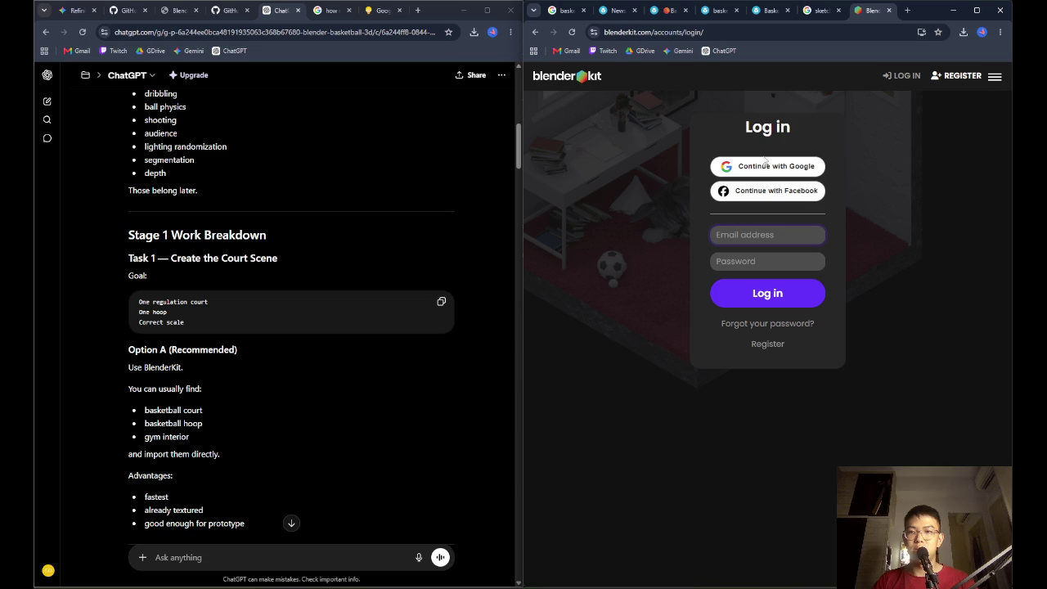
left_click(827, 169)
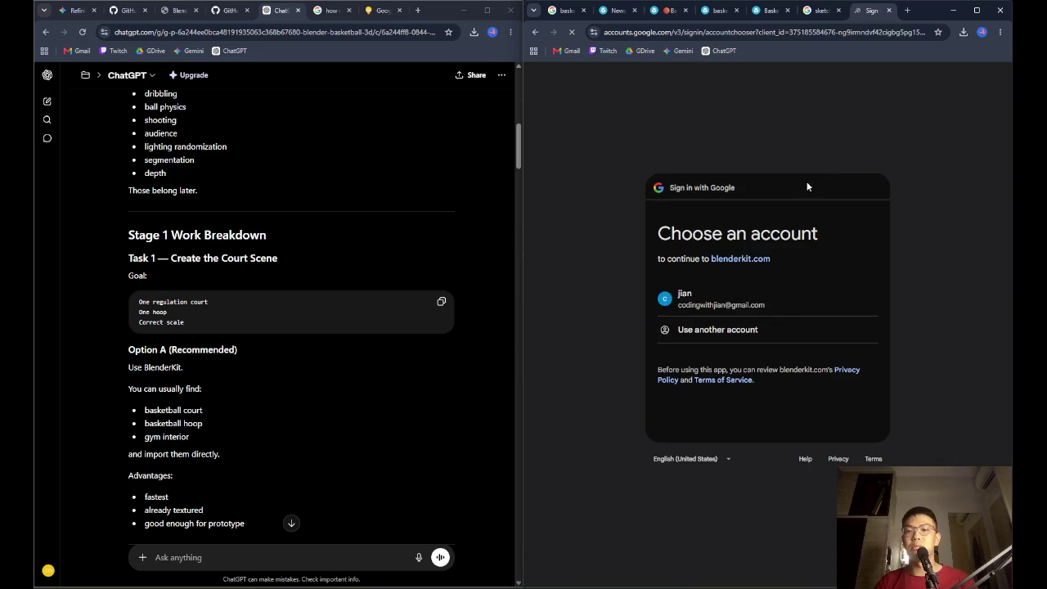
left_click(778, 311)
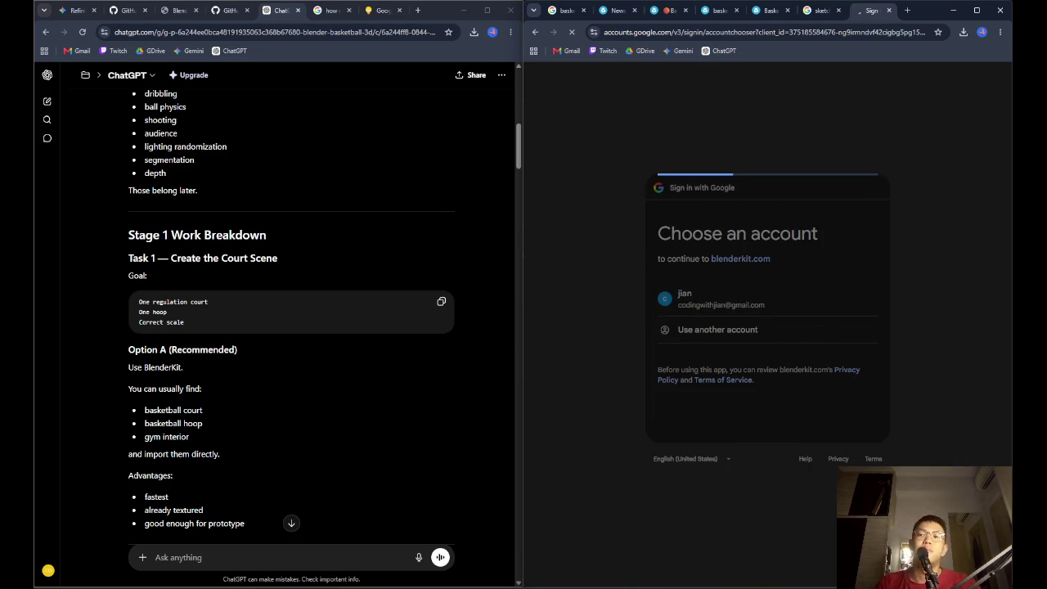
left_click(821, 450)
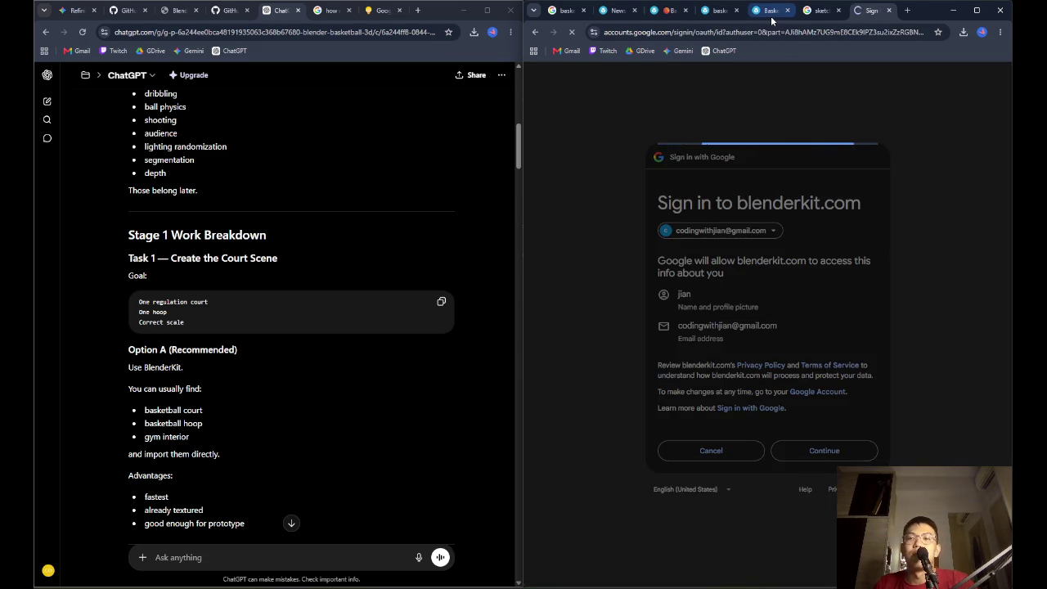
Review the Sketchfab court page and the TurboSquid, Sketchfab and BlenderKit comparison
left_click(769, 10)
left_click(824, 11)
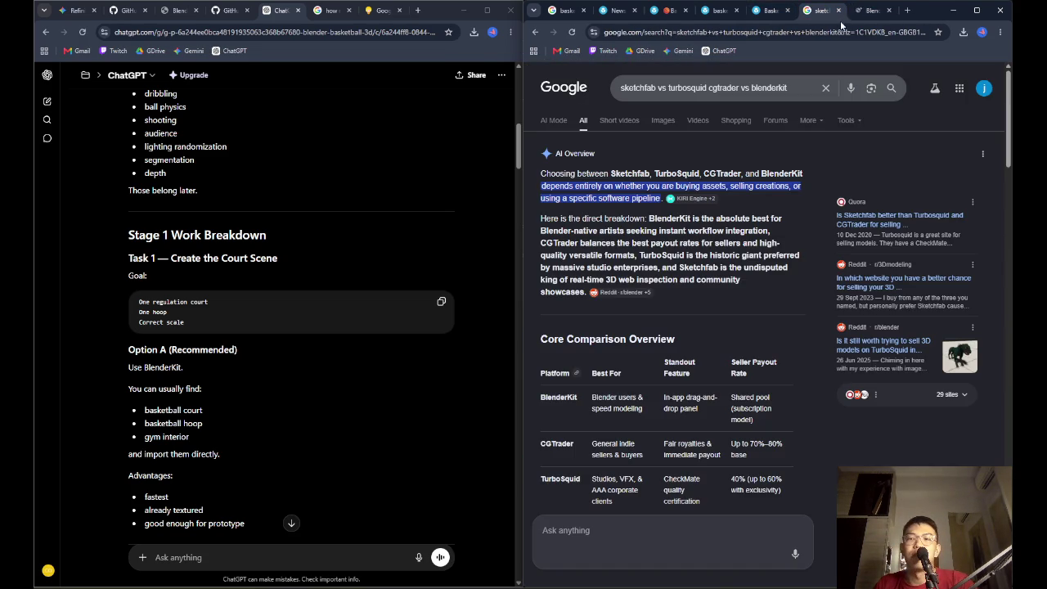
scroll(801, 301, "down", 3)
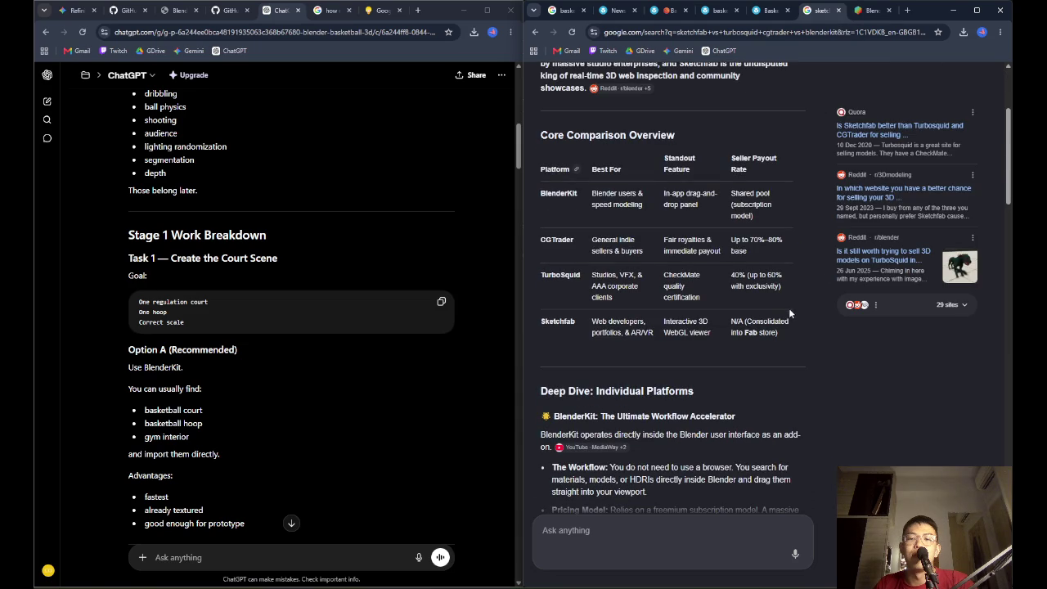
mouse_move(646, 327)
left_mouse_down()
mouse_move(792, 330)
mouse_move(626, 237)
left_mouse_up()
left_click_drag(601, 195, 772, 220)
Agree to BlenderKit's terms to activate the account and download the BlenderKit v3.19.2.260411 add-on
left_click(869, 10)
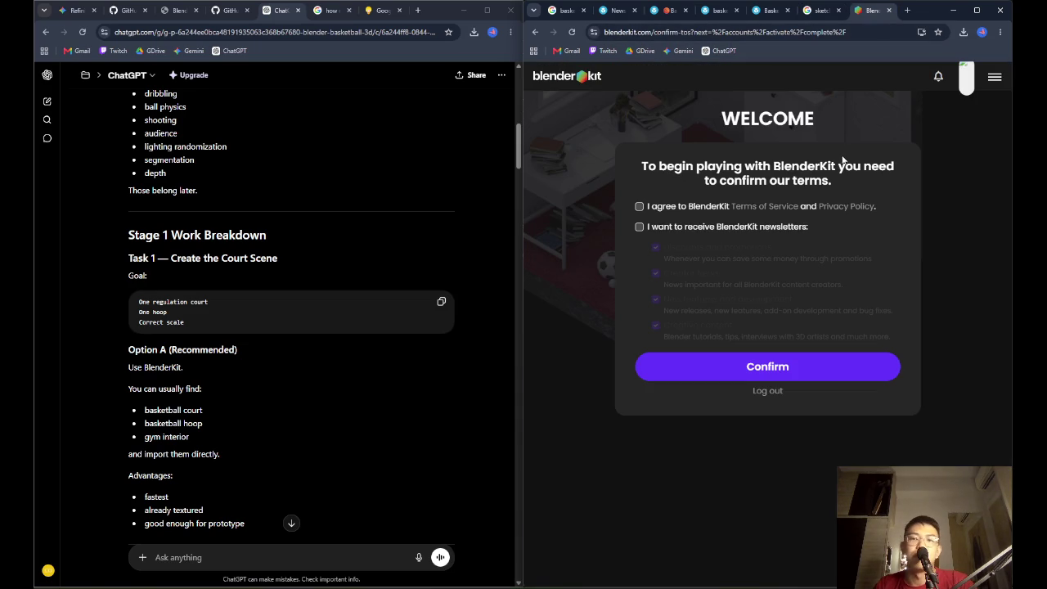
left_click(638, 206)
left_click(789, 376)
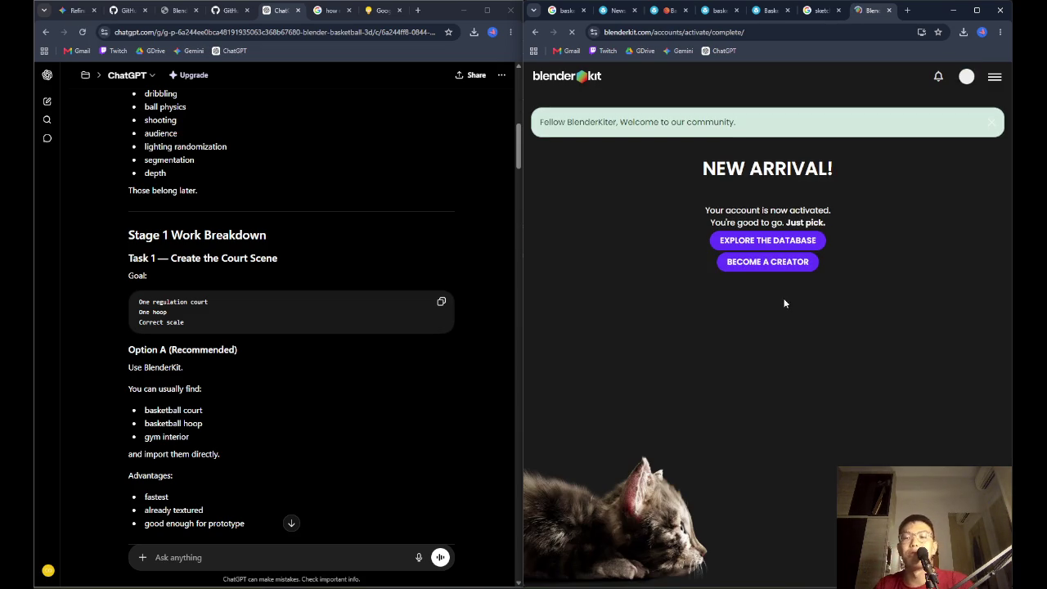
left_click(772, 244)
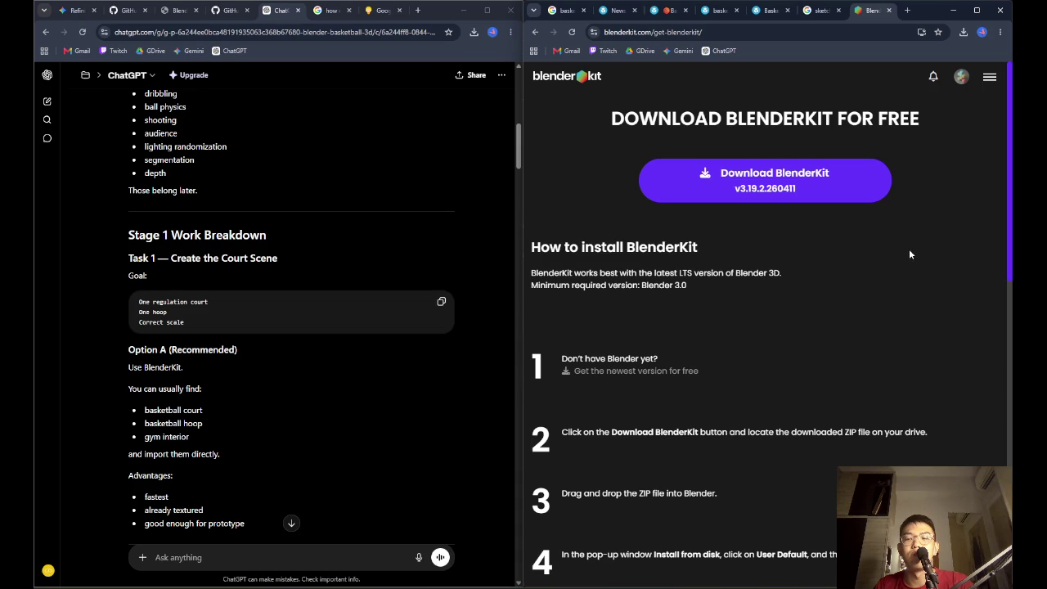
scroll(908, 255, "down", 2)
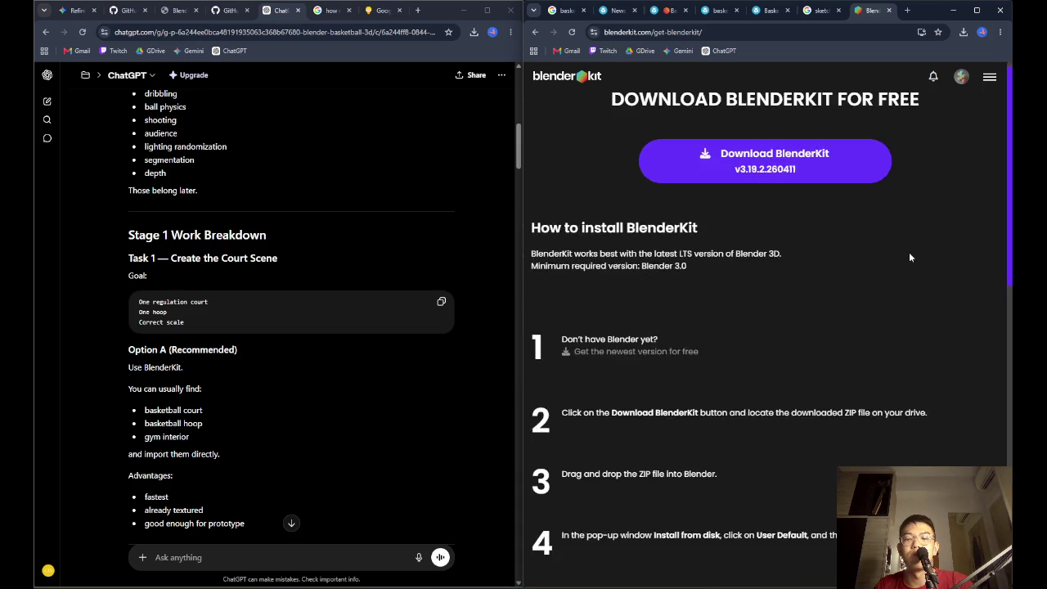
scroll(908, 256, "up", 2)
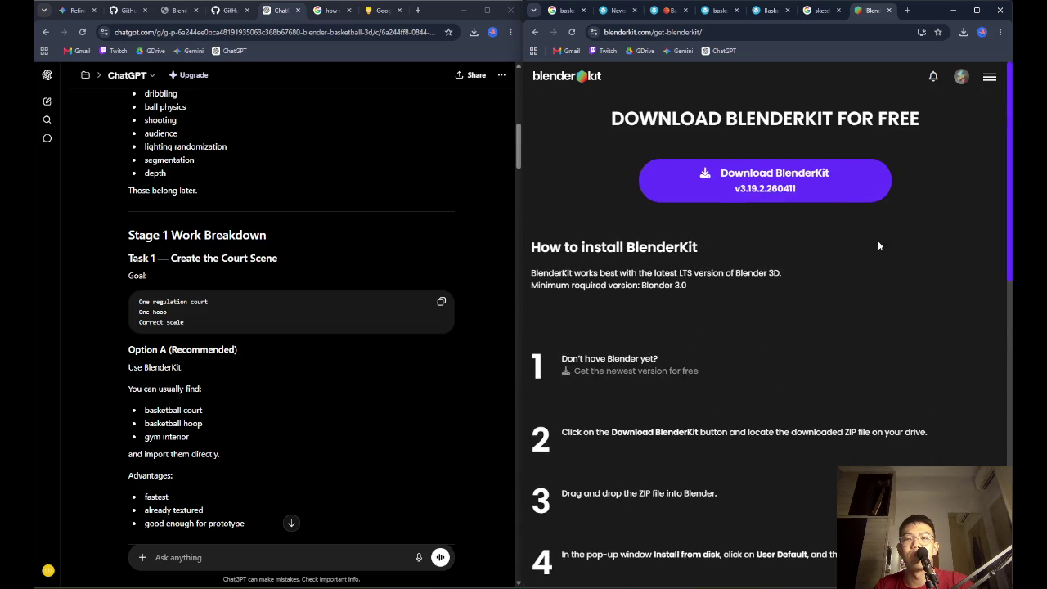
left_click(824, 201)
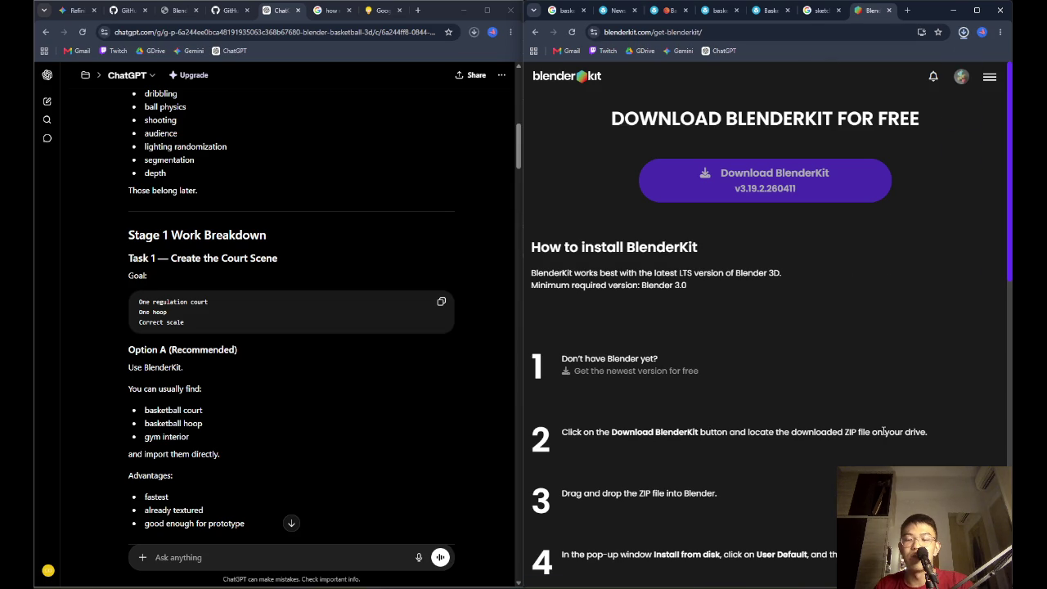
key("alt+Tab")
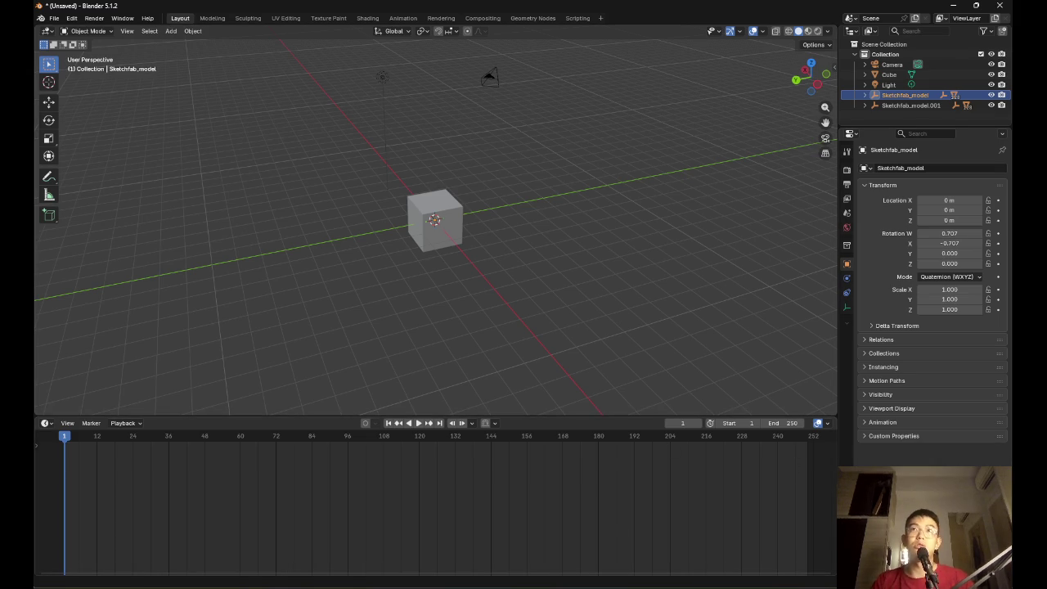
Install the BlenderKit ZIP into the User Default repository with Enable Add-on, then follow its storage notice
key("alt+Tab")
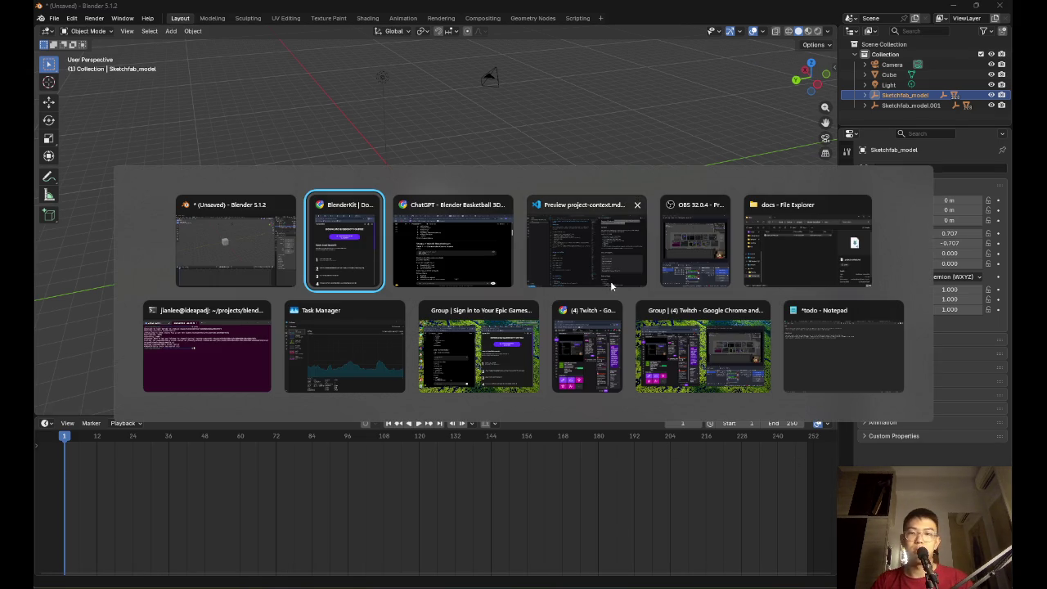
key("Escape")
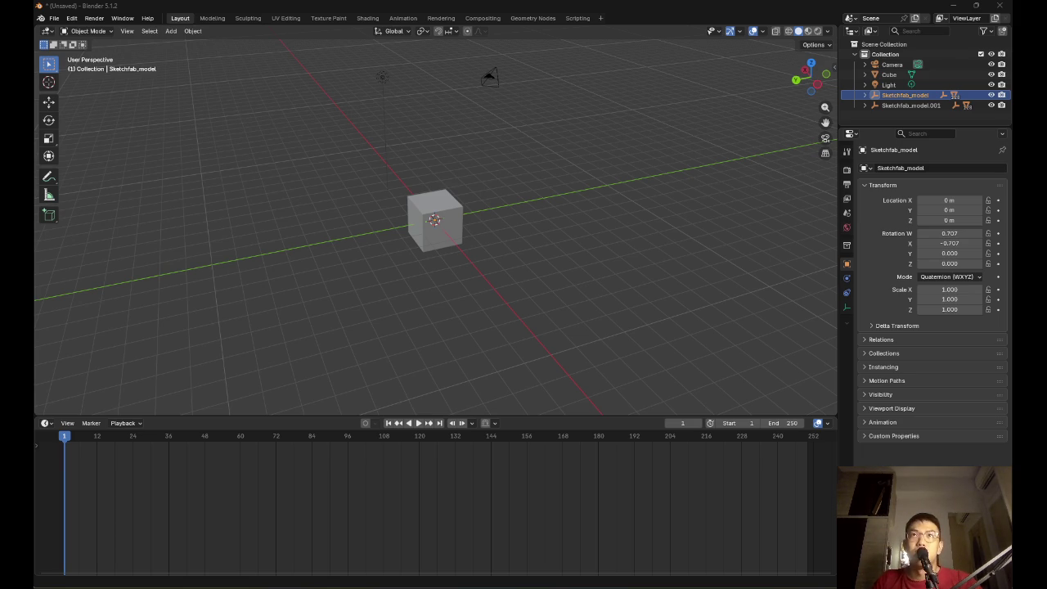
left_click_drag(355, 339, 331, 282)
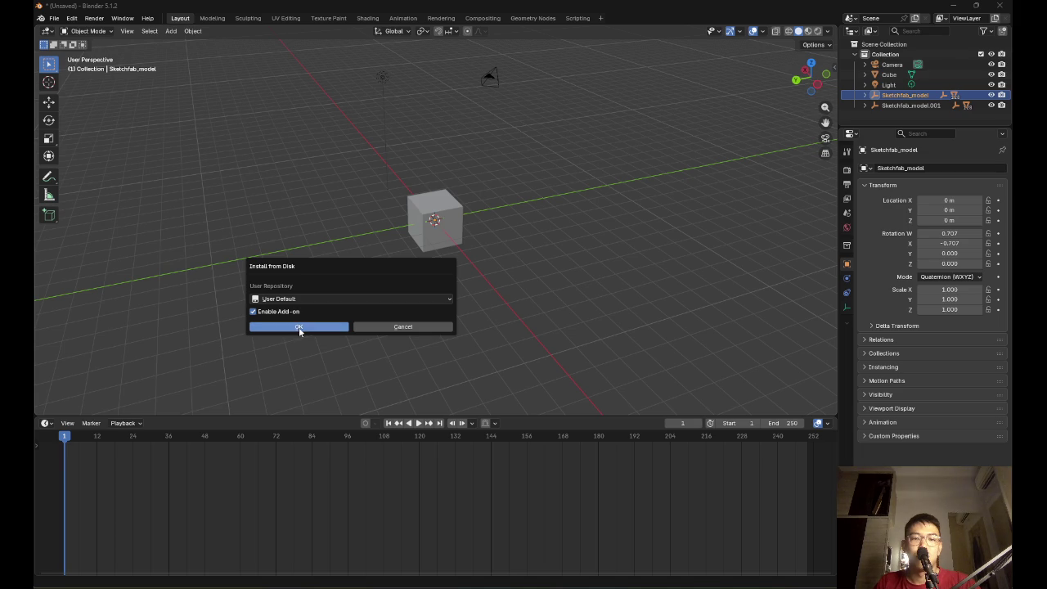
left_click(337, 300)
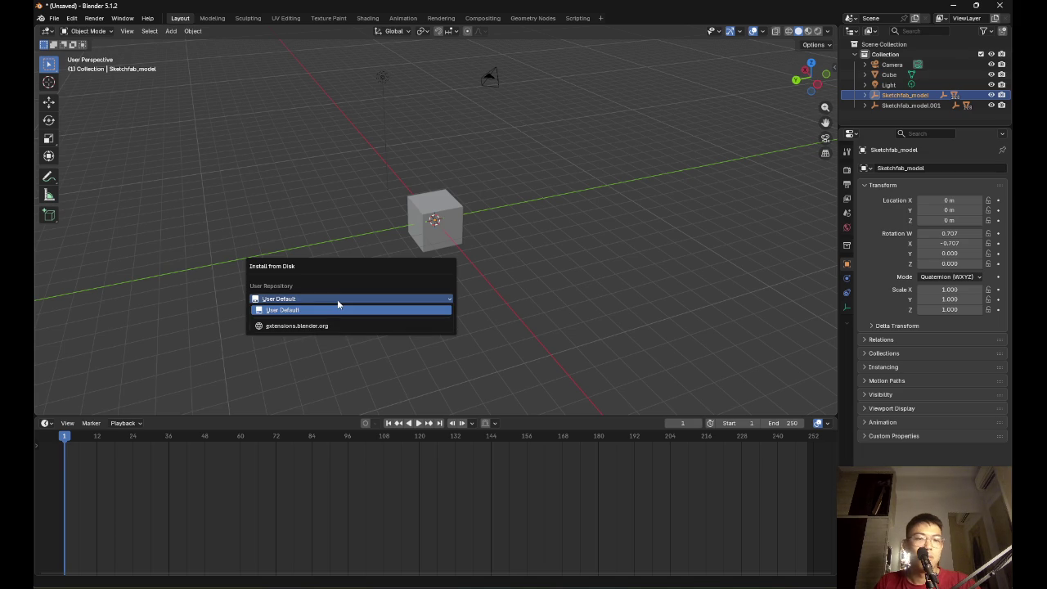
left_click(336, 299)
left_click(309, 328)
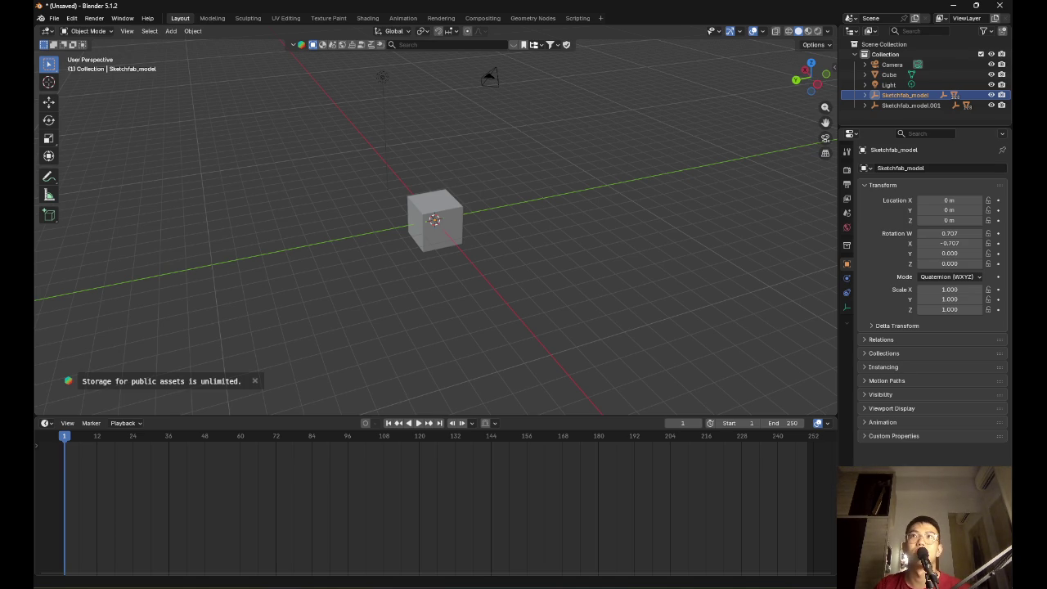
left_click(159, 381)
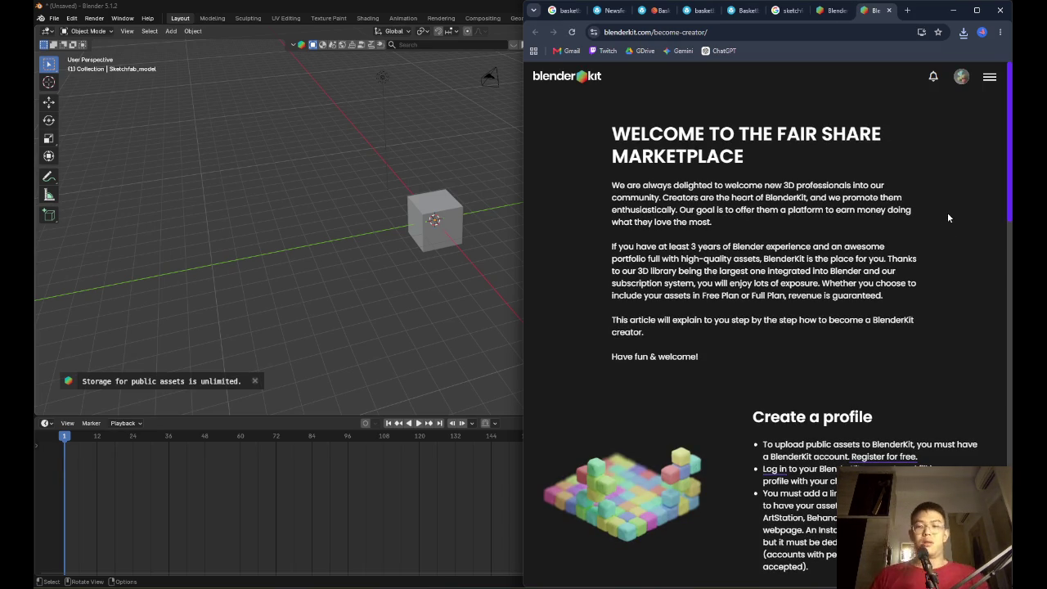
Browse the get-blenderkit page's numbered install steps and video, then return to Blender
left_click(820, 16)
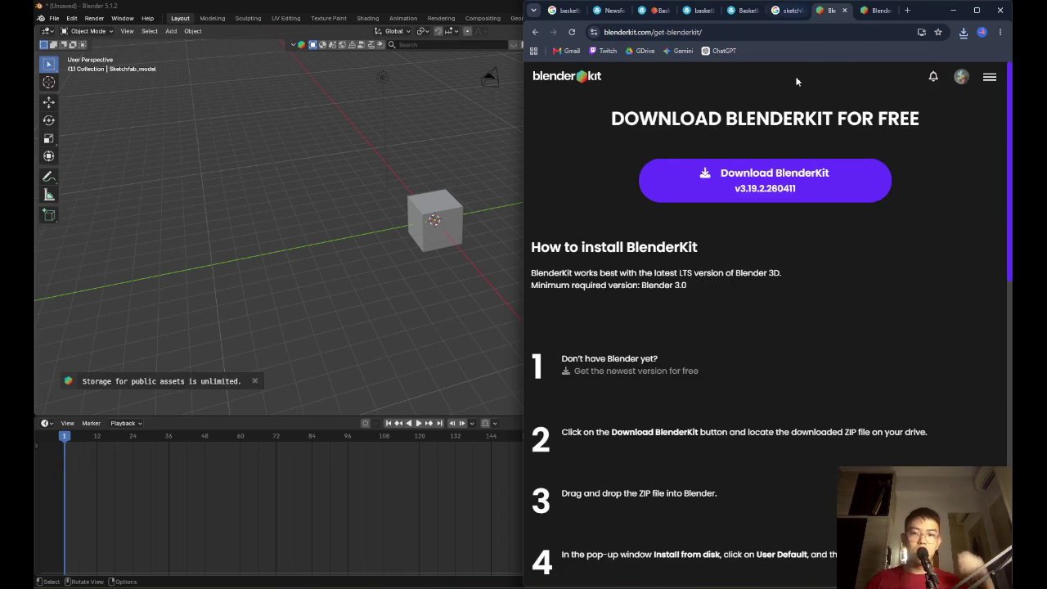
scroll(809, 327, "down", 4)
scroll(807, 324, "down", 2)
scroll(807, 326, "up", 4)
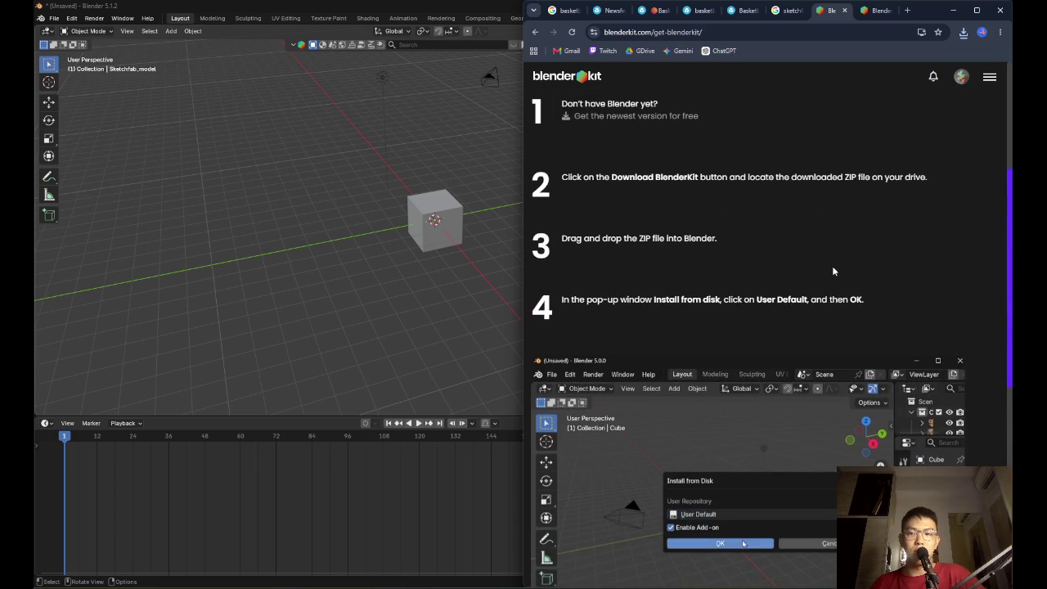
scroll(708, 159, "down", 2)
scroll(706, 159, "down", 5)
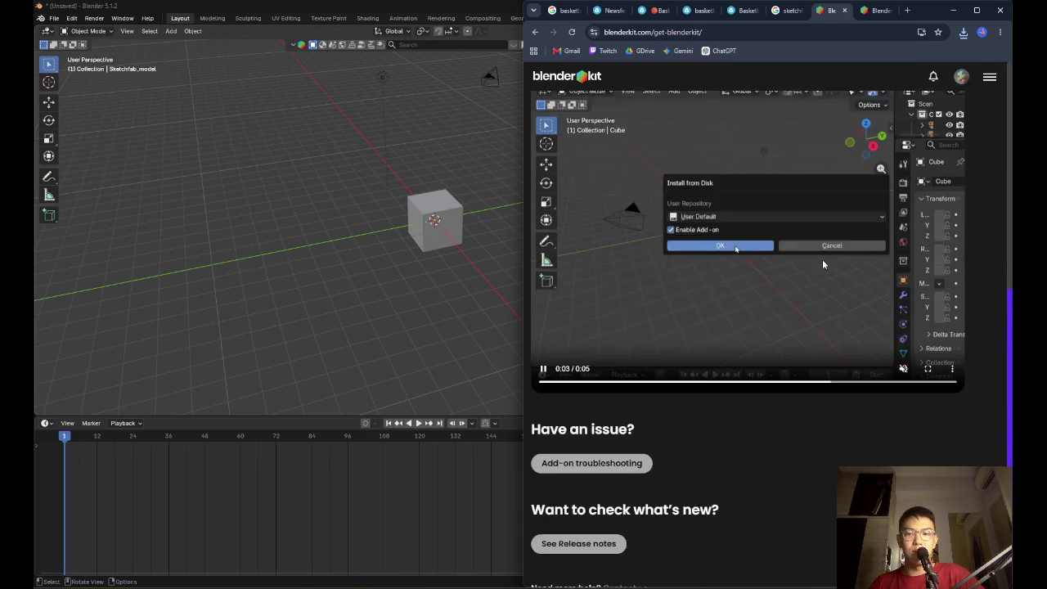
scroll(803, 284, "up", 15)
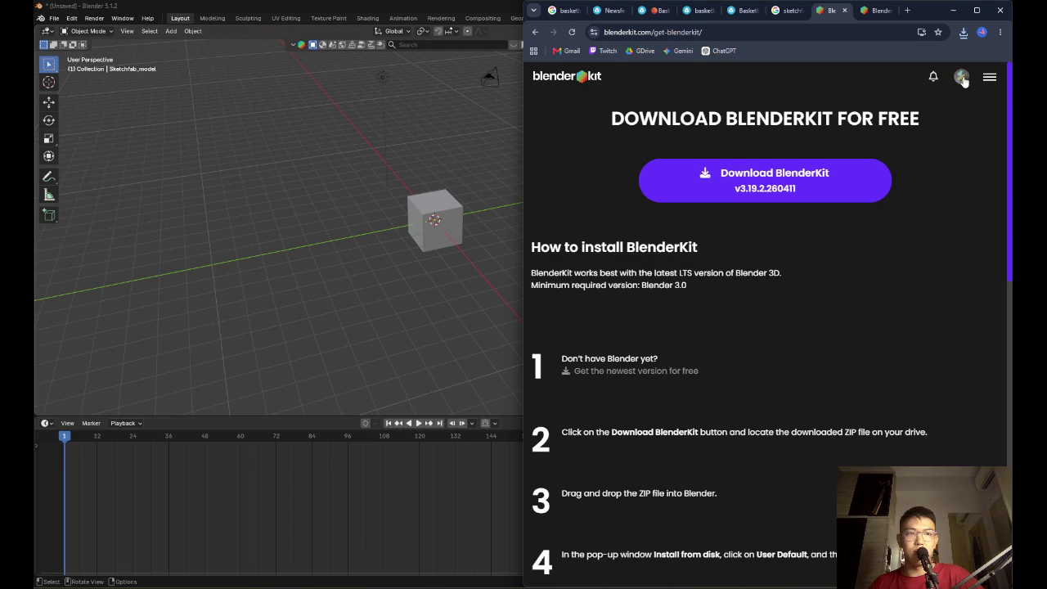
left_click(53, 18)
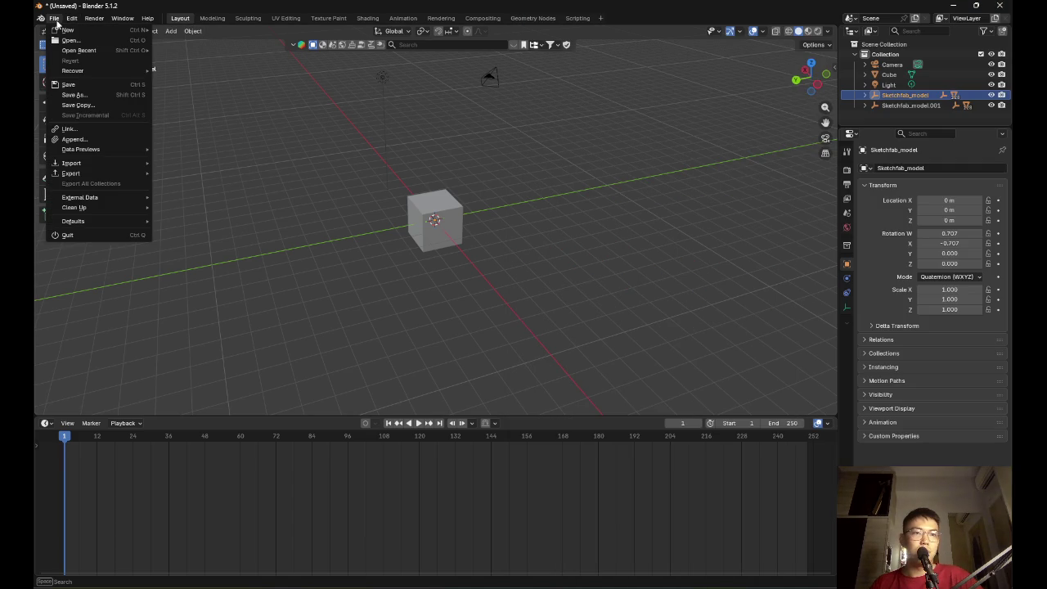
Browse Blender's File menu and Export formats, then bring ChatGPT's answer back in front
mouse_move(72, 18)
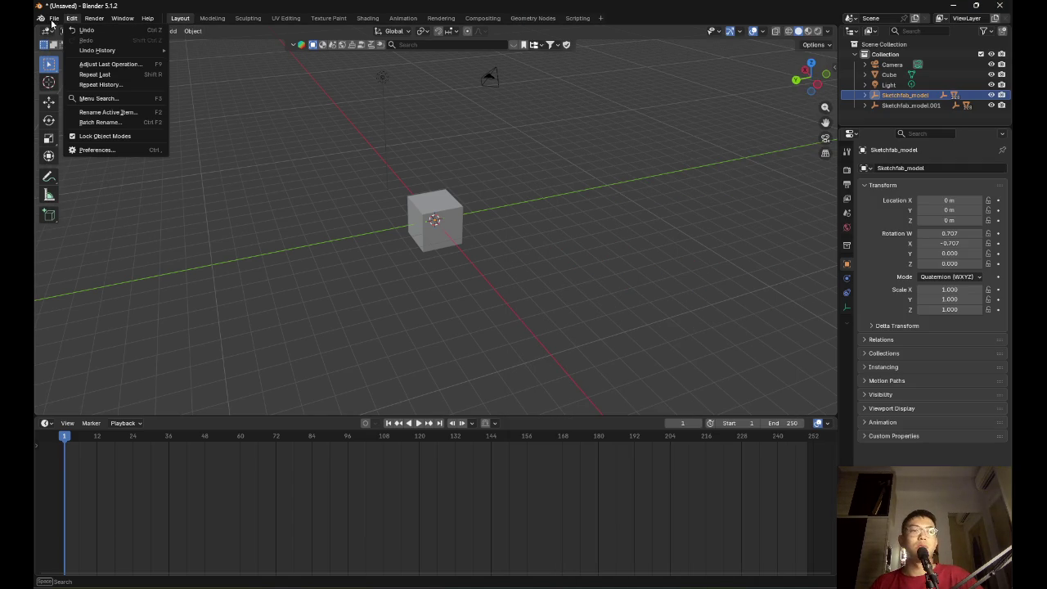
mouse_move(102, 173)
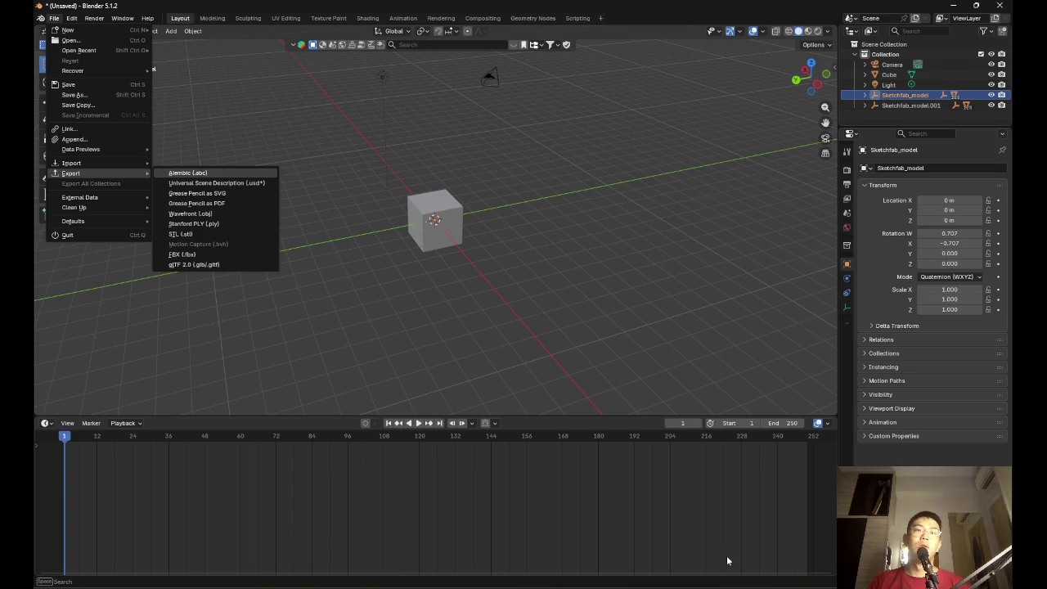
mouse_move(579, 582)
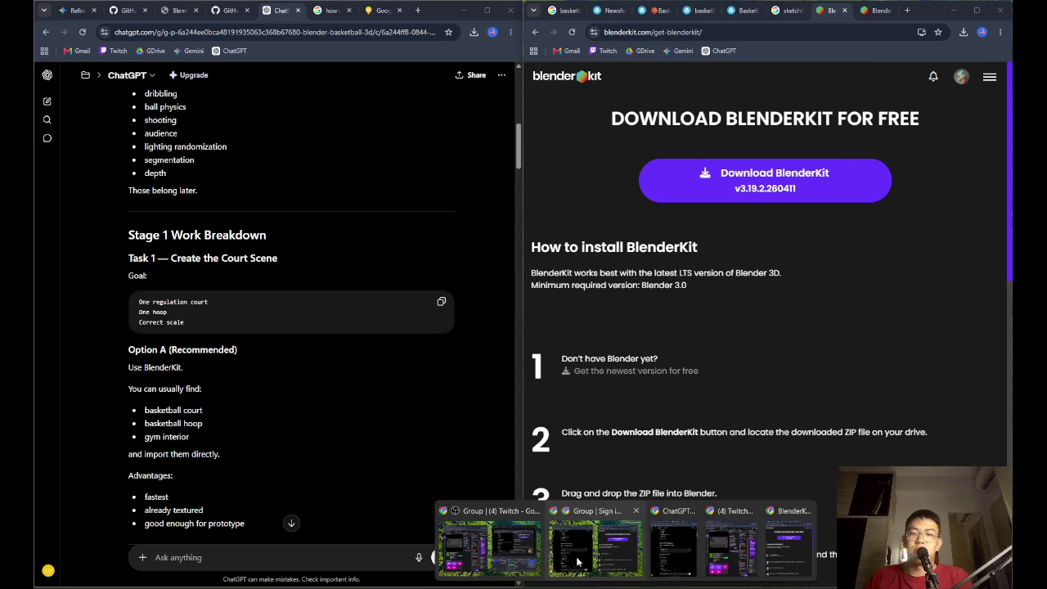
left_click(580, 549)
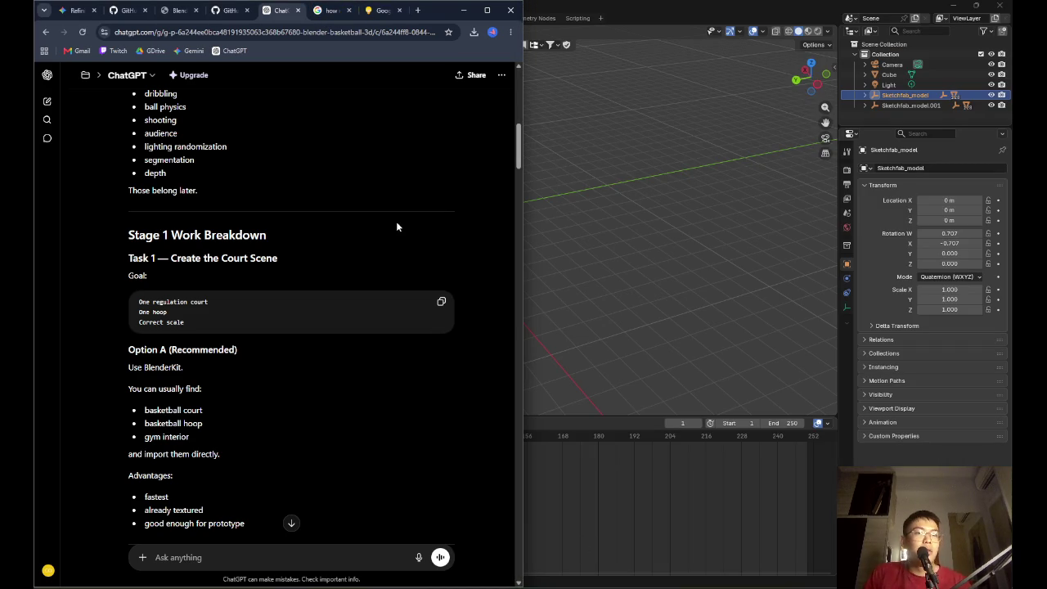
Scroll ChatGPT's answer to the Option A BlenderKit recommendation, then minimize ChatGPT
scroll(358, 251, "up", 3)
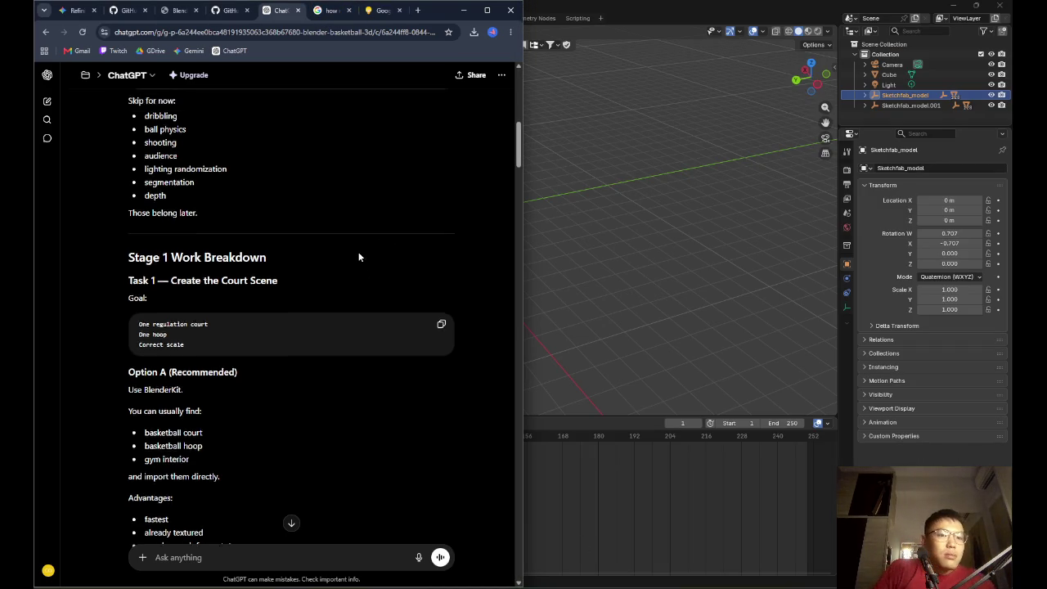
scroll(383, 266, "up", 5)
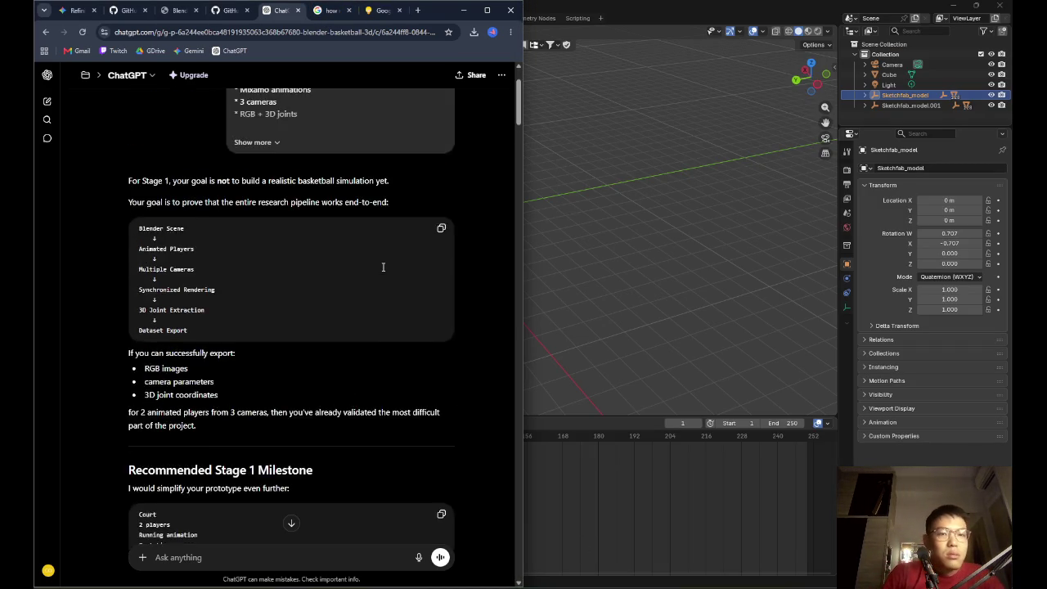
scroll(386, 266, "down", 10)
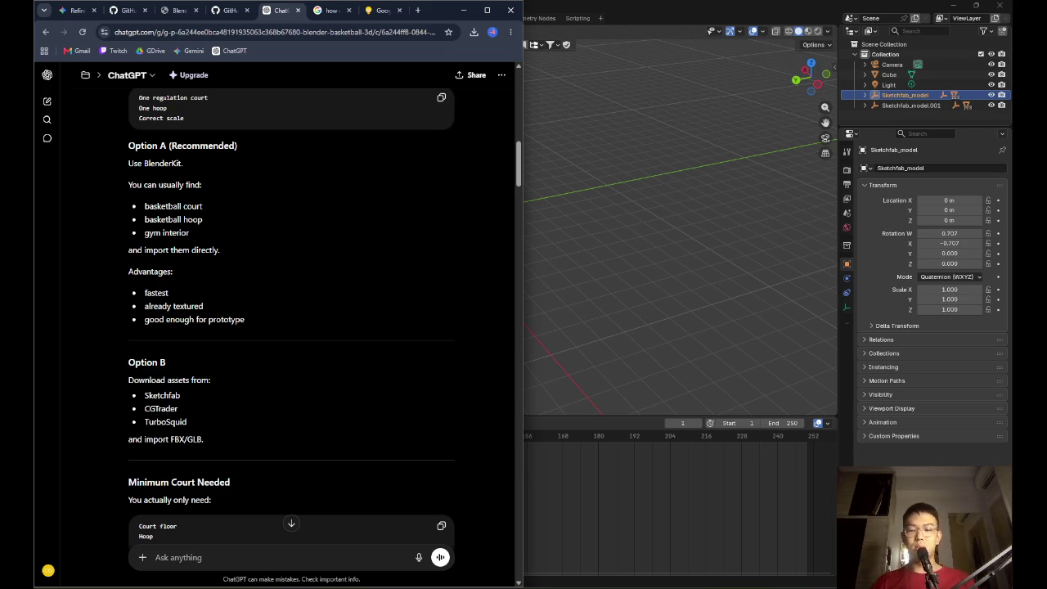
mouse_move(688, 526)
mouse_move(621, 546)
left_click(669, 546)
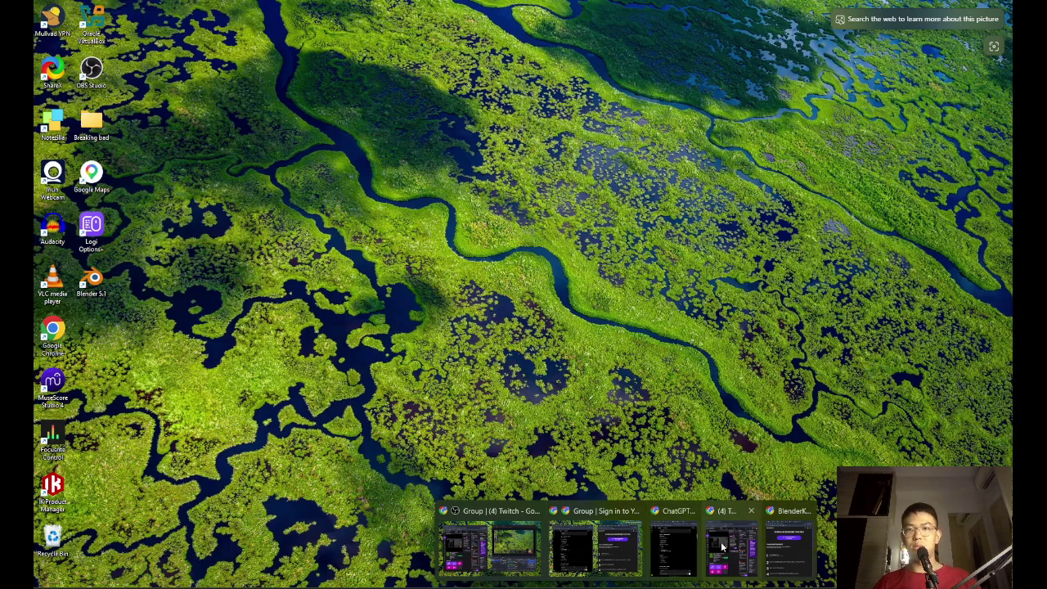
Restore the BlenderKit download page and view its become-creator page
left_click(769, 546)
left_click(850, 176)
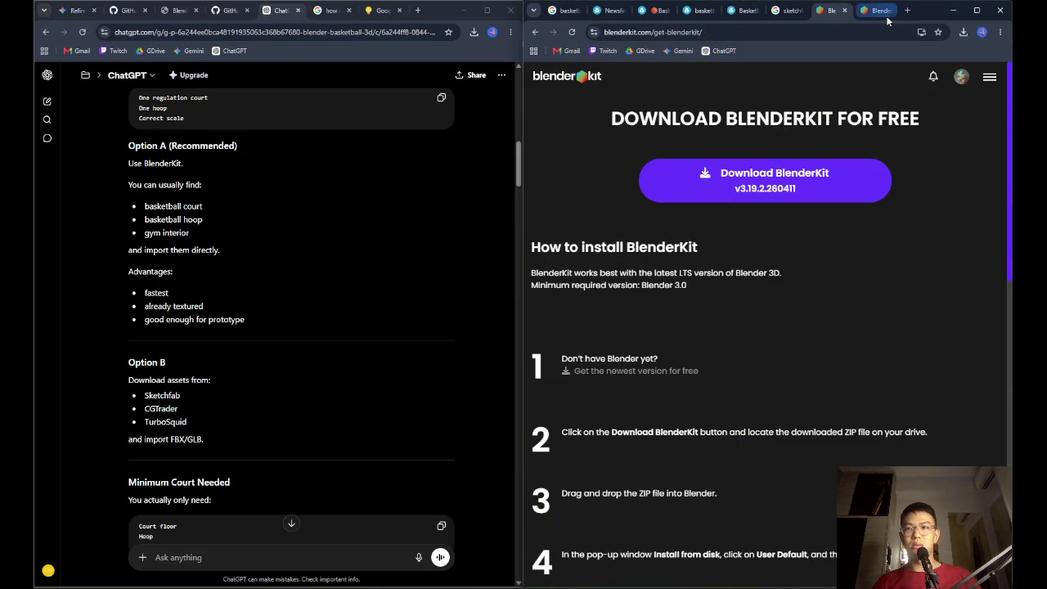
scroll(846, 133, "down", 20)
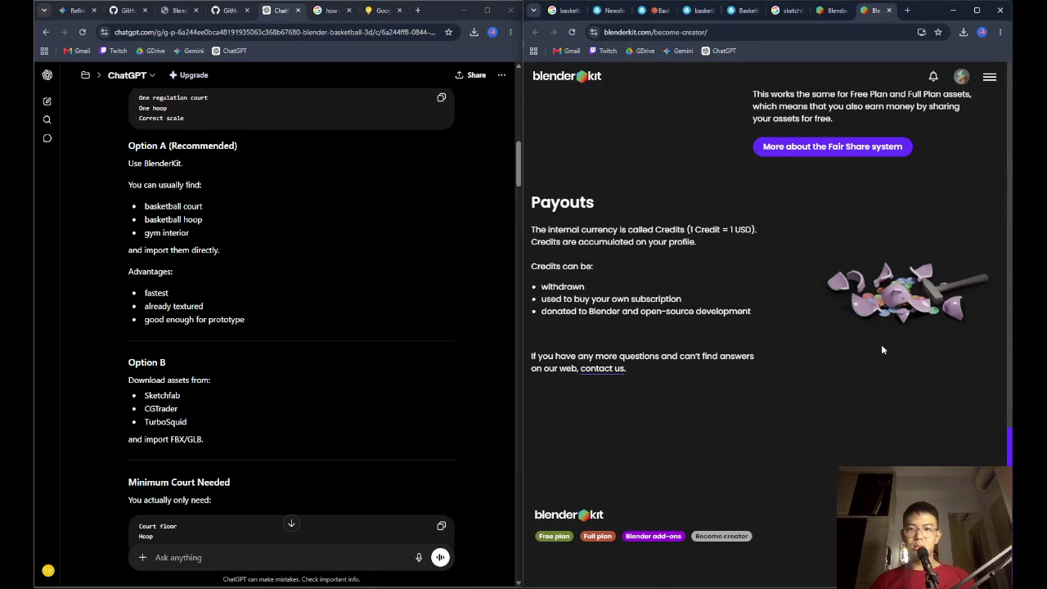
Return to the get-blenderkit page and enter 'how to open blenderkit in' in the address bar
left_click(830, 10)
left_click(798, 32)
type("how to ")
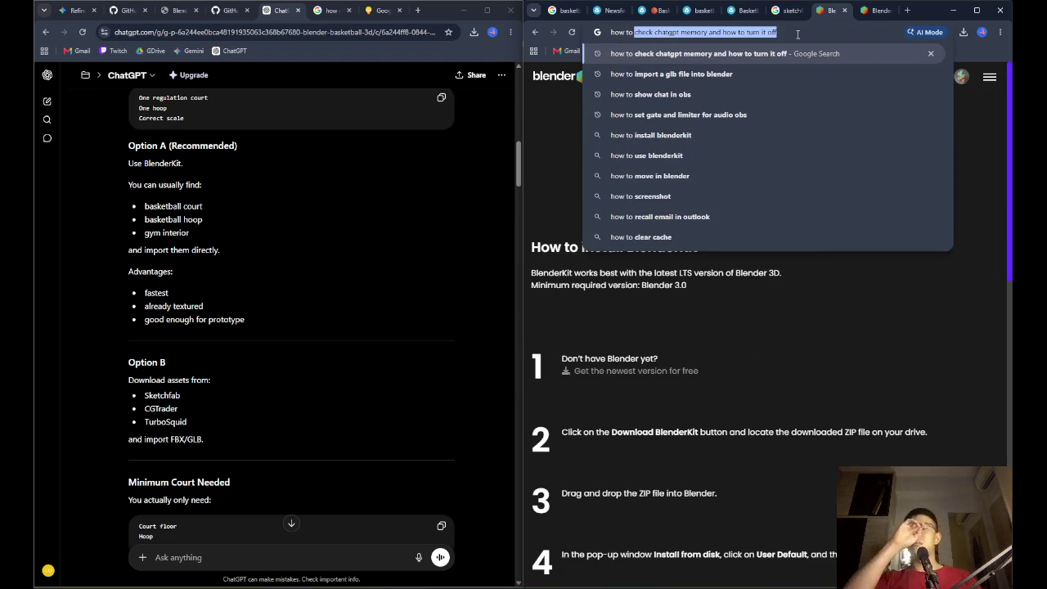
type("open ")
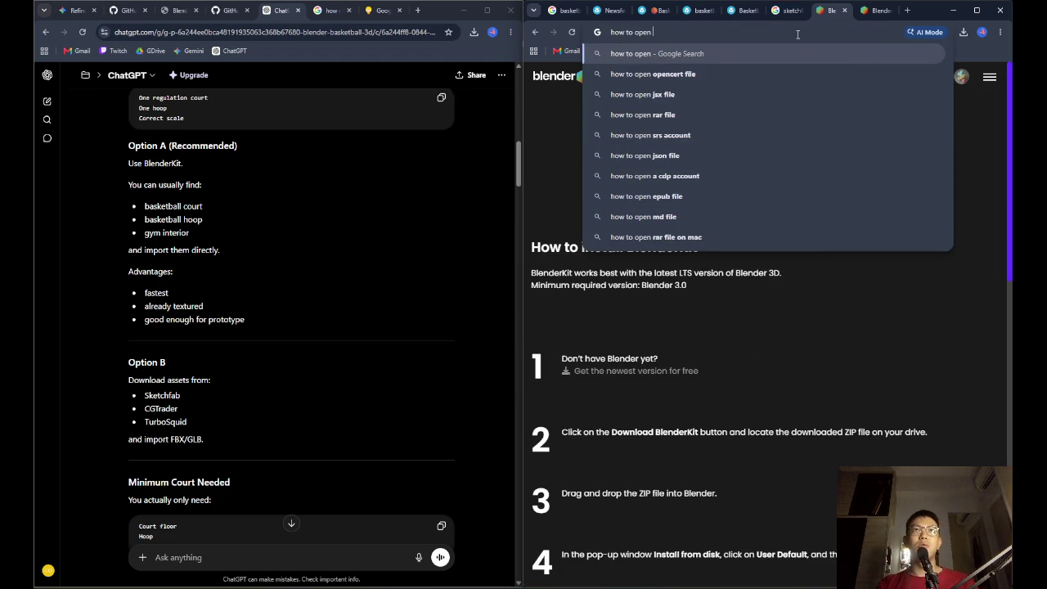
type("blenderkit in")
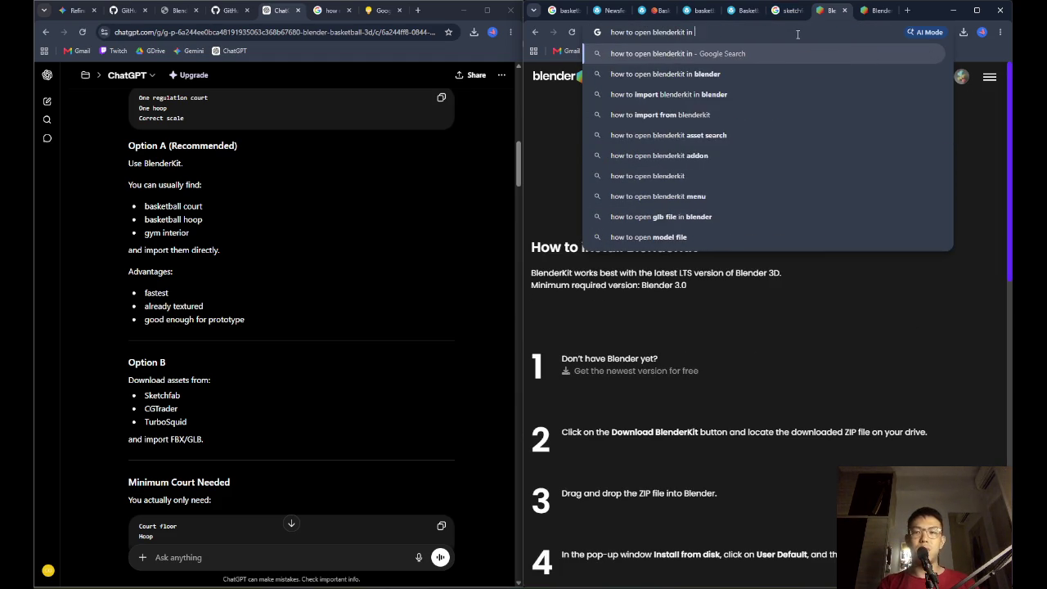
Search Google for 'how to open blenderkit in', relaunch Blender 5.1, and expand the AI overview
key("Return")
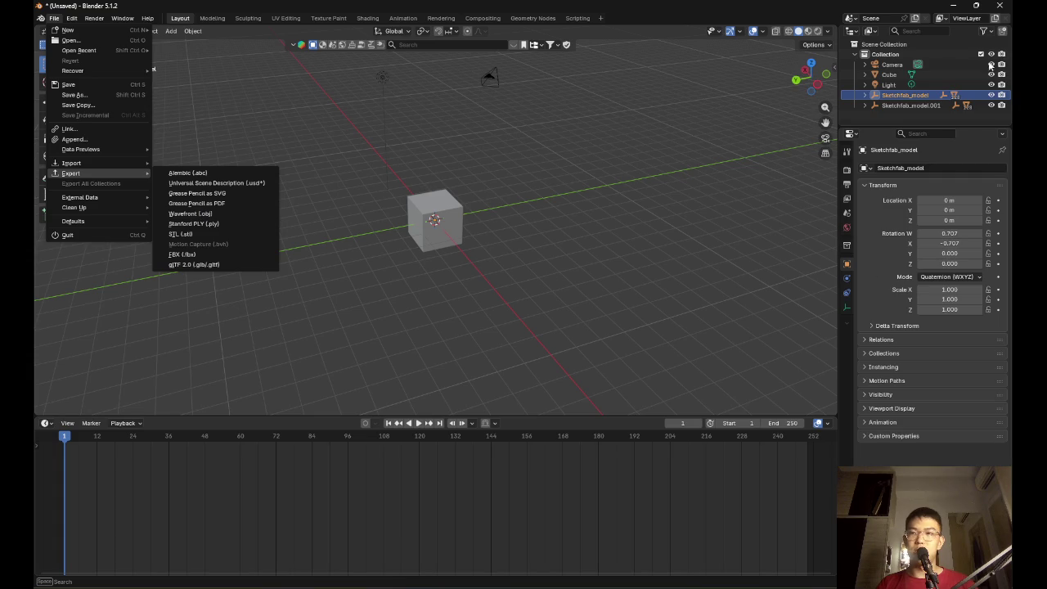
left_click(999, 5)
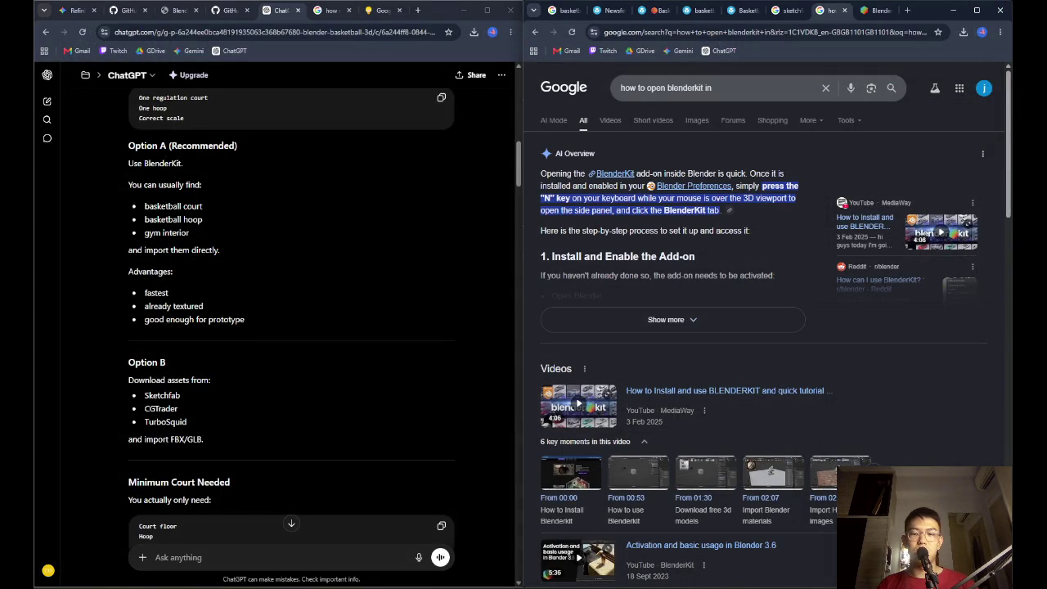
key("super")
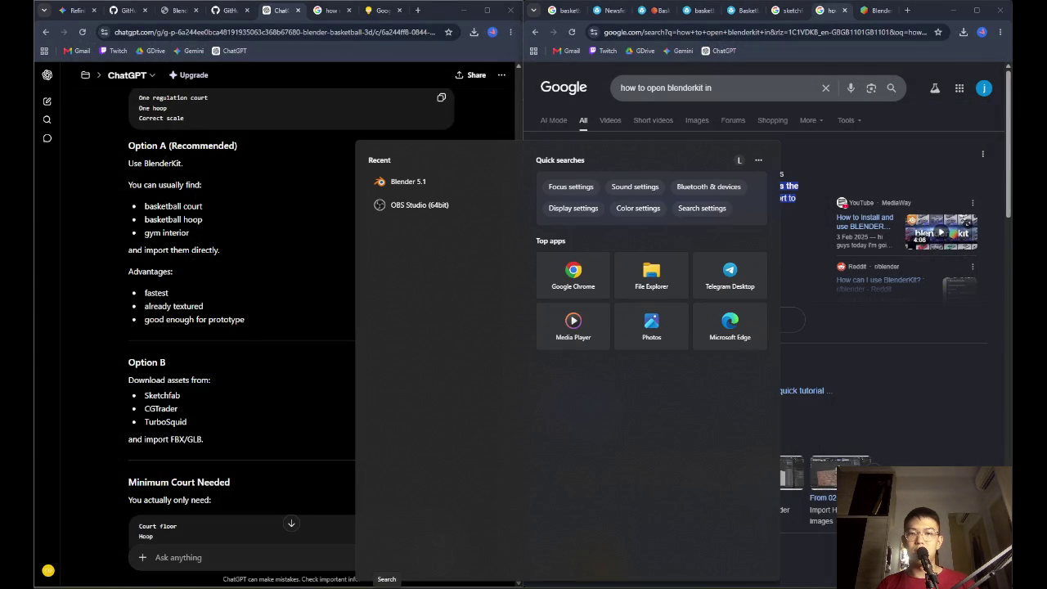
left_click(436, 188)
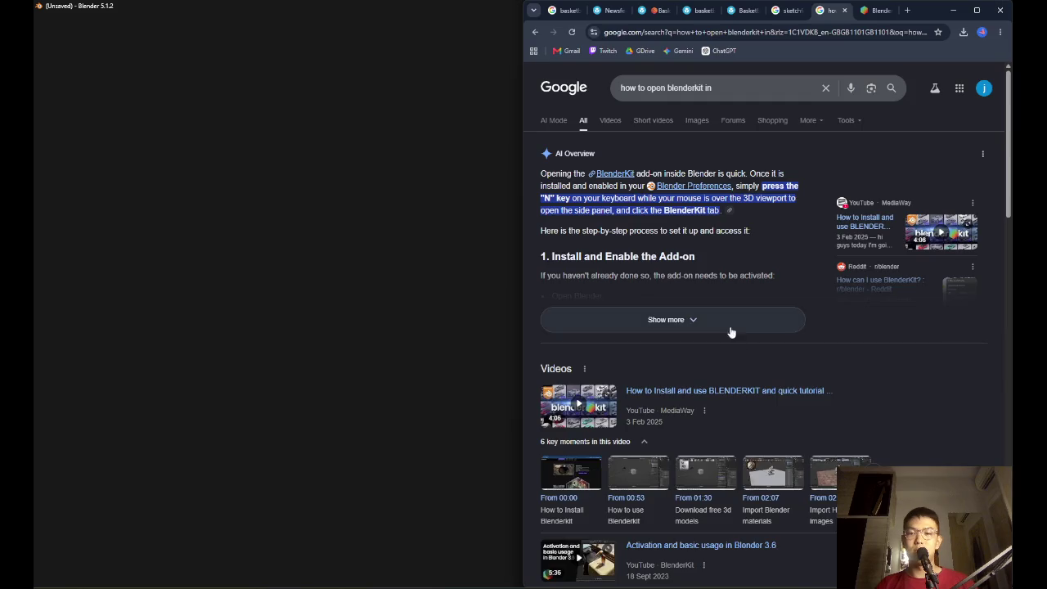
left_click(728, 329)
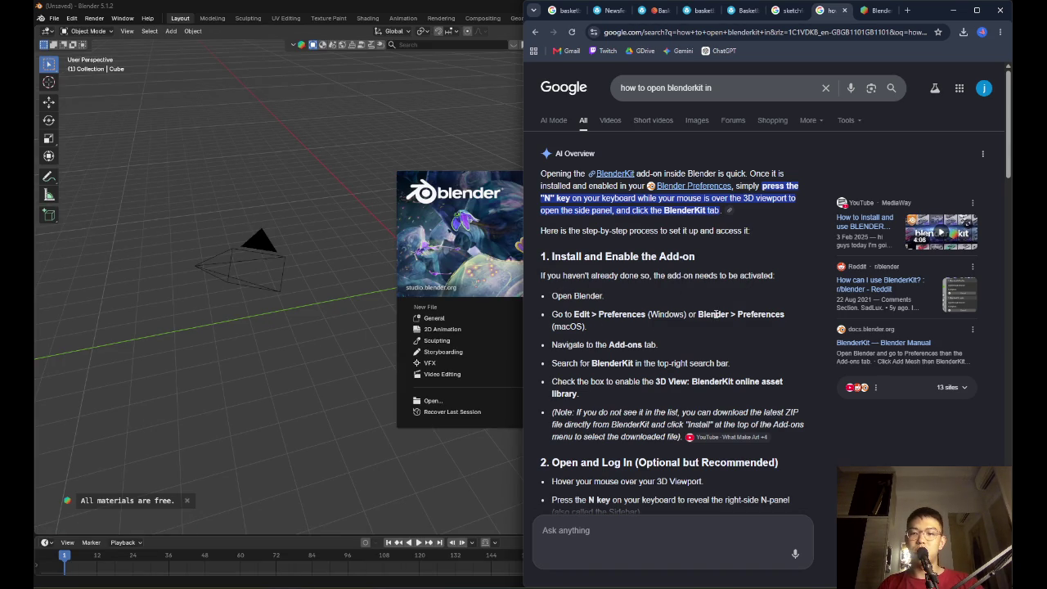
Open Blender's Preferences, move the window up, and show the Add-ons list
left_click(90, 24)
left_click(74, 20)
left_click(97, 149)
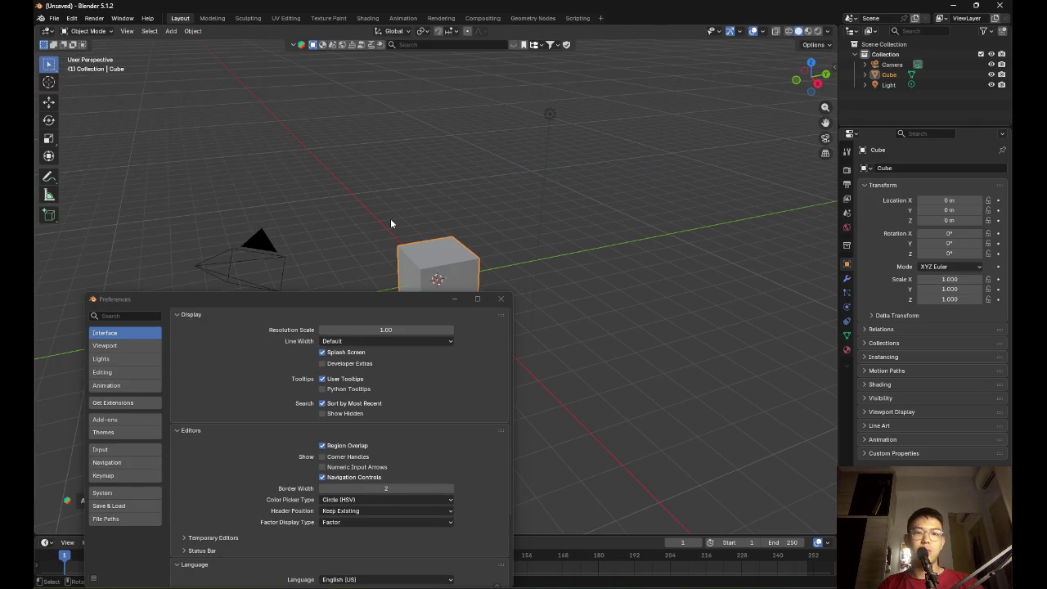
left_click_drag(380, 298, 405, 108)
key("alt+Tab")
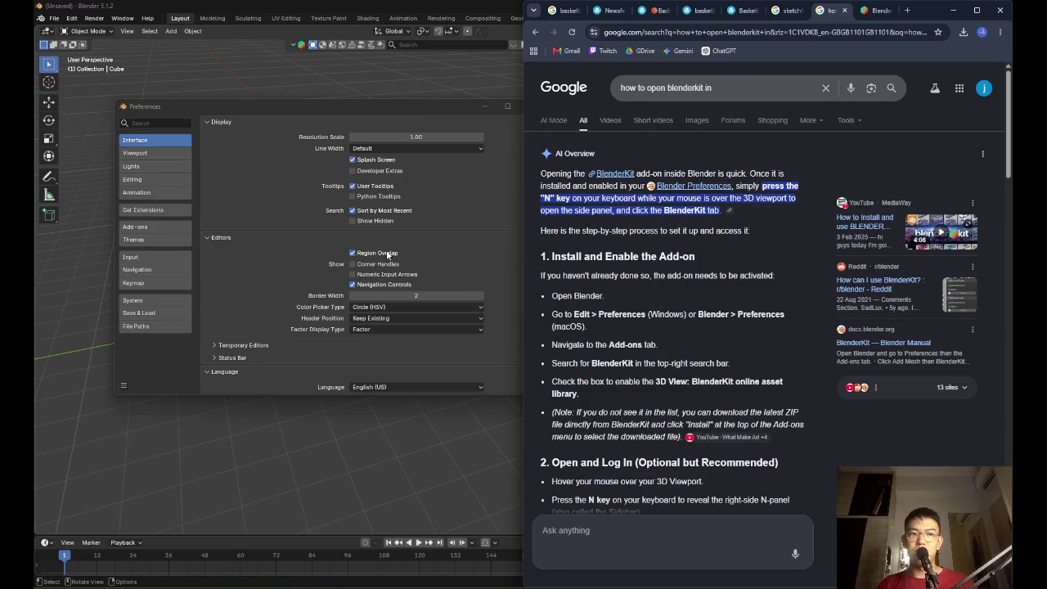
left_click(150, 226)
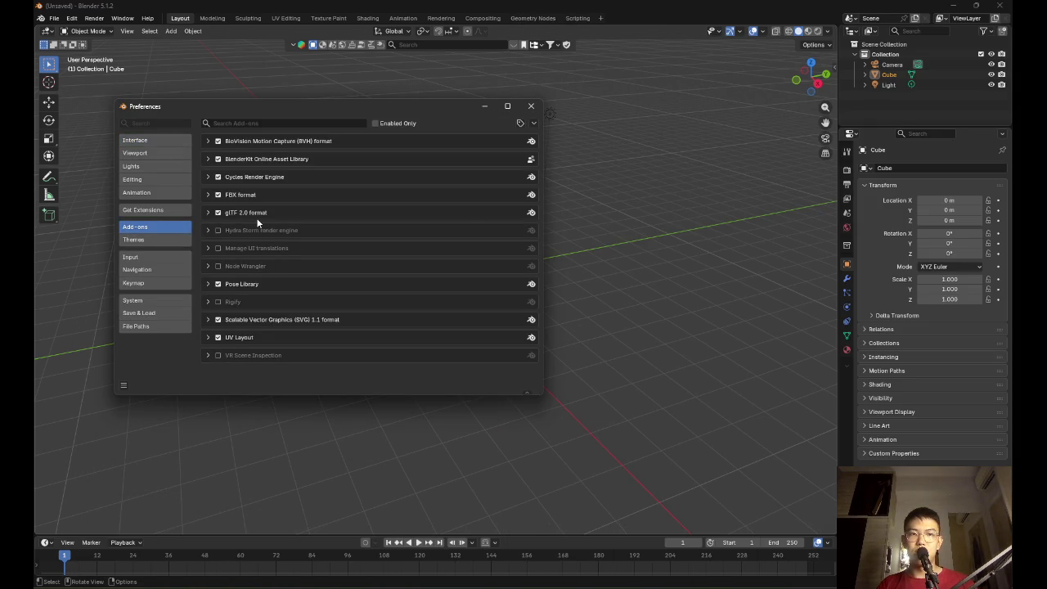
key("alt+Tab")
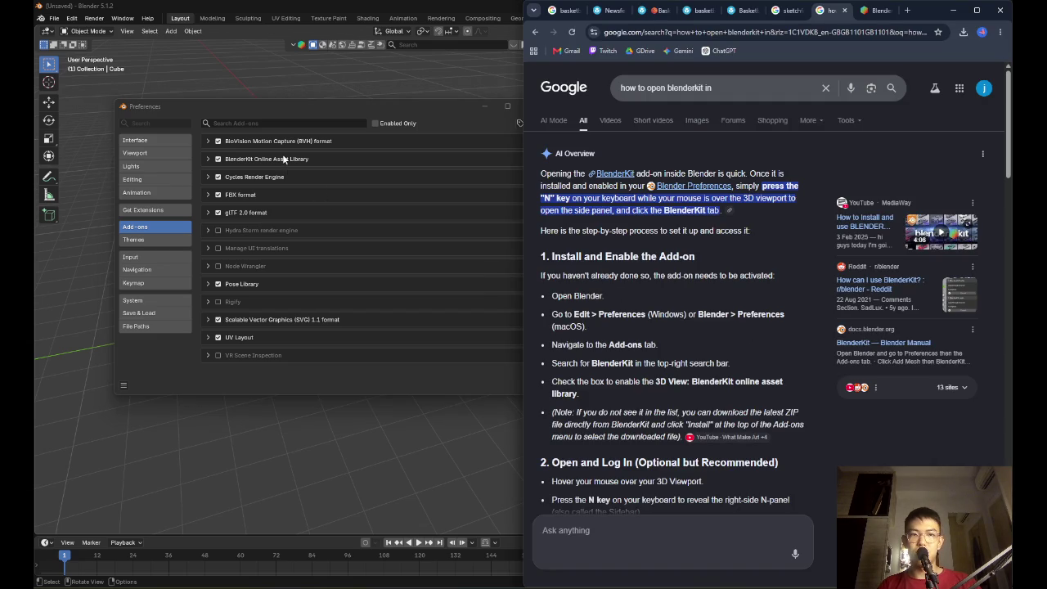
Filter add-ons by 'blenderkit' and expand the BlenderKit Online Asset Library entry
left_click(263, 122)
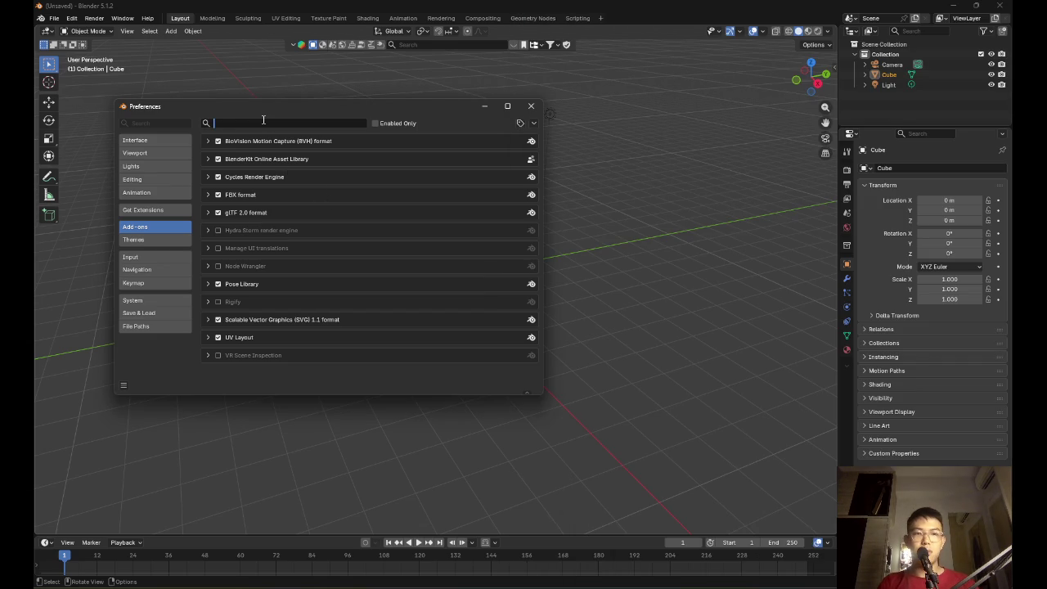
type("blednerkit")
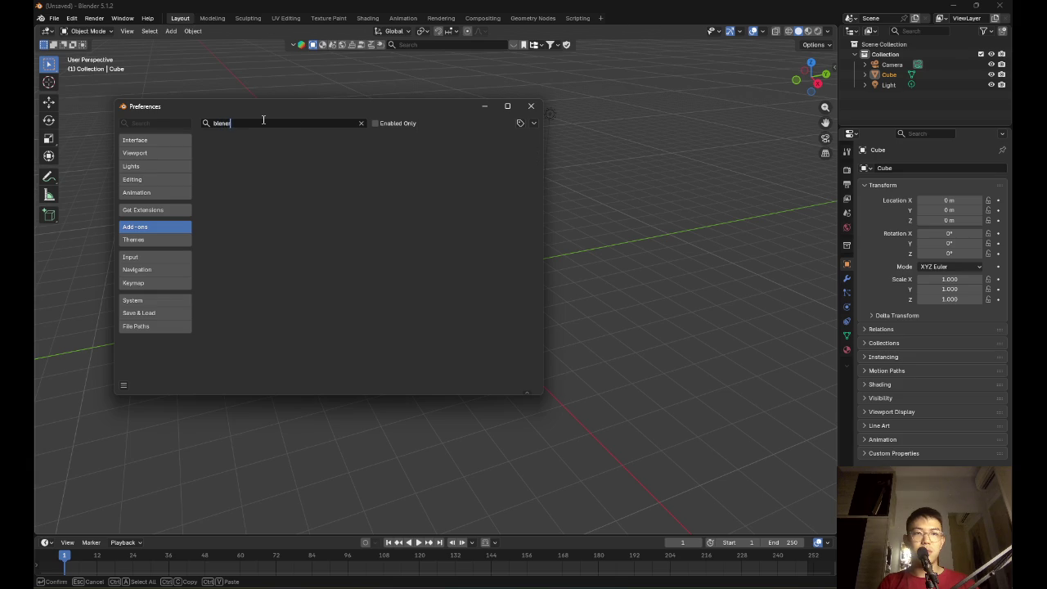
key("BackSpace")
key("BackSpace")
key("BackSpace")
type("derkit")
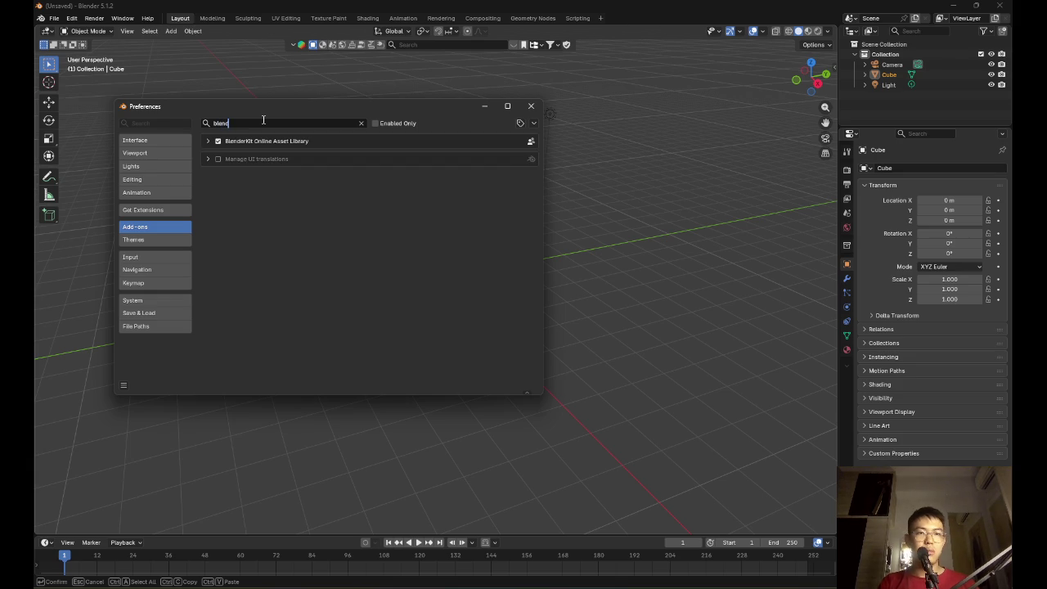
key("alt+Tab")
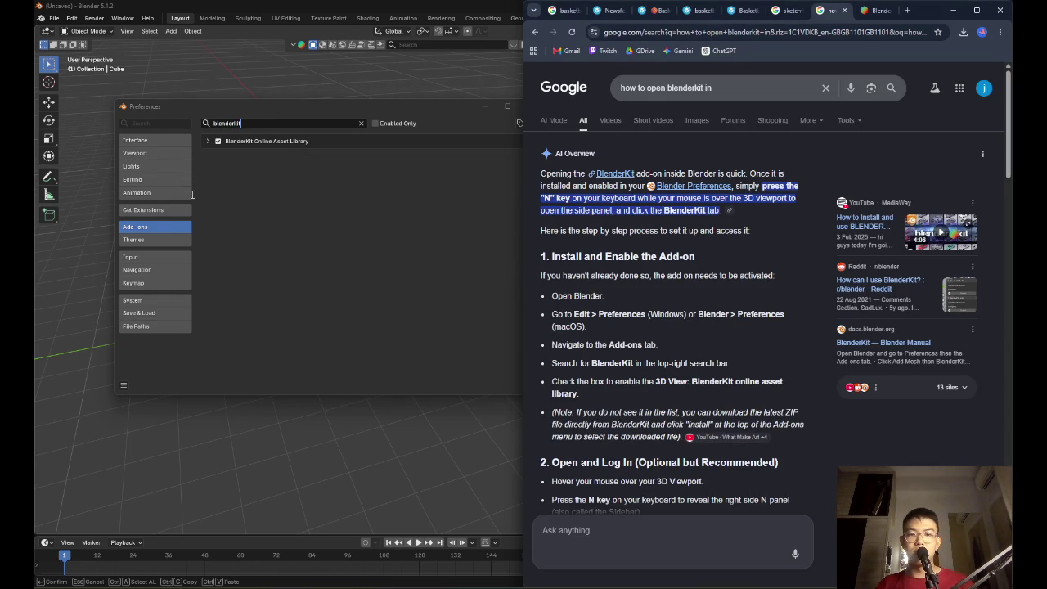
key("alt+Tab")
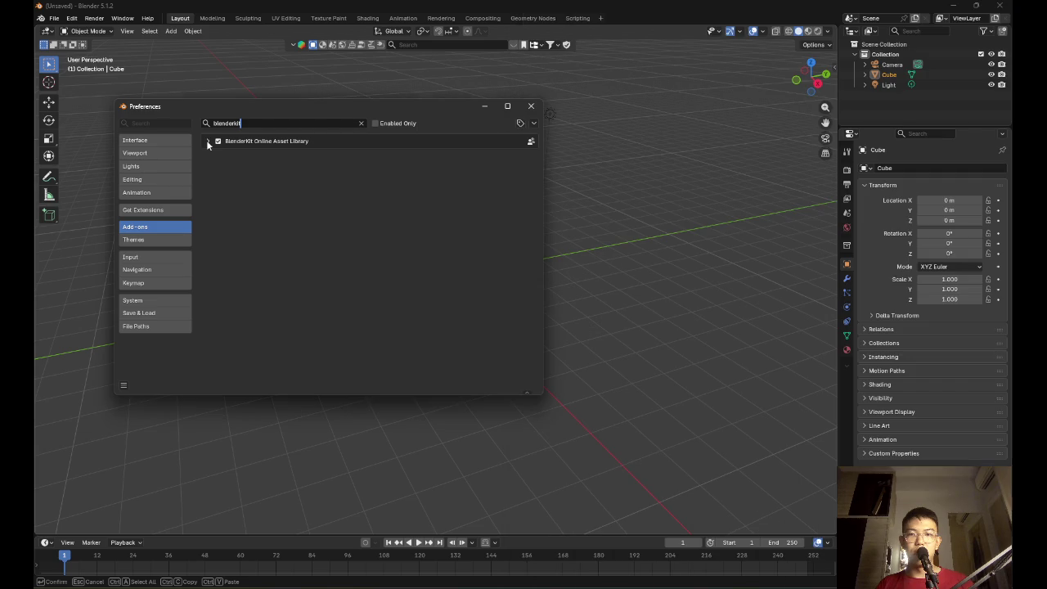
left_click(206, 140)
key("alt+Tab")
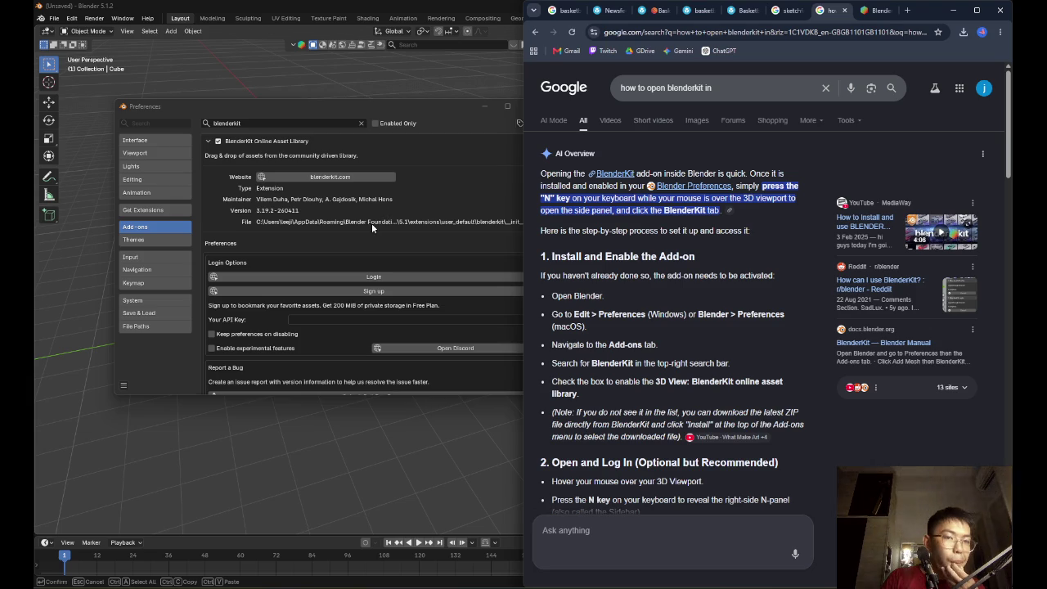
Log in to BlenderKit from the add-on preferences and authorize Blender in the browser
scroll(376, 233, "down", 2)
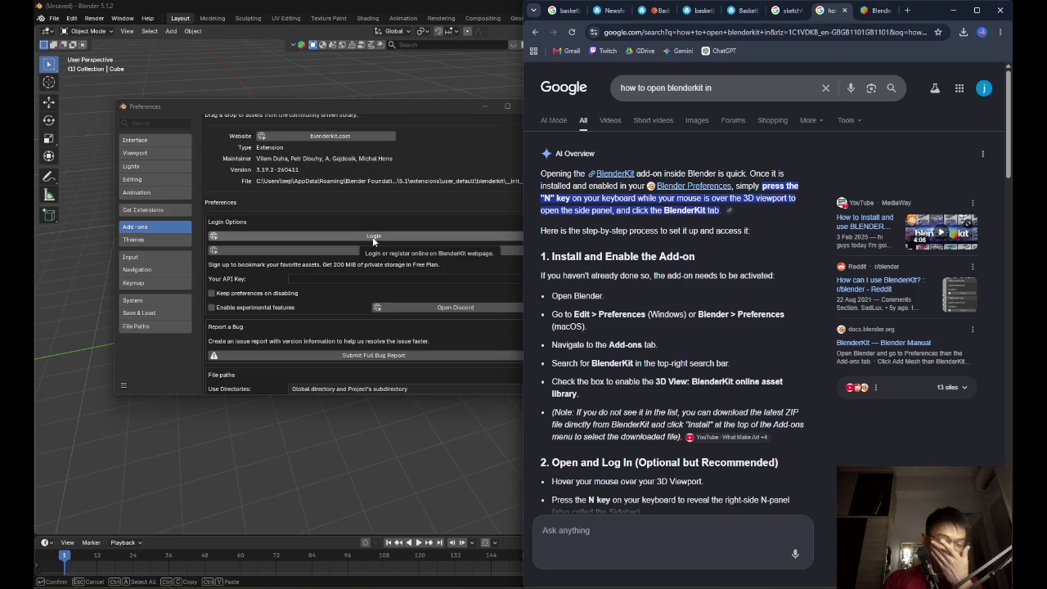
left_click(374, 236)
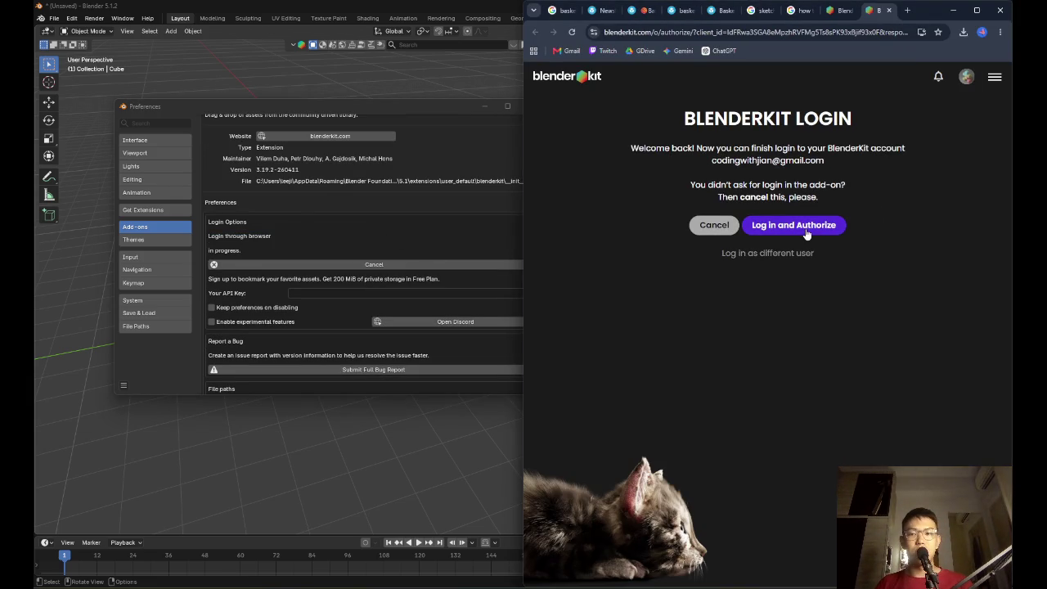
left_click(806, 234)
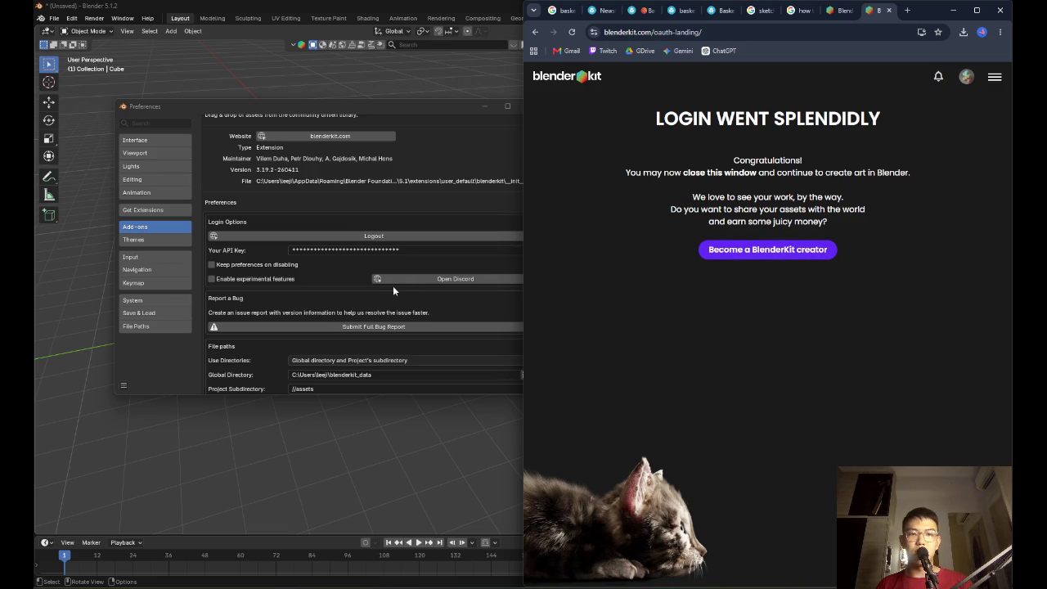
left_click(830, 246)
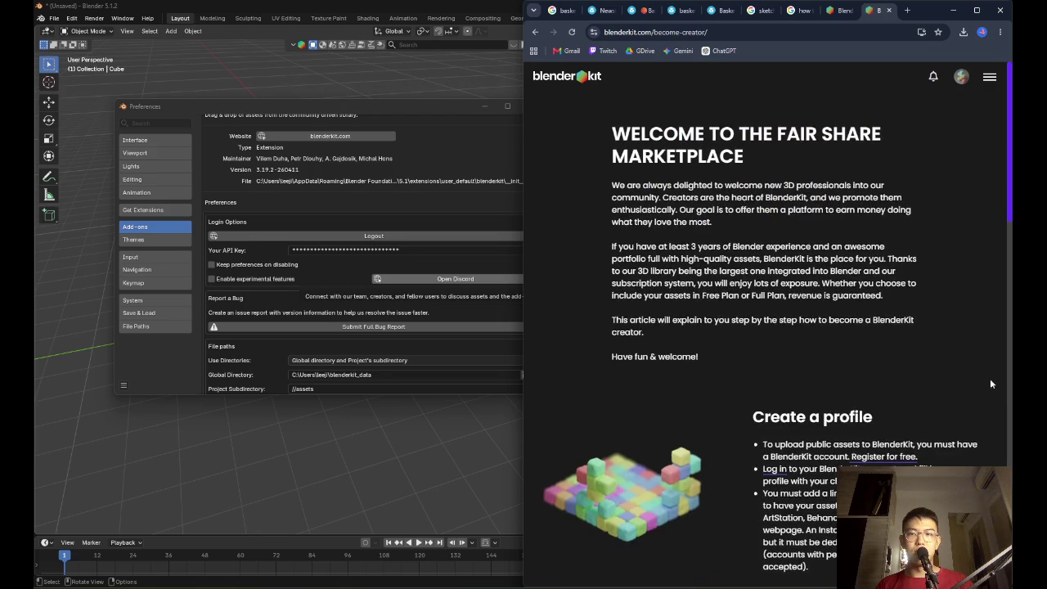
scroll(928, 365, "down", 5)
scroll(928, 365, "down", 10)
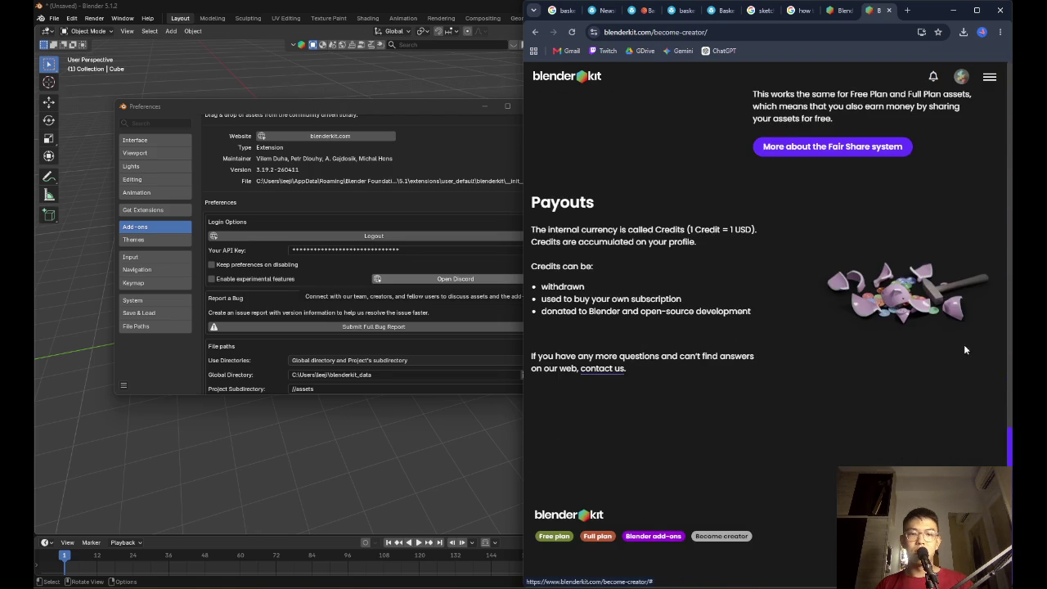
left_click(324, 198)
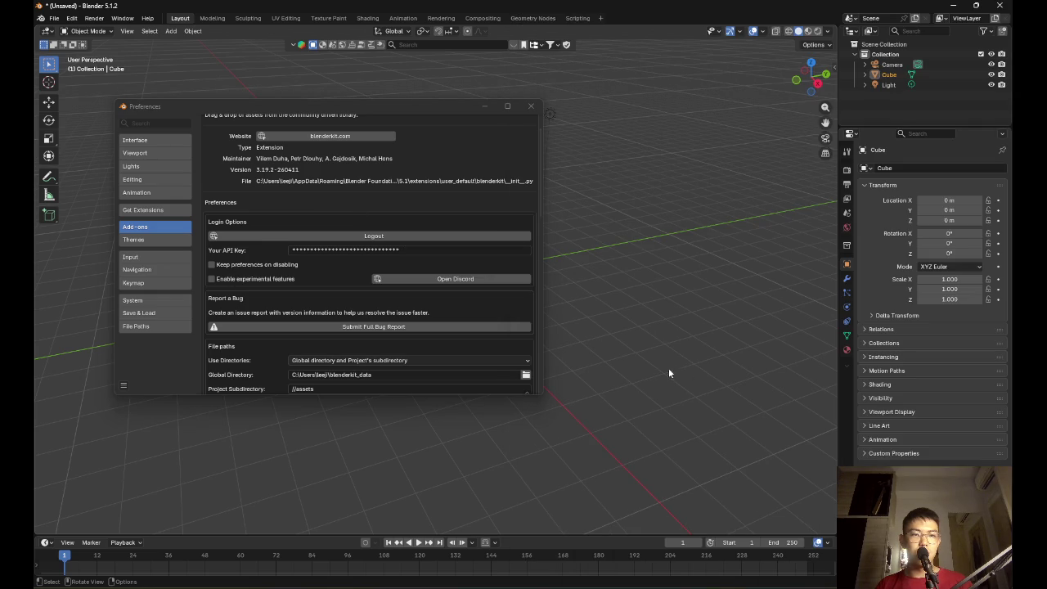
Leave the API key unchanged and scroll to the add-on's file path and GUI settings
left_click(421, 251)
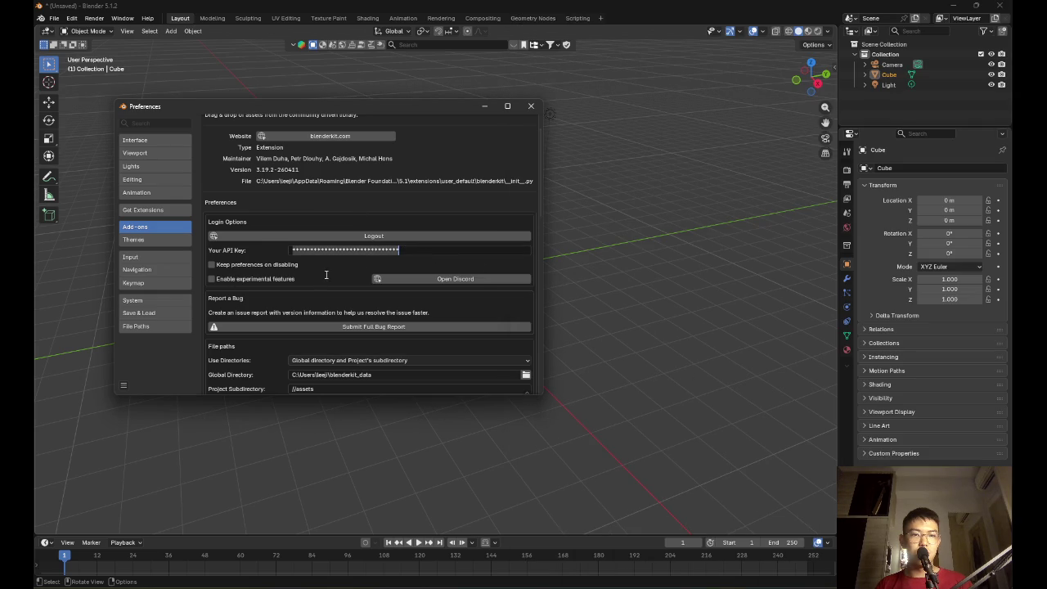
key("Return")
scroll(320, 283, "down", 3)
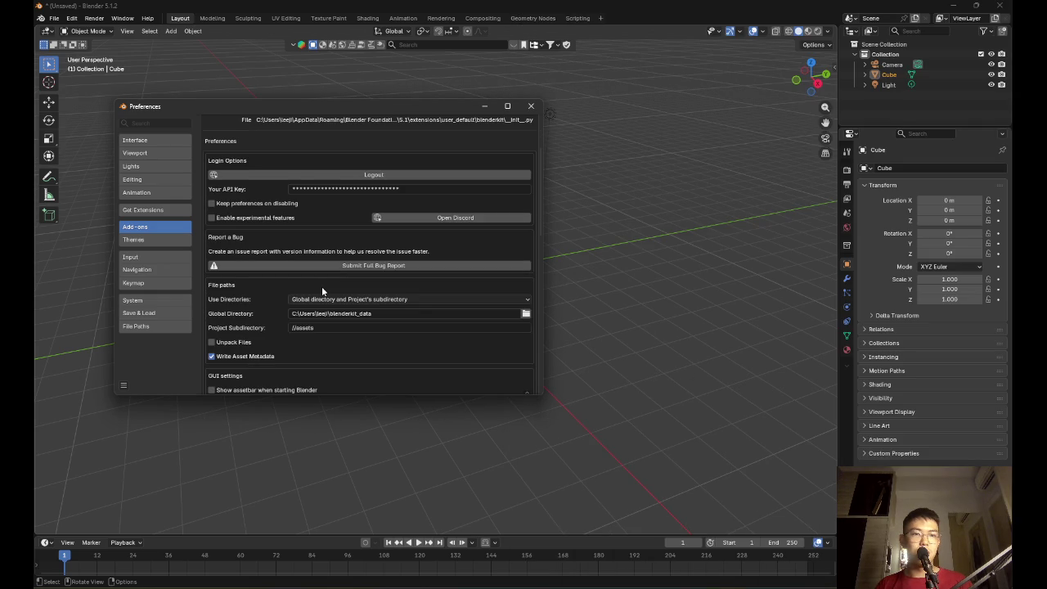
scroll(321, 286, "down", 3)
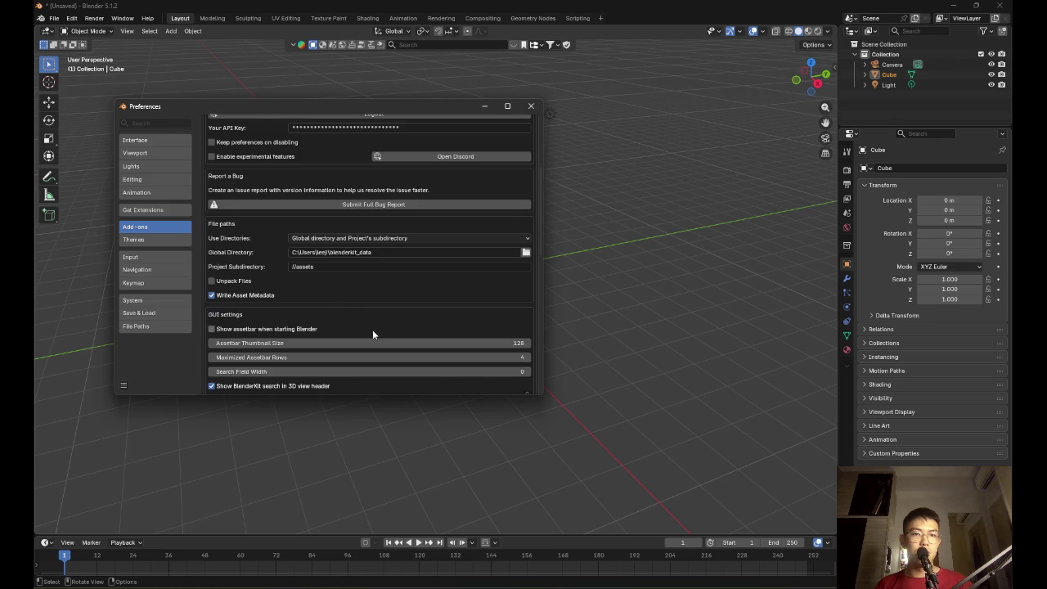
Close both BlenderKit tabs in the Chrome window
key("alt+Tab")
left_click(546, 227)
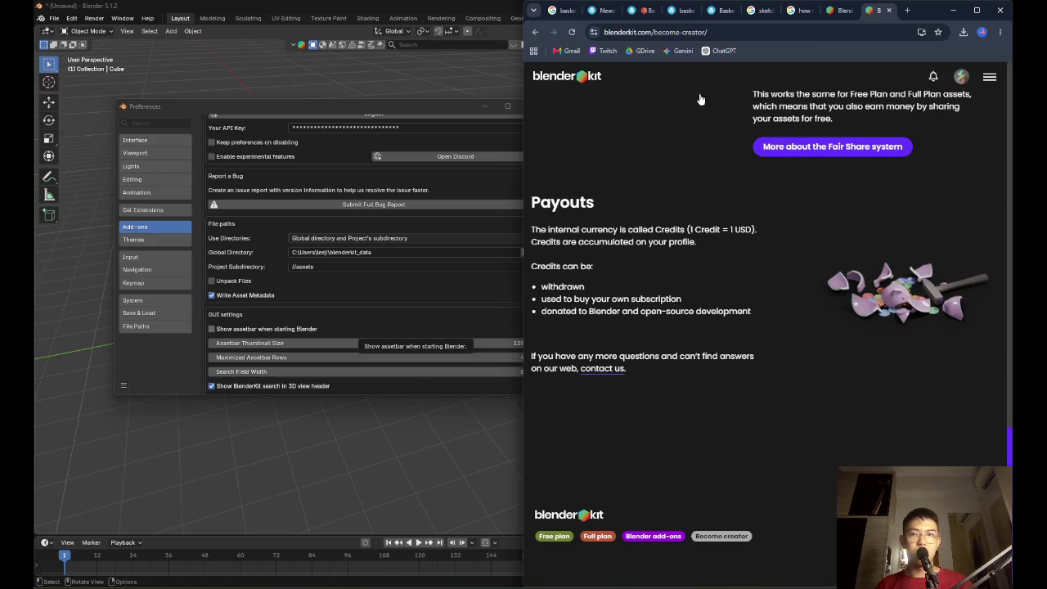
left_click(851, 11)
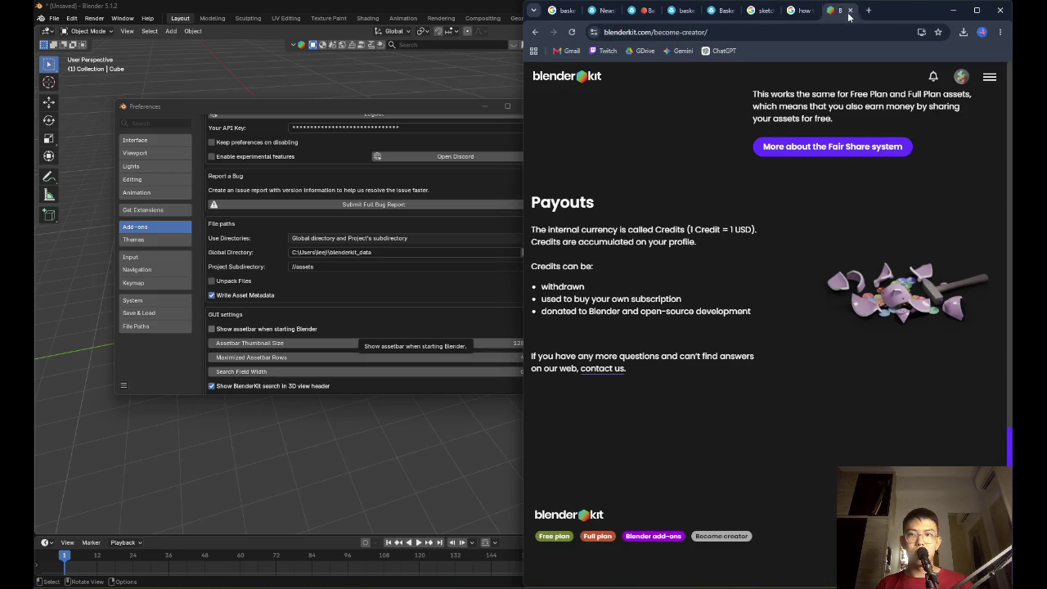
left_click(850, 10)
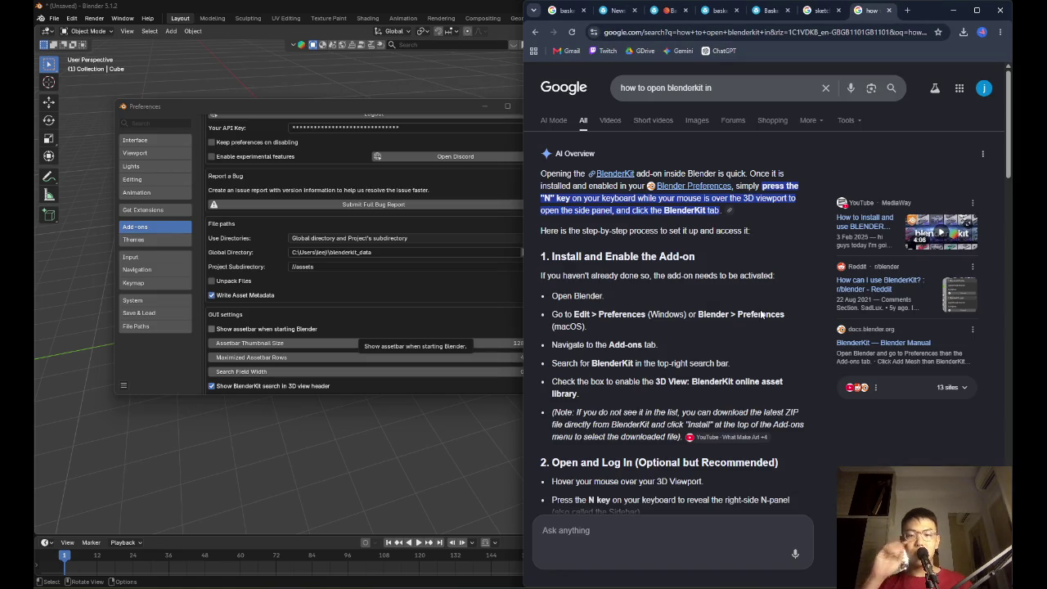
Move the Preferences window up-left, then close it
scroll(752, 315, "down", 3)
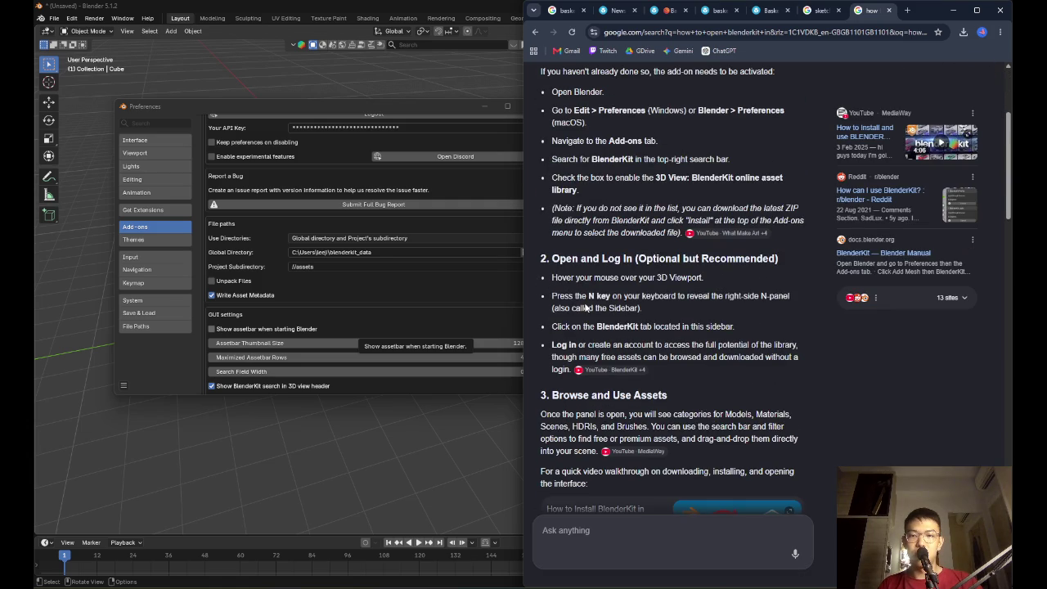
left_click_drag(435, 102, 365, 85)
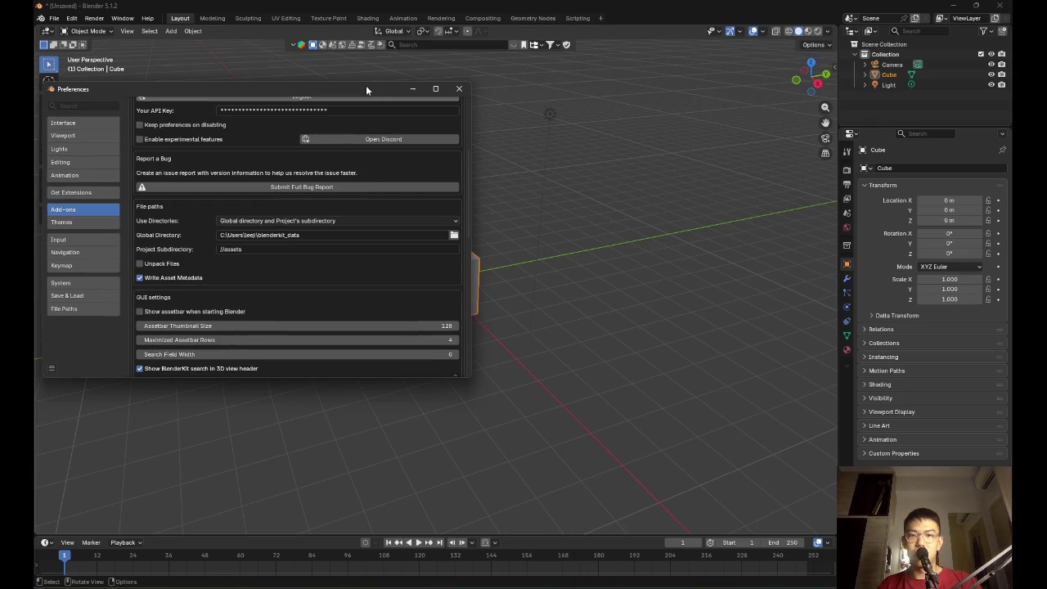
left_click(458, 90)
Scroll down Google's BlenderKit instructions, then return to the full-screen Blender window
key("alt+Tab")
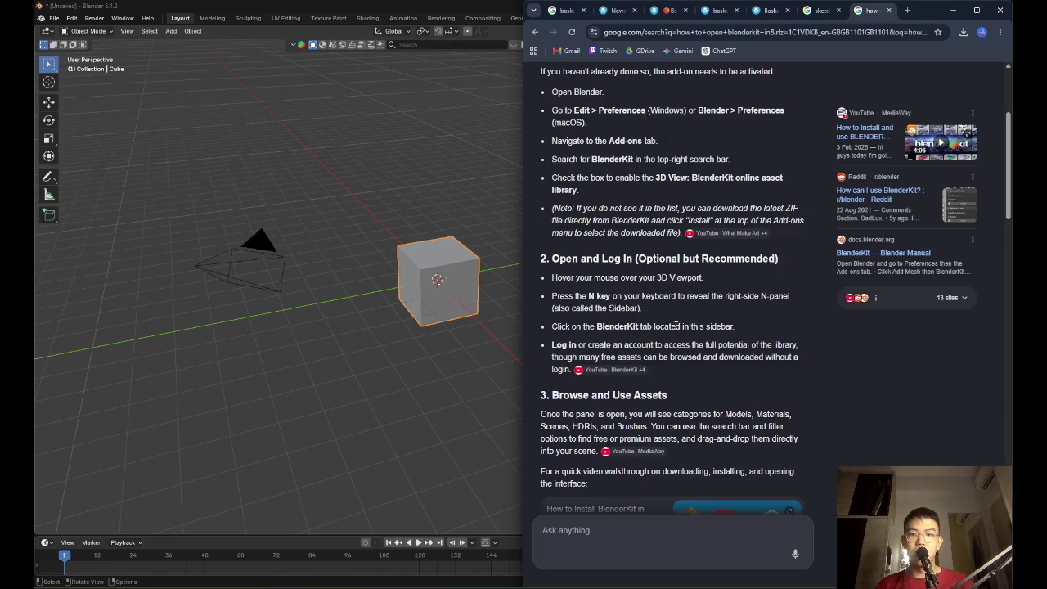
scroll(652, 326, "down", 2)
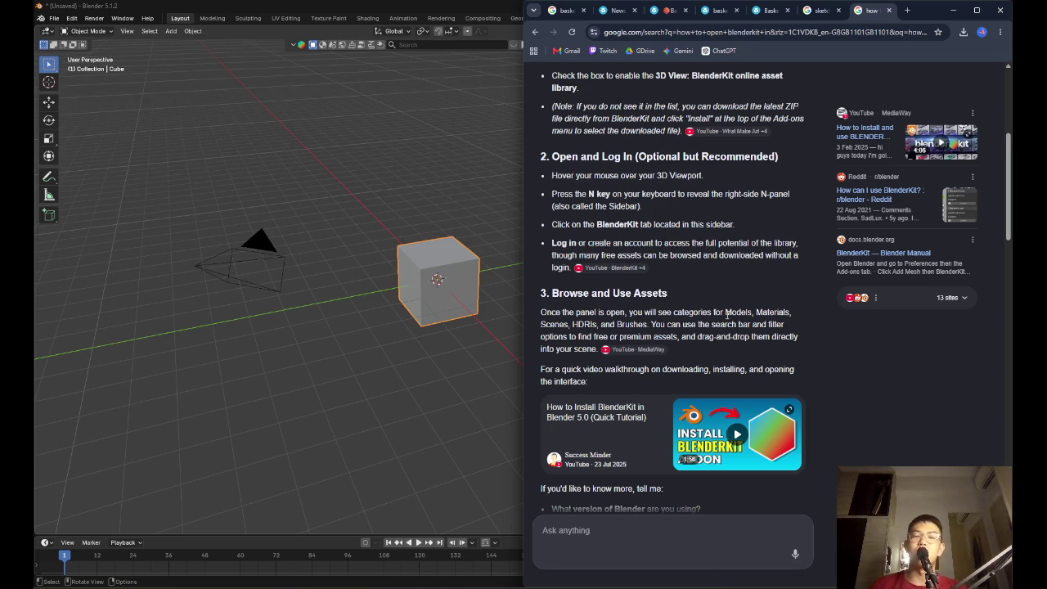
left_click(323, 129)
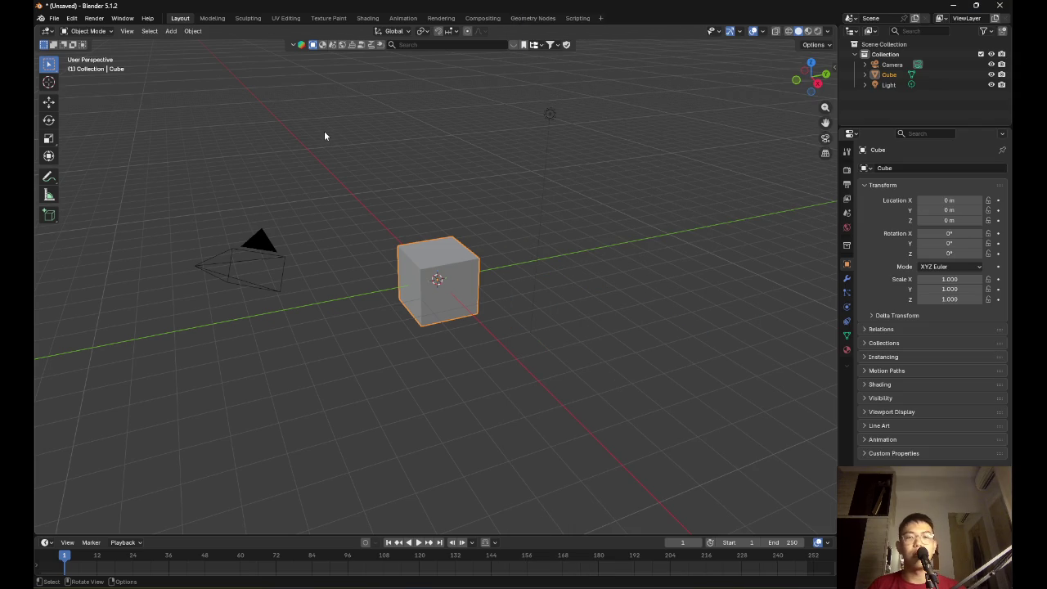
Open the viewport sidebar with N and switch to its BlenderKit tab
left_click(324, 135)
key("n")
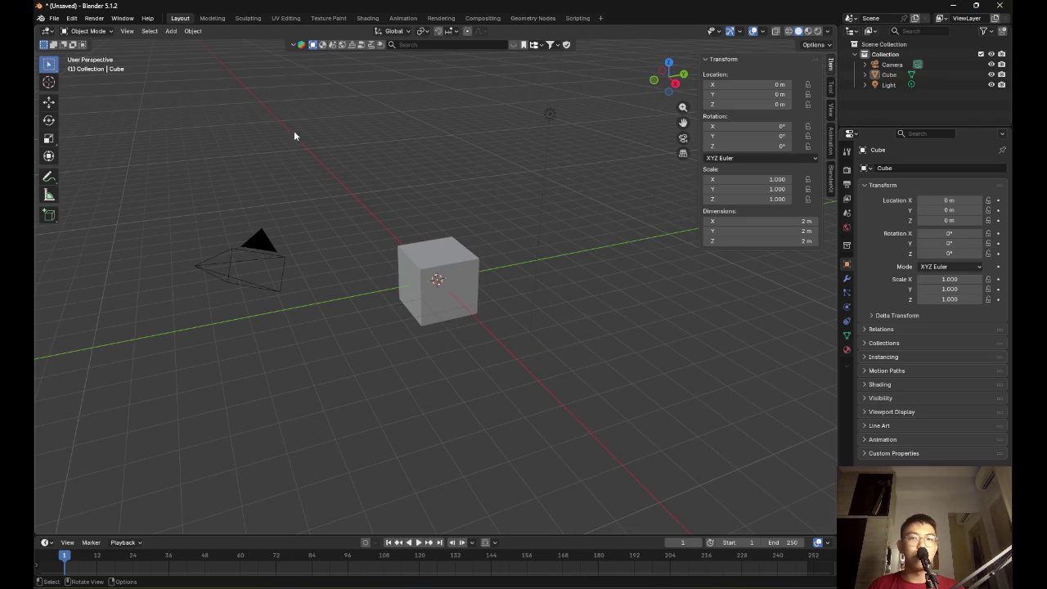
key("n")
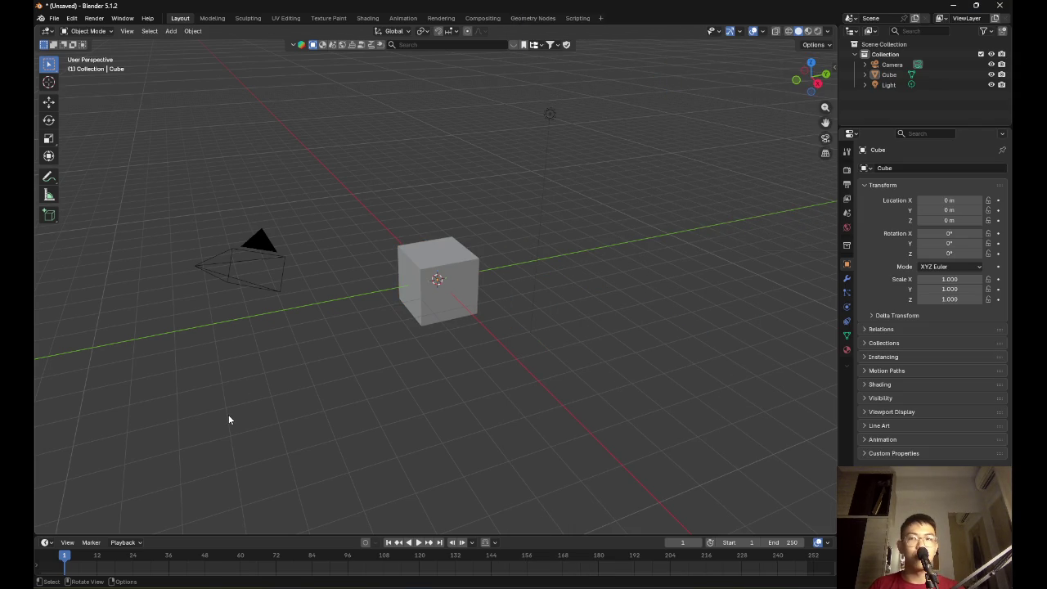
key("n")
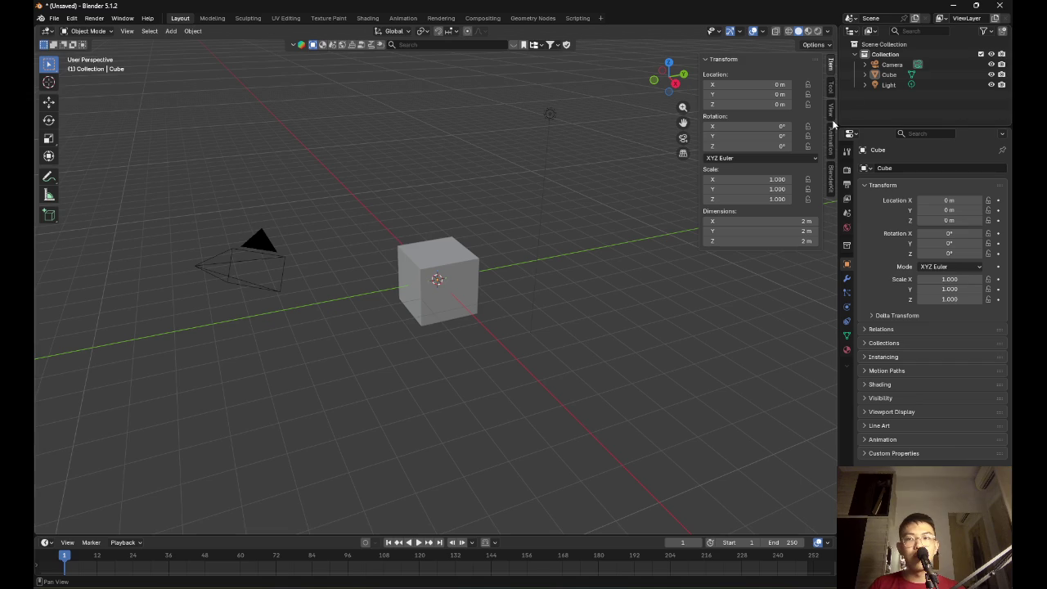
left_click(830, 172)
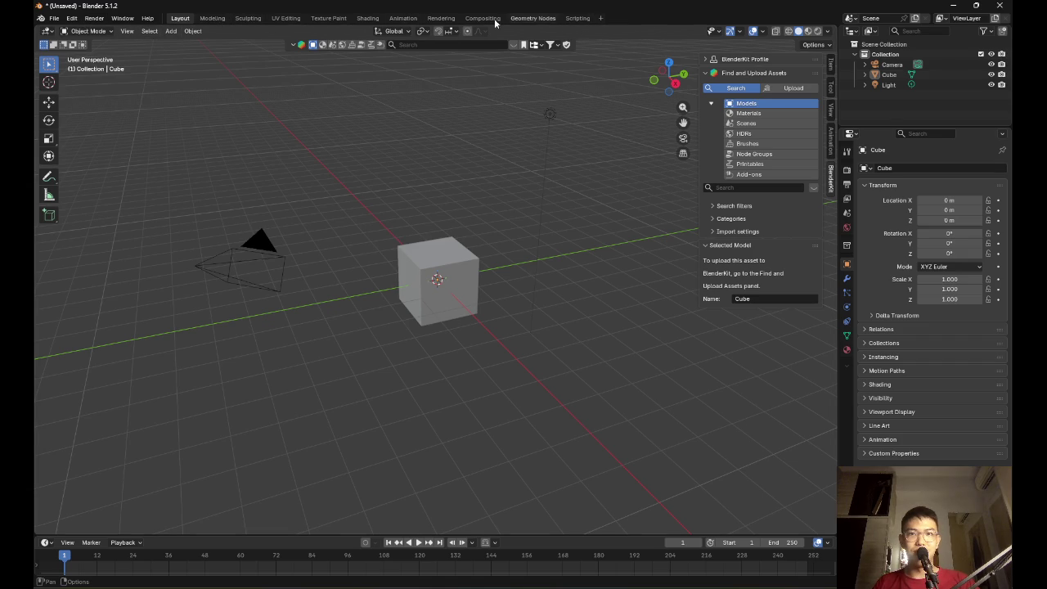
Look through the File menu and the viewport's display options
left_click(51, 19)
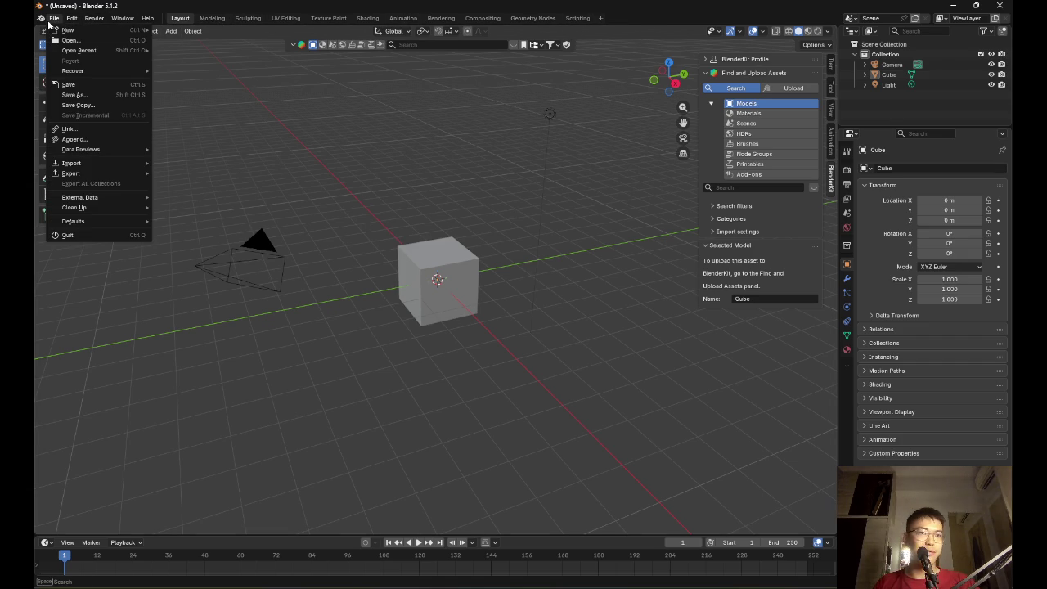
mouse_move(122, 18)
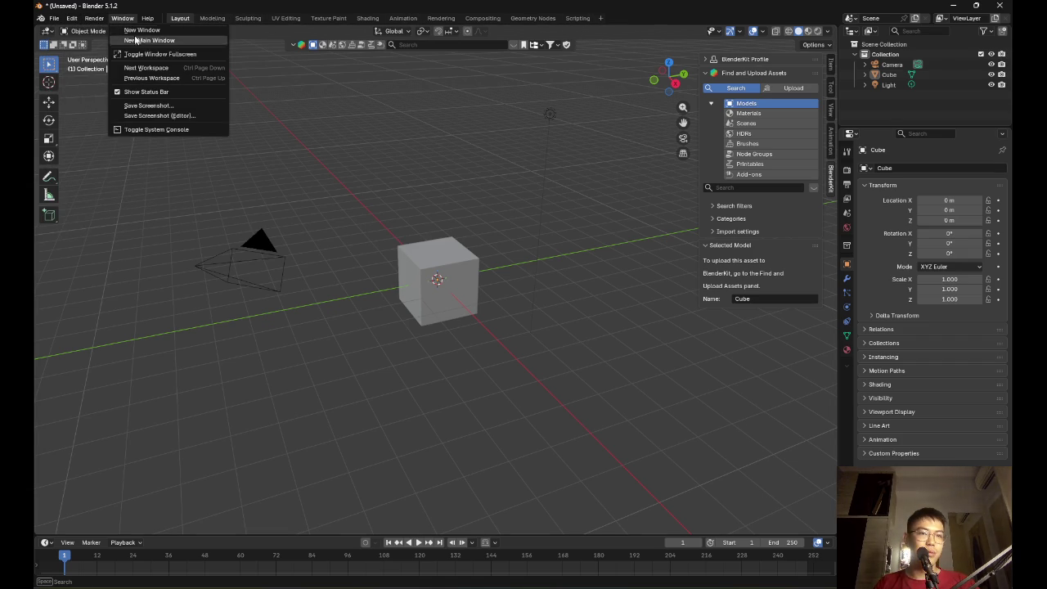
key("Escape")
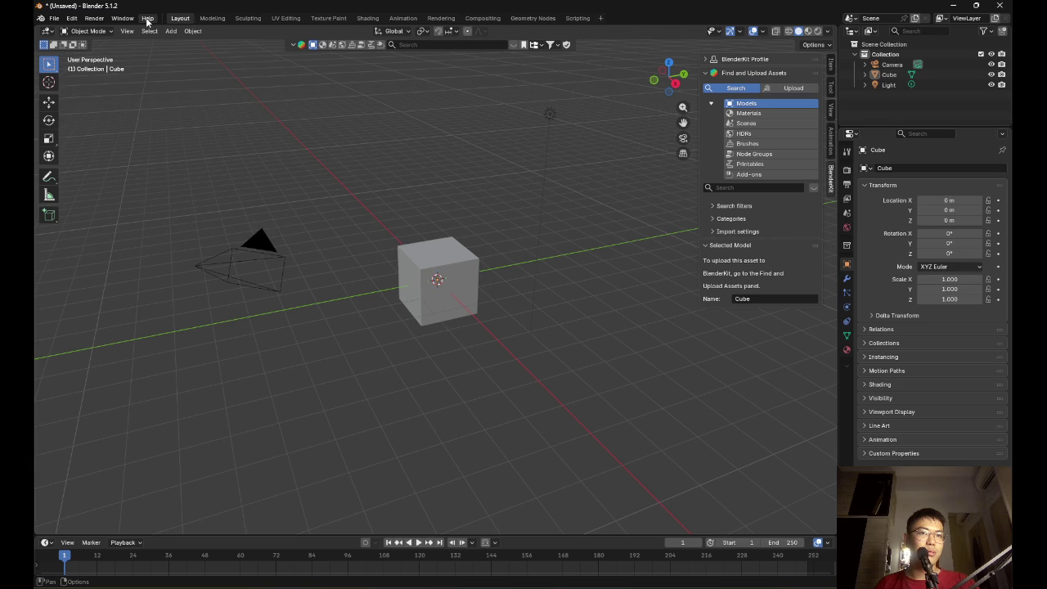
left_click(128, 32)
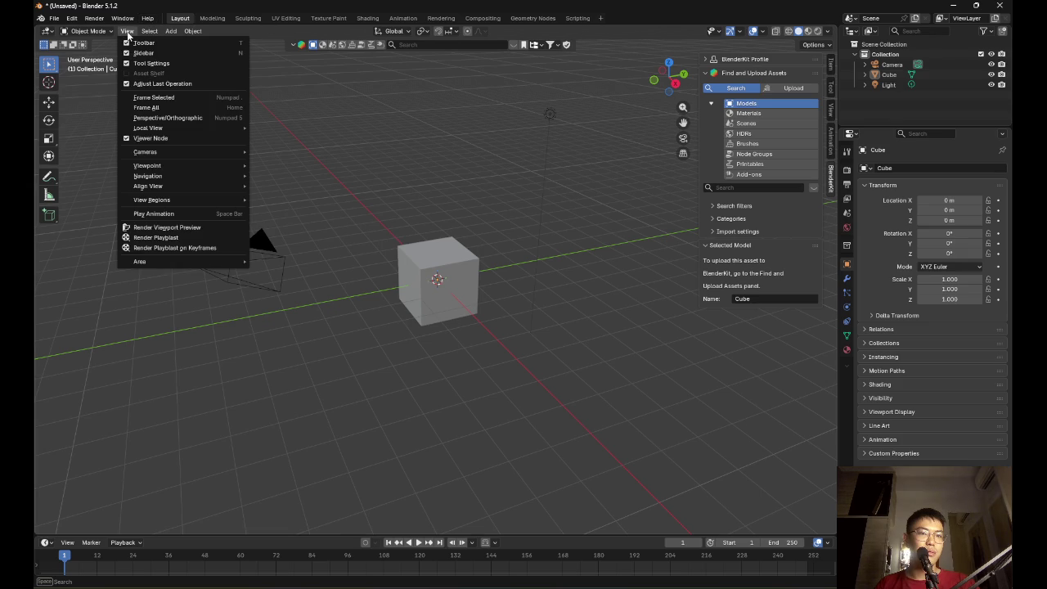